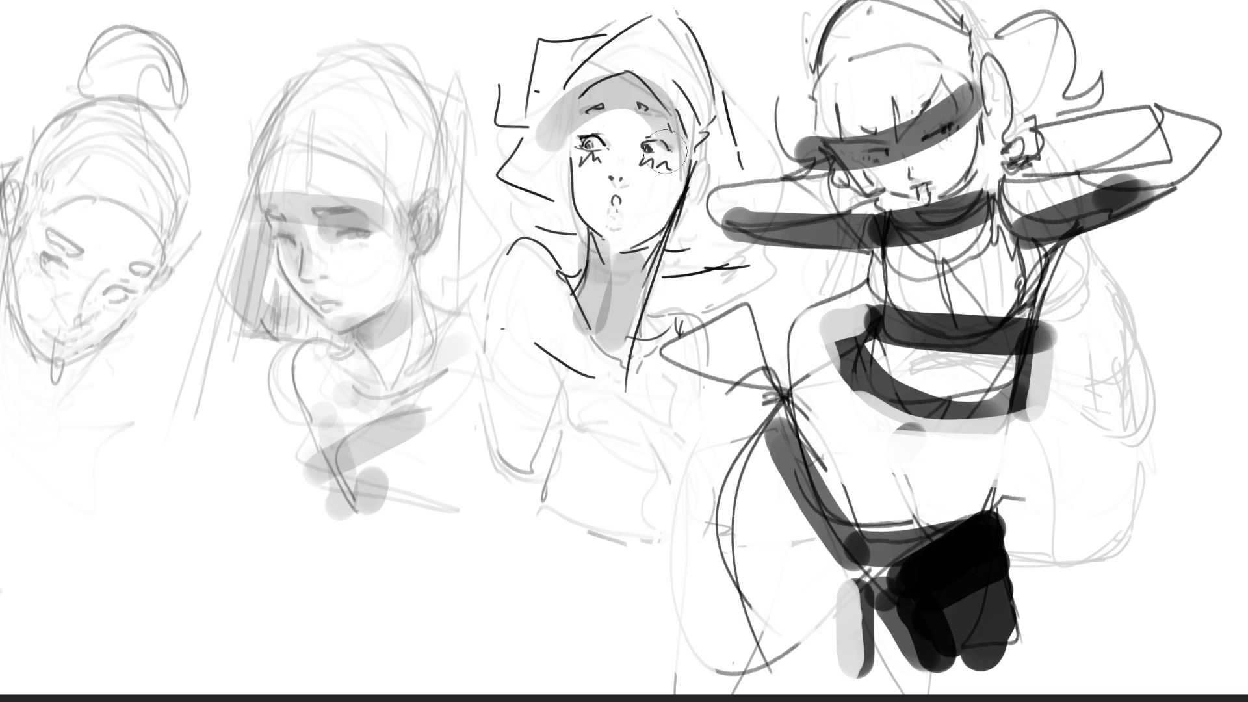
# Shade the third figure's face, jaw, neck and shoulders with grey tone blocks.
pyautogui.moveTo(566, 137)
pyautogui.mouseDown()
pyautogui.moveTo(644, 117)
pyautogui.moveTo(621, 174)
pyautogui.moveTo(669, 178)
pyautogui.moveTo(621, 217)
pyautogui.mouseUp()
pyautogui.moveTo(691, 182)
pyautogui.mouseDown()
pyautogui.moveTo(709, 264)
pyautogui.moveTo(657, 312)
pyautogui.mouseUp()
pyautogui.moveTo(585, 286)
pyautogui.mouseDown()
pyautogui.moveTo(575, 345)
pyautogui.moveTo(638, 390)
pyautogui.moveTo(625, 398)
pyautogui.mouseUp()
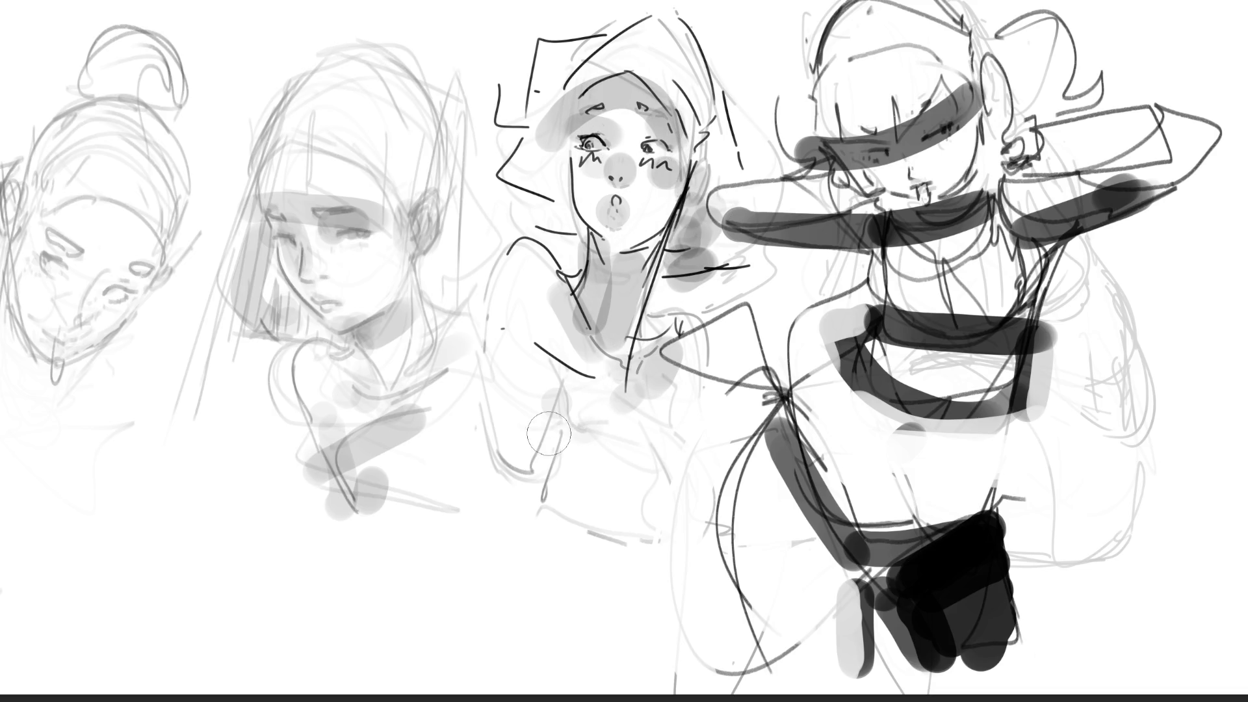
# Block grey tone across the third figure's chest and waist, and darken the fourth figure's blob edge.
pyautogui.moveTo(549, 495); pyautogui.dragTo(629, 459)
pyautogui.moveTo(664, 422); pyautogui.dragTo(668, 448)
pyautogui.moveTo(562, 387); pyautogui.dragTo(552, 494)
pyautogui.moveTo(471, 449)
pyautogui.mouseDown()
pyautogui.moveTo(657, 537)
pyautogui.moveTo(699, 533)
pyautogui.mouseUp()
pyautogui.moveTo(611, 530); pyautogui.dragTo(621, 535)
pyautogui.moveTo(725, 541)
pyautogui.mouseDown()
pyautogui.moveTo(474, 520)
pyautogui.moveTo(689, 540)
pyautogui.mouseUp()
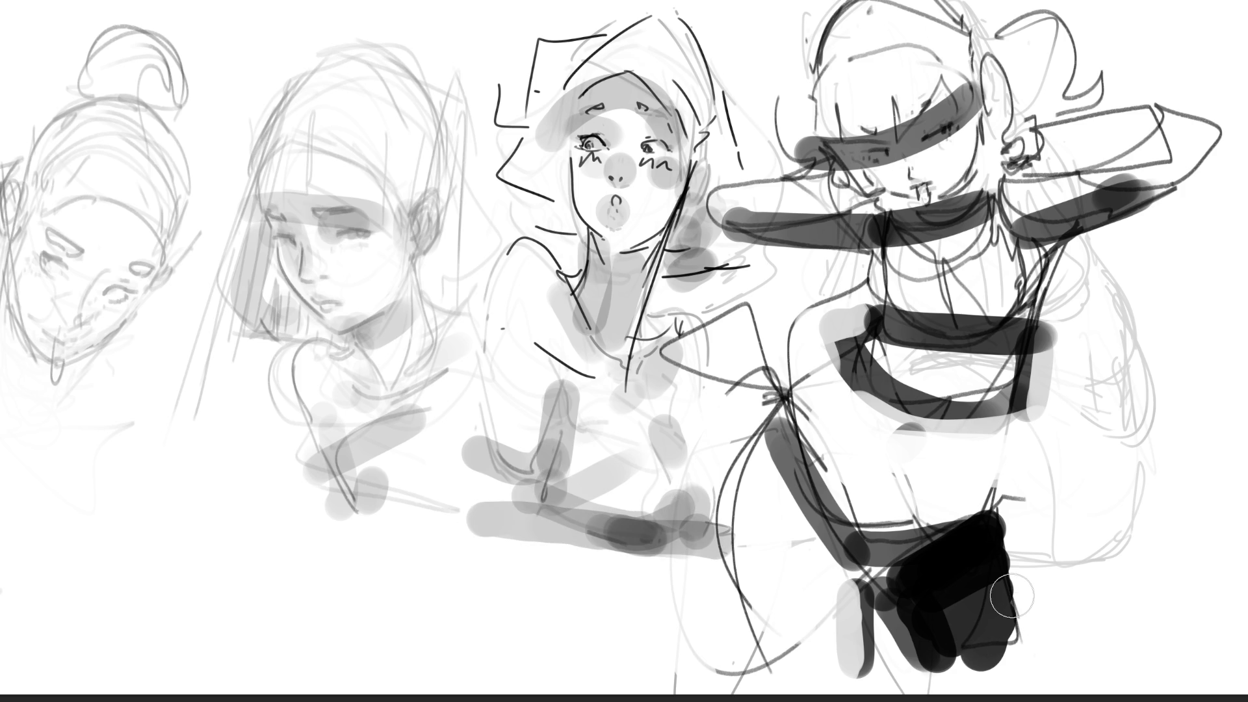
pyautogui.moveTo(1008, 575); pyautogui.dragTo(1015, 614)
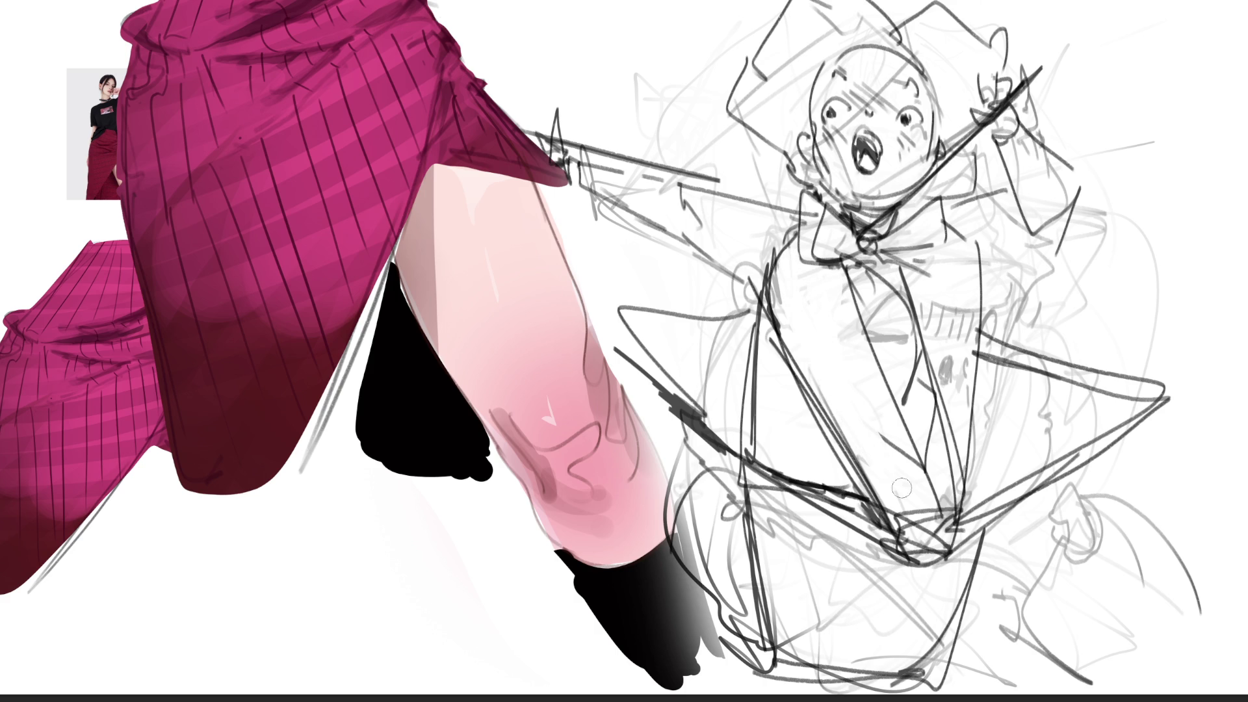
# Add a short black stroke to the sketch, then undo it and earlier faint marks.
pyautogui.moveTo(904, 518); pyautogui.dragTo(933, 514)
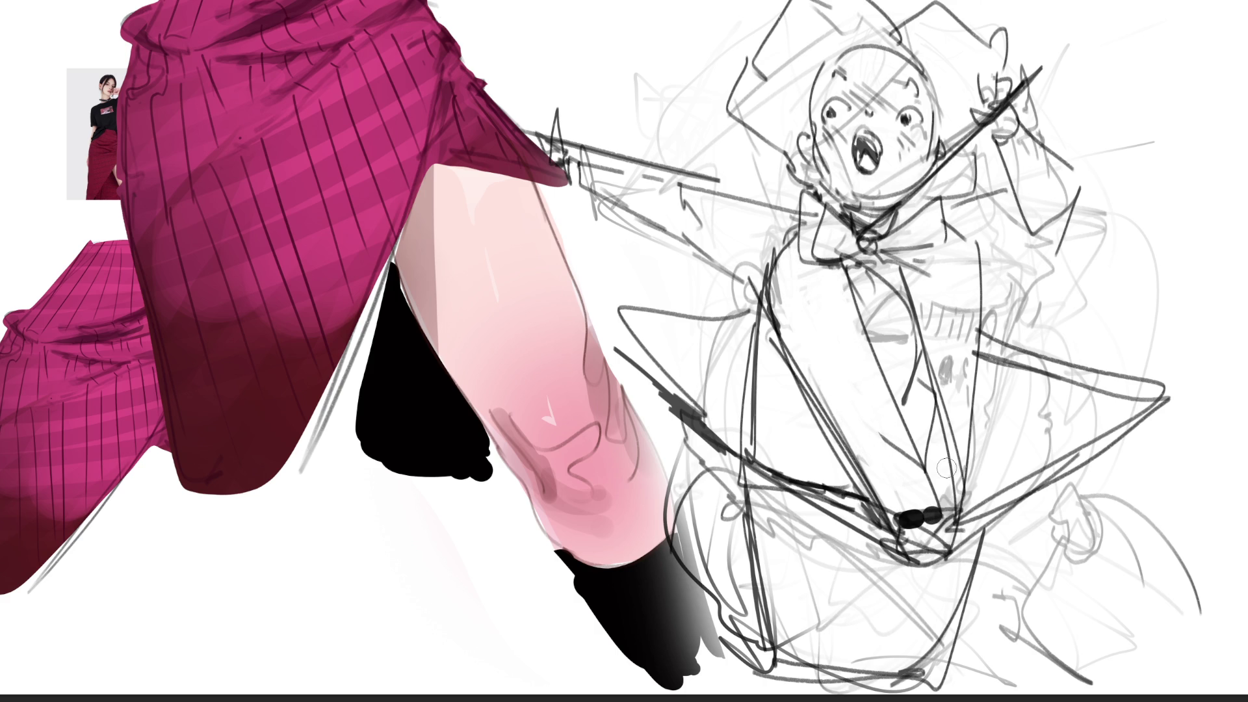
pyautogui.hotkey('ctrl', 'z')
pyautogui.hotkey('ctrl', 'z')
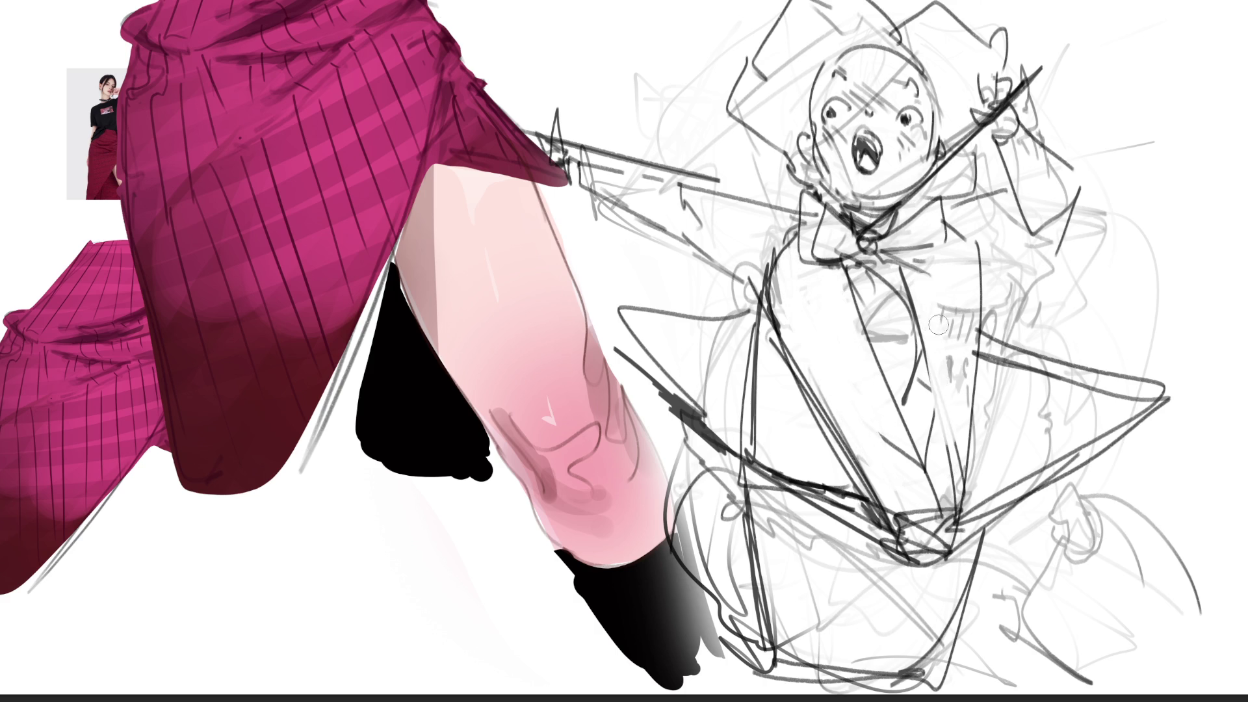
pyautogui.hotkey('ctrl', 'z')
pyautogui.hotkey('ctrl', 'z')
pyautogui.hotkey('ctrl', 'z')
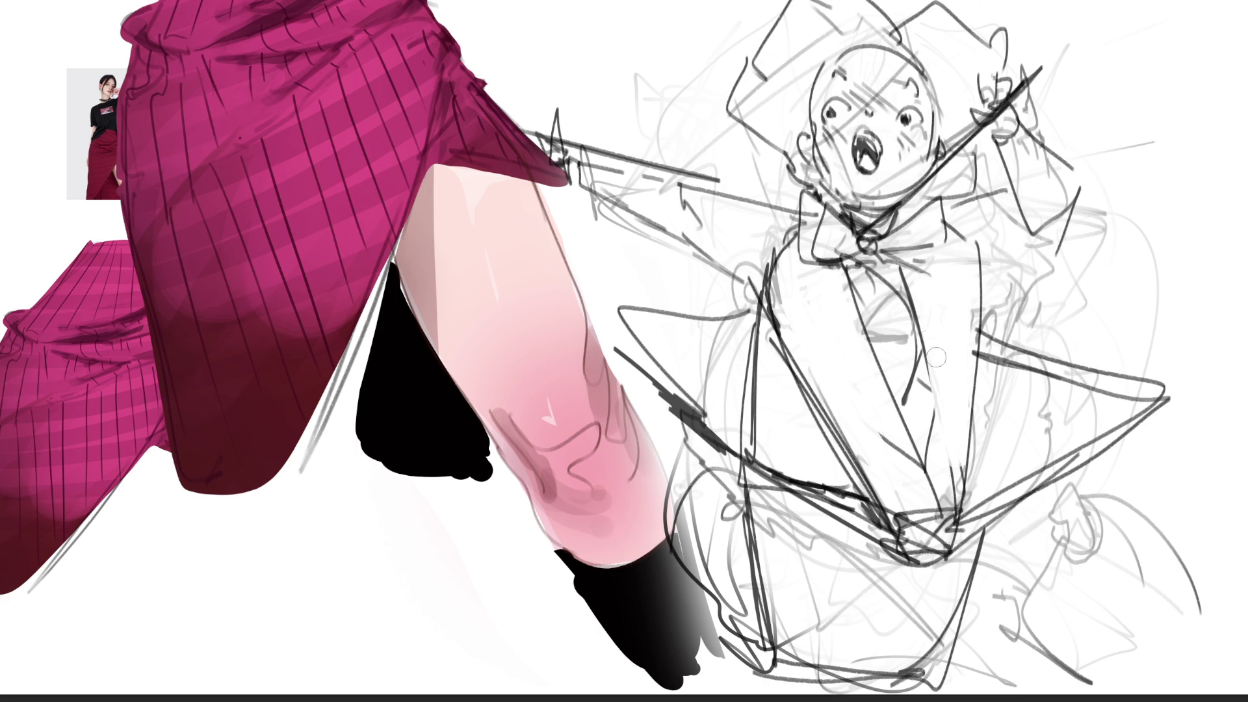
pyautogui.hotkey('ctrl', 'z')
pyautogui.hotkey('ctrl', 'z')
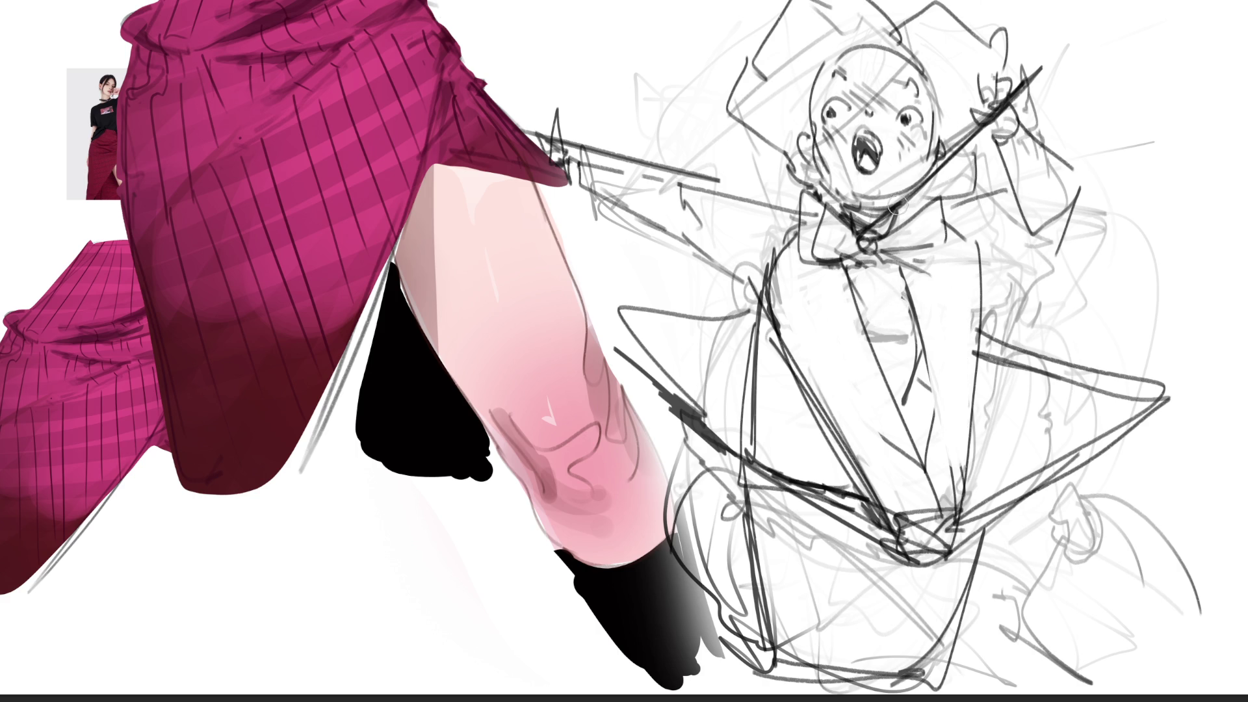
# Paint the dark collar, tie and torso lines, and fill the black bow under the face.
pyautogui.moveTo(857, 260)
pyautogui.mouseDown()
pyautogui.moveTo(887, 296)
pyautogui.moveTo(862, 266)
pyautogui.moveTo(878, 303)
pyautogui.moveTo(889, 299)
pyautogui.moveTo(890, 255)
pyautogui.moveTo(897, 309)
pyautogui.mouseUp()
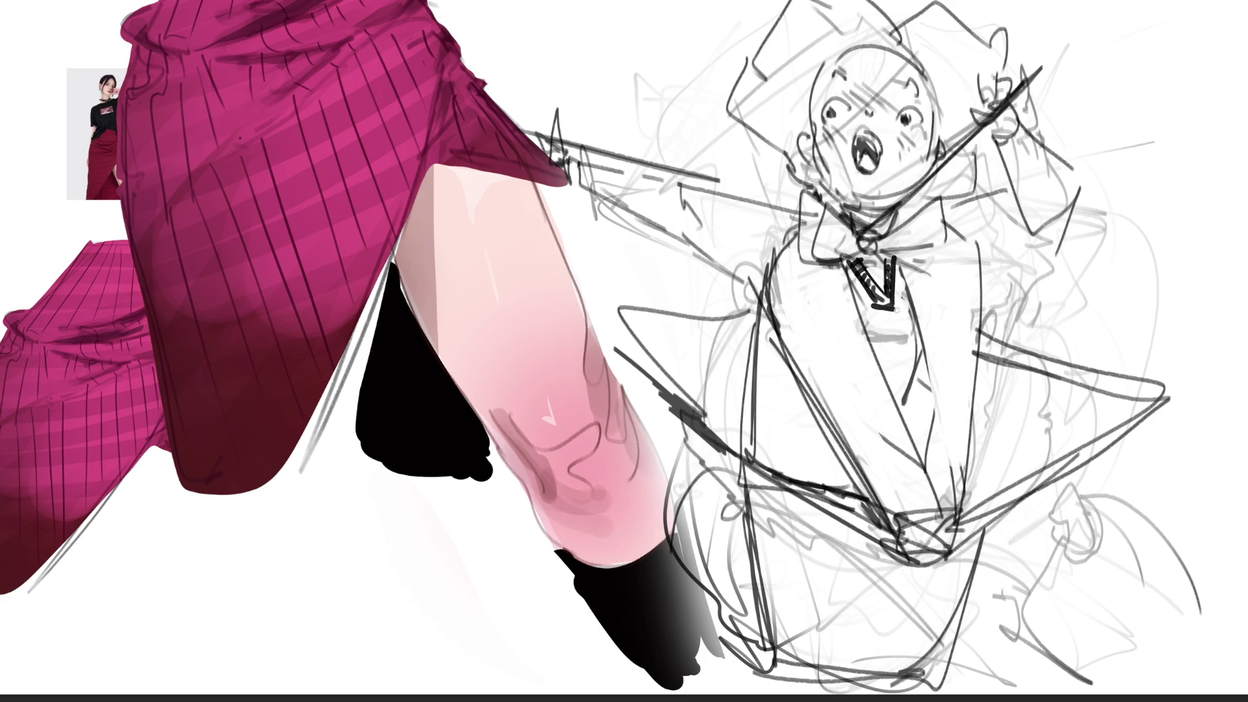
pyautogui.moveTo(884, 375)
pyautogui.mouseDown()
pyautogui.moveTo(928, 375)
pyautogui.moveTo(909, 394)
pyautogui.moveTo(926, 463)
pyautogui.moveTo(928, 420)
pyautogui.mouseUp()
pyautogui.moveTo(774, 333)
pyautogui.mouseDown()
pyautogui.moveTo(813, 408)
pyautogui.moveTo(819, 455)
pyautogui.moveTo(835, 461)
pyautogui.mouseUp()
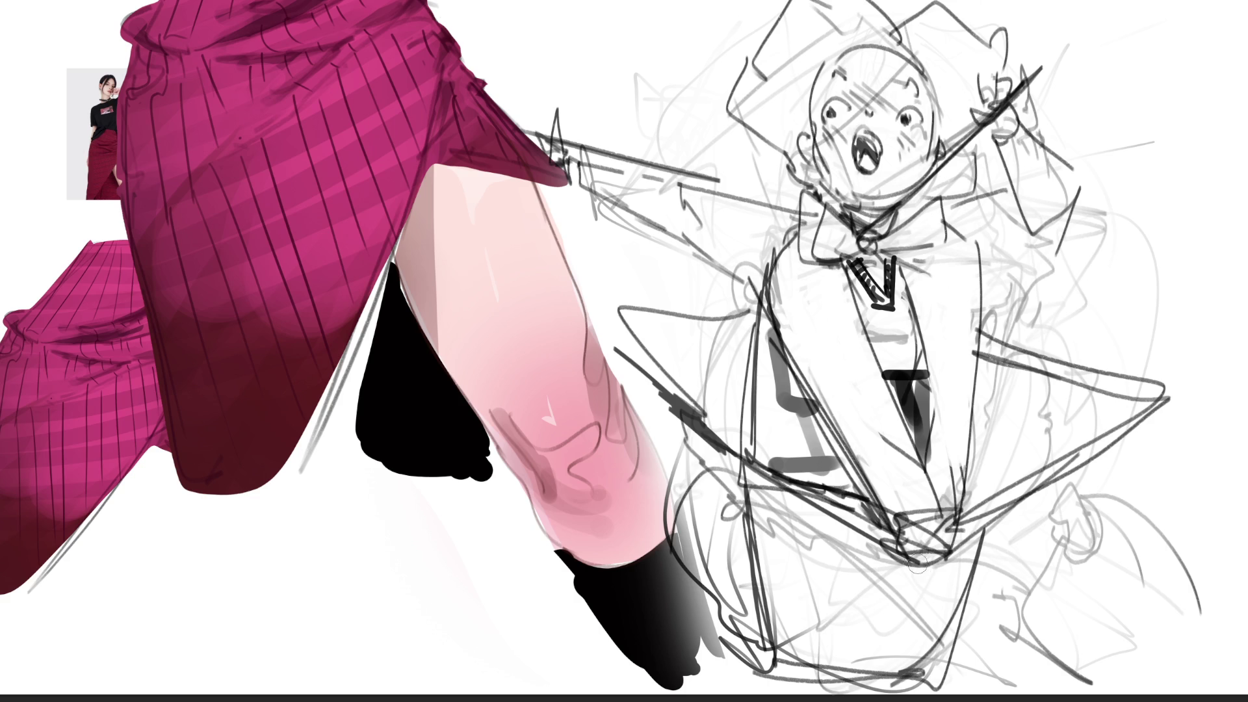
pyautogui.moveTo(767, 306); pyautogui.dragTo(755, 458)
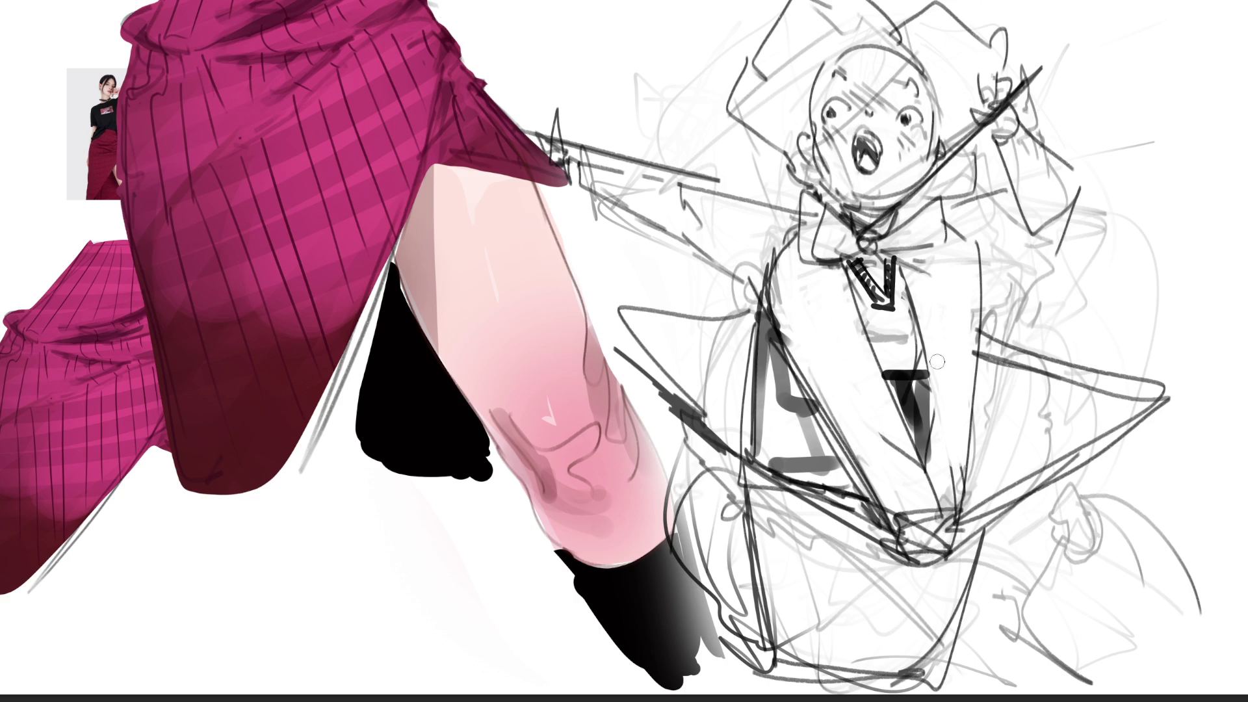
pyautogui.moveTo(858, 240)
pyautogui.mouseDown()
pyautogui.moveTo(806, 198)
pyautogui.moveTo(820, 257)
pyautogui.moveTo(826, 215)
pyautogui.moveTo(861, 253)
pyautogui.moveTo(916, 225)
pyautogui.moveTo(939, 241)
pyautogui.moveTo(903, 244)
pyautogui.moveTo(949, 241)
pyautogui.mouseUp()
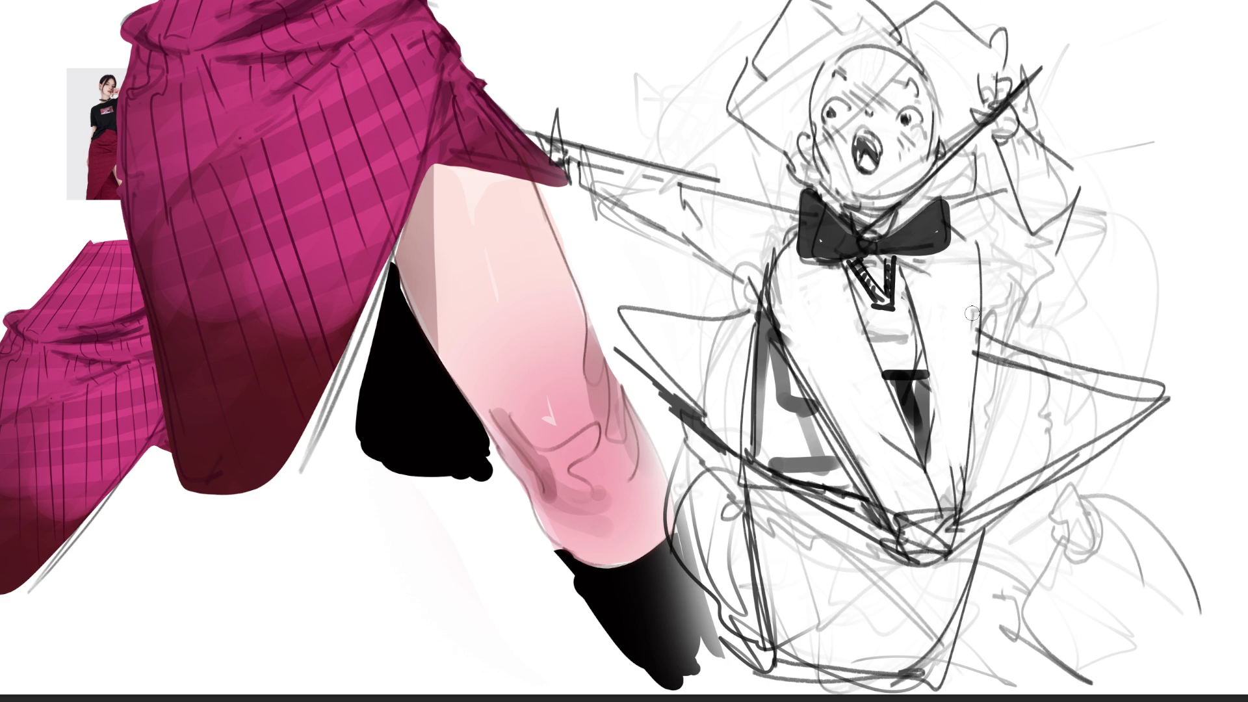
# Paint thick black brackets on both sides of the torso and fill the tie triangle black.
pyautogui.moveTo(823, 399)
pyautogui.mouseDown()
pyautogui.moveTo(804, 401)
pyautogui.moveTo(836, 523)
pyautogui.moveTo(878, 525)
pyautogui.mouseUp()
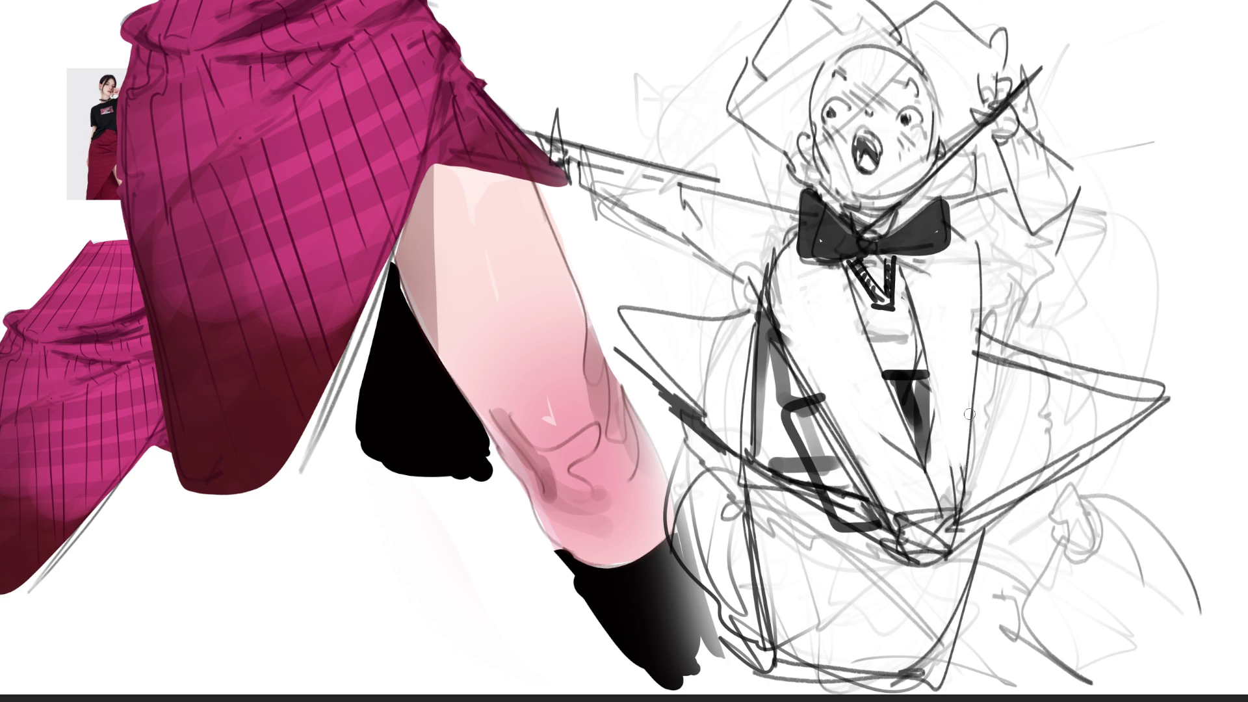
pyautogui.moveTo(974, 390)
pyautogui.mouseDown()
pyautogui.moveTo(1011, 442)
pyautogui.moveTo(976, 502)
pyautogui.mouseUp()
pyautogui.moveTo(893, 382)
pyautogui.mouseDown()
pyautogui.moveTo(919, 388)
pyautogui.moveTo(926, 438)
pyautogui.mouseUp()
pyautogui.moveTo(972, 369)
pyautogui.mouseDown()
pyautogui.moveTo(1006, 416)
pyautogui.moveTo(979, 488)
pyautogui.mouseUp()
pyautogui.moveTo(985, 390); pyautogui.dragTo(979, 485)
pyautogui.moveTo(840, 396); pyautogui.dragTo(806, 521)
pyautogui.moveTo(806, 406); pyautogui.dragTo(852, 513)
pyautogui.moveTo(836, 423)
pyautogui.mouseDown()
pyautogui.moveTo(807, 443)
pyautogui.moveTo(834, 514)
pyautogui.mouseUp()
pyautogui.moveTo(816, 445); pyautogui.dragTo(831, 495)
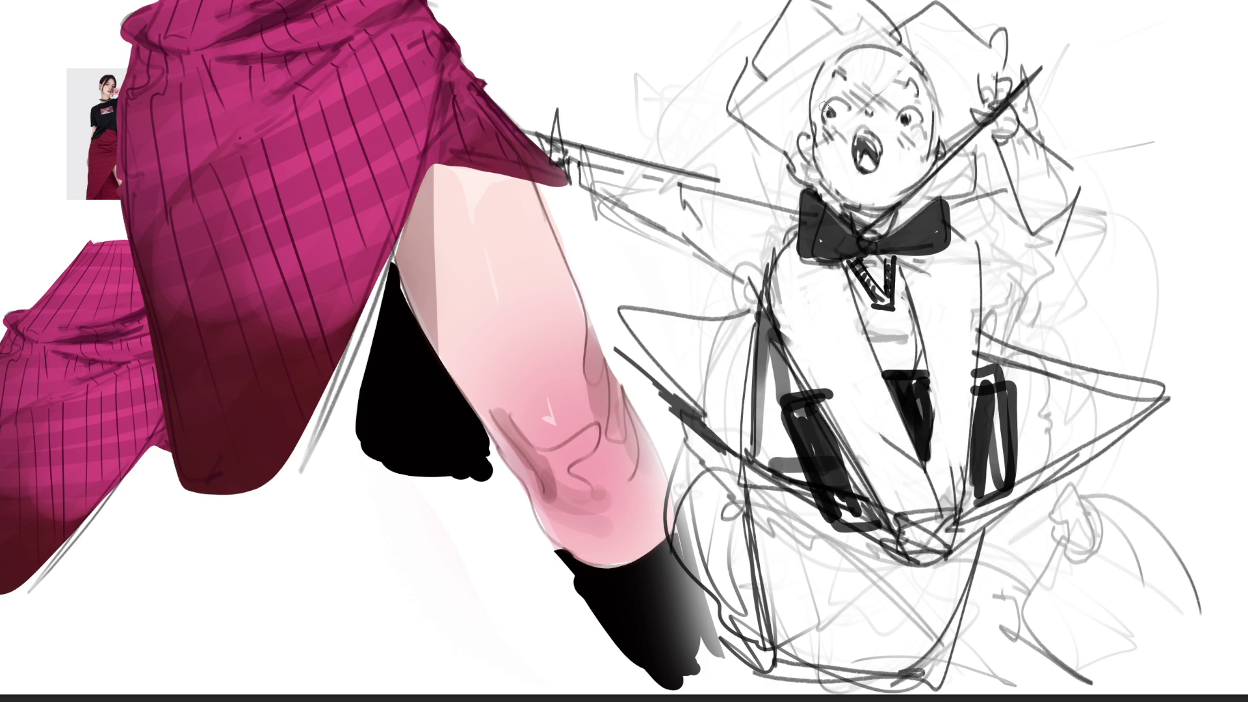
# Draw and darken the arched left eyebrow, then outline the head's left side and top.
pyautogui.moveTo(823, 109); pyautogui.dragTo(918, 87)
pyautogui.moveTo(831, 81)
pyautogui.mouseDown()
pyautogui.moveTo(854, 73)
pyautogui.moveTo(808, 124)
pyautogui.mouseUp()
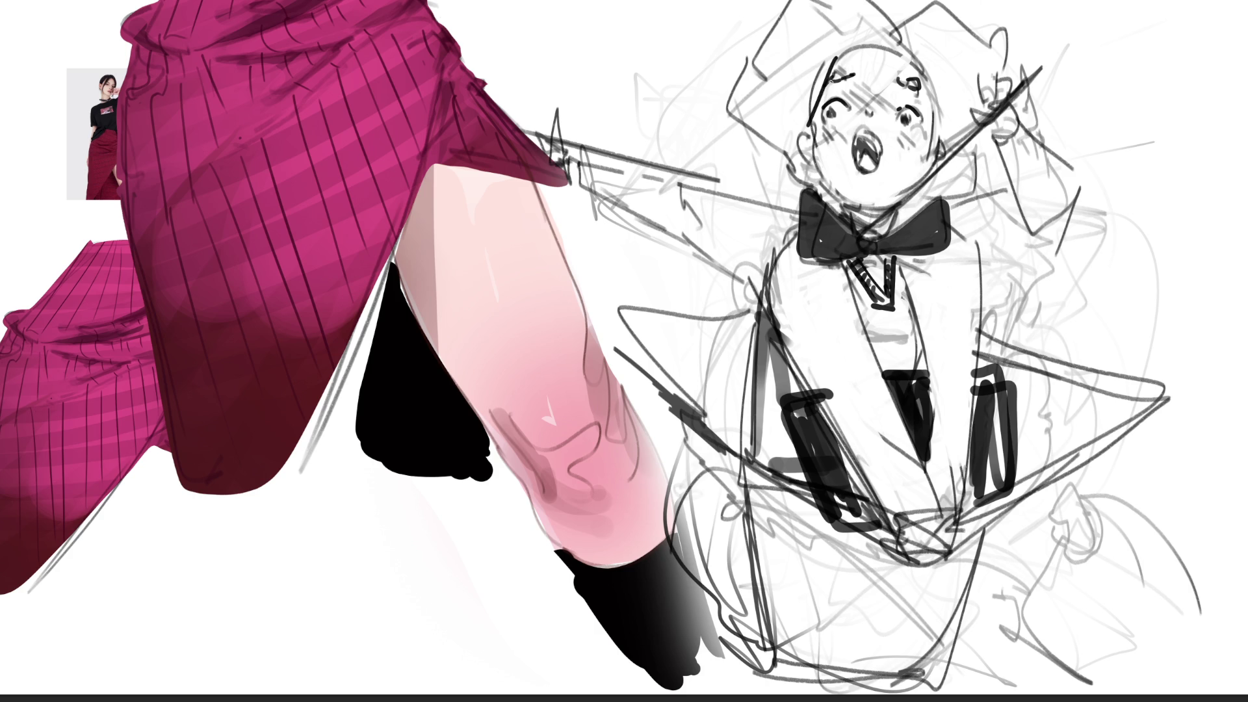
pyautogui.moveTo(757, 65)
pyautogui.mouseDown()
pyautogui.moveTo(741, 65)
pyautogui.moveTo(721, 112)
pyautogui.moveTo(769, 179)
pyautogui.mouseUp()
pyautogui.moveTo(759, 51)
pyautogui.mouseDown()
pyautogui.moveTo(832, 1)
pyautogui.moveTo(918, 2)
pyautogui.mouseUp()
pyautogui.moveTo(881, 683); pyautogui.dragTo(930, 520)
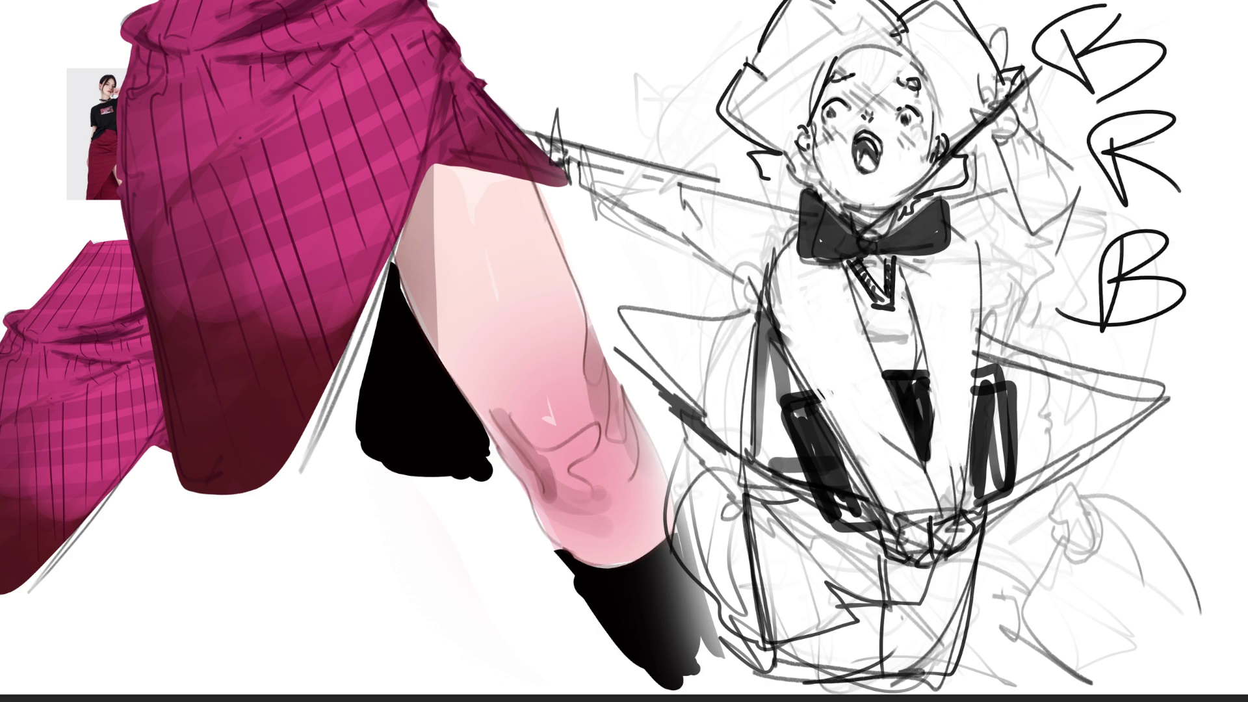
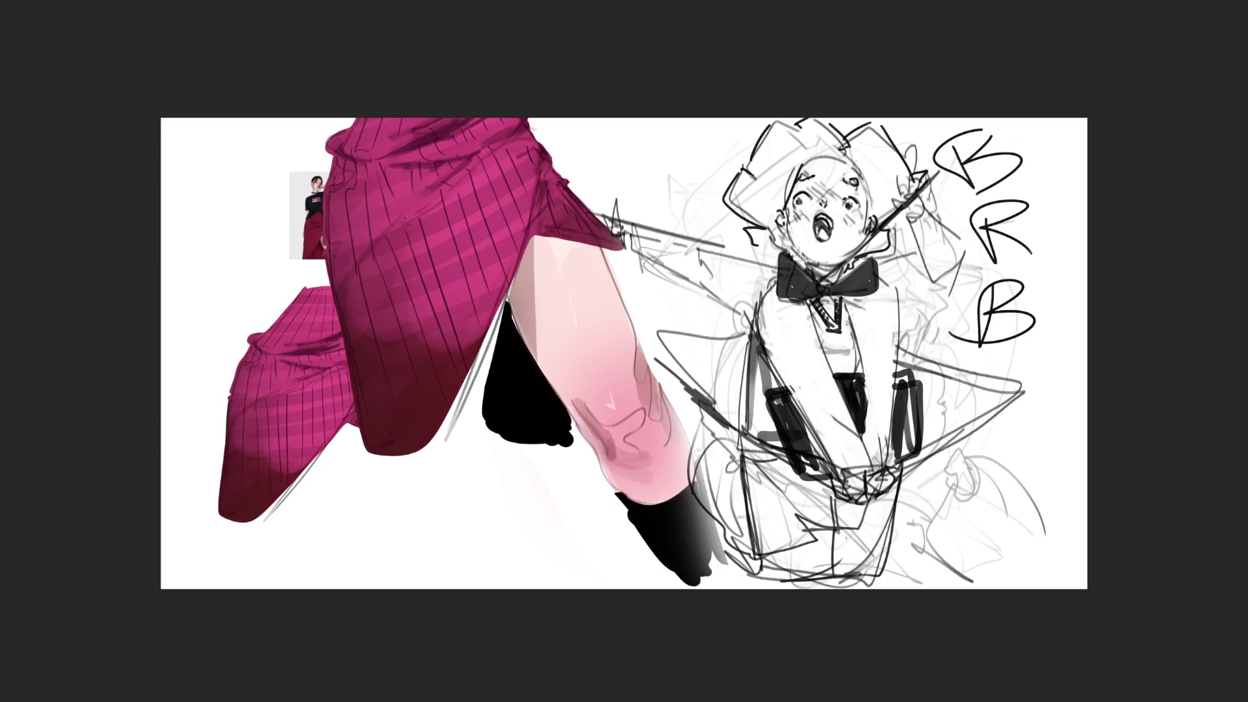
# Undo the remaining BRB lettering strokes to leave a blank canvas.
pyautogui.hotkey('ctrl', 'z')
pyautogui.hotkey('ctrl', 'z')
pyautogui.hotkey('ctrl', 'z')
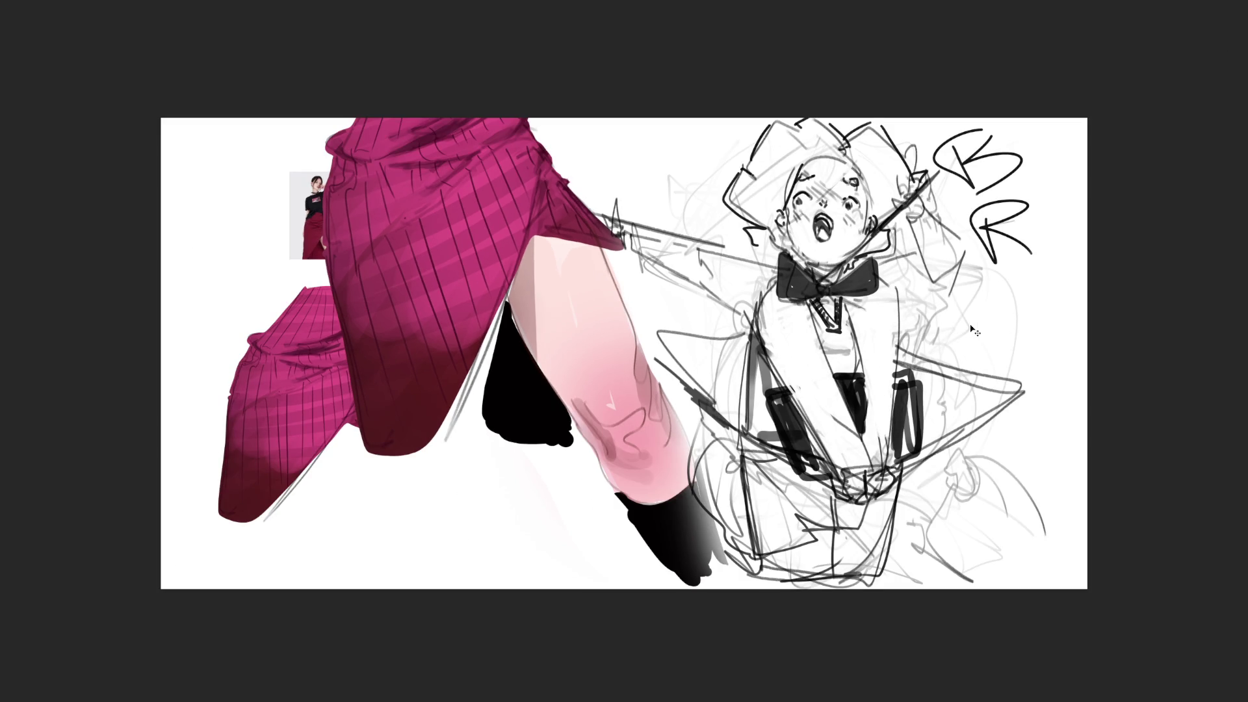
pyautogui.hotkey('ctrl', 'z')
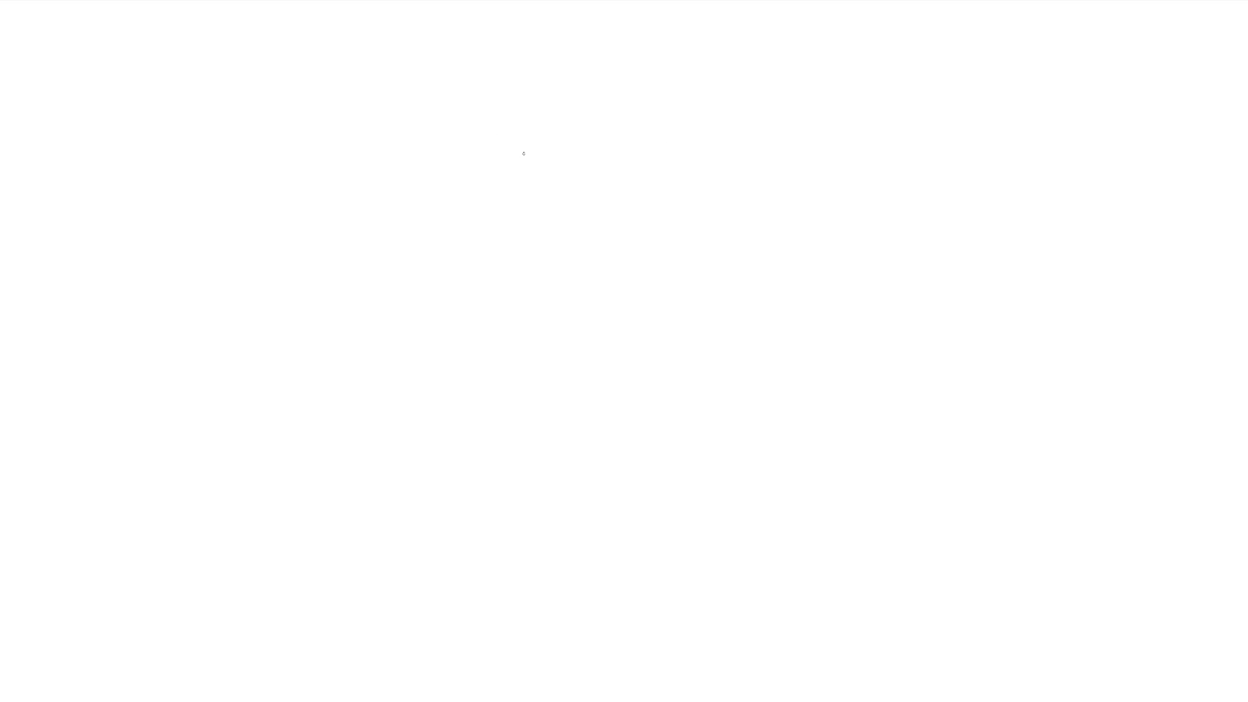
# Sketch the guide lines, left armhole and shoulder contours with folds toward the neck.
pyautogui.moveTo(503, 166); pyautogui.dragTo(507, 231)
pyautogui.moveTo(507, 127); pyautogui.dragTo(506, 141)
pyautogui.moveTo(557, 85)
pyautogui.mouseDown()
pyautogui.moveTo(573, 203)
pyautogui.moveTo(525, 269)
pyautogui.moveTo(560, 85)
pyautogui.mouseUp()
pyautogui.moveTo(575, 107); pyautogui.dragTo(597, 137)
pyautogui.moveTo(573, 84)
pyautogui.mouseDown()
pyautogui.moveTo(605, 188)
pyautogui.moveTo(546, 275)
pyautogui.mouseUp()
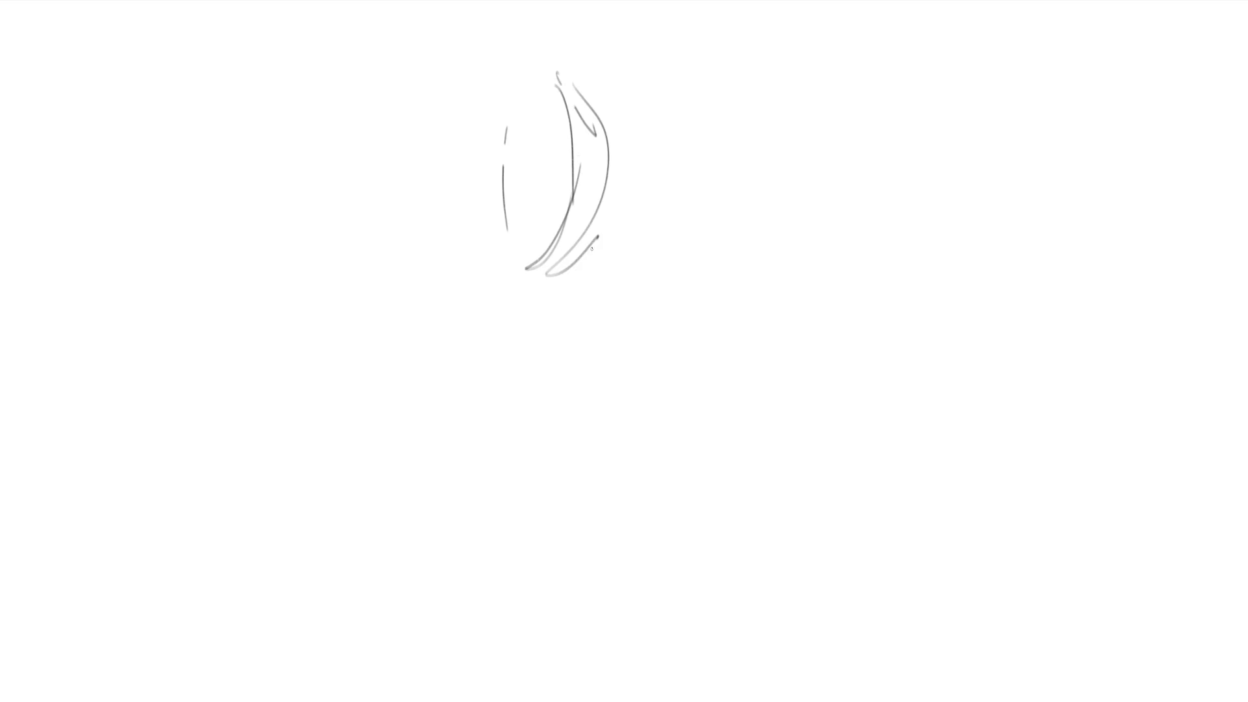
pyautogui.moveTo(598, 236); pyautogui.dragTo(553, 284)
pyautogui.moveTo(581, 92)
pyautogui.mouseDown()
pyautogui.moveTo(615, 140)
pyautogui.moveTo(628, 204)
pyautogui.mouseUp()
pyautogui.moveTo(630, 163); pyautogui.dragTo(629, 190)
pyautogui.moveTo(606, 109)
pyautogui.mouseDown()
pyautogui.moveTo(628, 163)
pyautogui.moveTo(637, 144)
pyautogui.mouseUp()
pyautogui.moveTo(637, 142)
pyautogui.mouseDown()
pyautogui.moveTo(657, 194)
pyautogui.moveTo(694, 225)
pyautogui.mouseUp()
# Draw the elliptical collar with tick marks inside and folds beneath it.
pyautogui.moveTo(634, 117)
pyautogui.mouseDown()
pyautogui.moveTo(742, 197)
pyautogui.moveTo(753, 188)
pyautogui.mouseUp()
pyautogui.moveTo(642, 121)
pyautogui.mouseDown()
pyautogui.moveTo(706, 166)
pyautogui.moveTo(789, 163)
pyautogui.mouseUp()
pyautogui.moveTo(753, 192)
pyautogui.mouseDown()
pyautogui.moveTo(784, 180)
pyautogui.moveTo(780, 192)
pyautogui.mouseUp()
pyautogui.moveTo(772, 192)
pyautogui.mouseDown()
pyautogui.moveTo(789, 170)
pyautogui.moveTo(720, 127)
pyautogui.moveTo(644, 118)
pyautogui.mouseUp()
pyautogui.moveTo(648, 127); pyautogui.dragTo(760, 173)
pyautogui.moveTo(663, 113); pyautogui.dragTo(659, 138)
pyautogui.moveTo(680, 116)
pyautogui.mouseDown()
pyautogui.moveTo(677, 143)
pyautogui.moveTo(691, 148)
pyautogui.mouseUp()
pyautogui.moveTo(722, 136)
pyautogui.mouseDown()
pyautogui.moveTo(717, 160)
pyautogui.moveTo(745, 169)
pyautogui.mouseUp()
pyautogui.moveTo(764, 160)
pyautogui.mouseDown()
pyautogui.moveTo(755, 167)
pyautogui.moveTo(778, 159)
pyautogui.mouseUp()
pyautogui.moveTo(728, 212); pyautogui.dragTo(789, 203)
pyautogui.moveTo(796, 193)
pyautogui.mouseDown()
pyautogui.moveTo(768, 236)
pyautogui.moveTo(812, 239)
pyautogui.mouseUp()
# Sketch the right shoulder folds and the right short sleeve with its cuff.
pyautogui.moveTo(731, 234)
pyautogui.mouseDown()
pyautogui.moveTo(822, 270)
pyautogui.moveTo(828, 322)
pyautogui.mouseUp()
pyautogui.moveTo(760, 265); pyautogui.dragTo(829, 320)
pyautogui.moveTo(839, 340)
pyautogui.mouseDown()
pyautogui.moveTo(839, 303)
pyautogui.moveTo(849, 359)
pyautogui.mouseUp()
pyautogui.moveTo(817, 213); pyautogui.dragTo(835, 281)
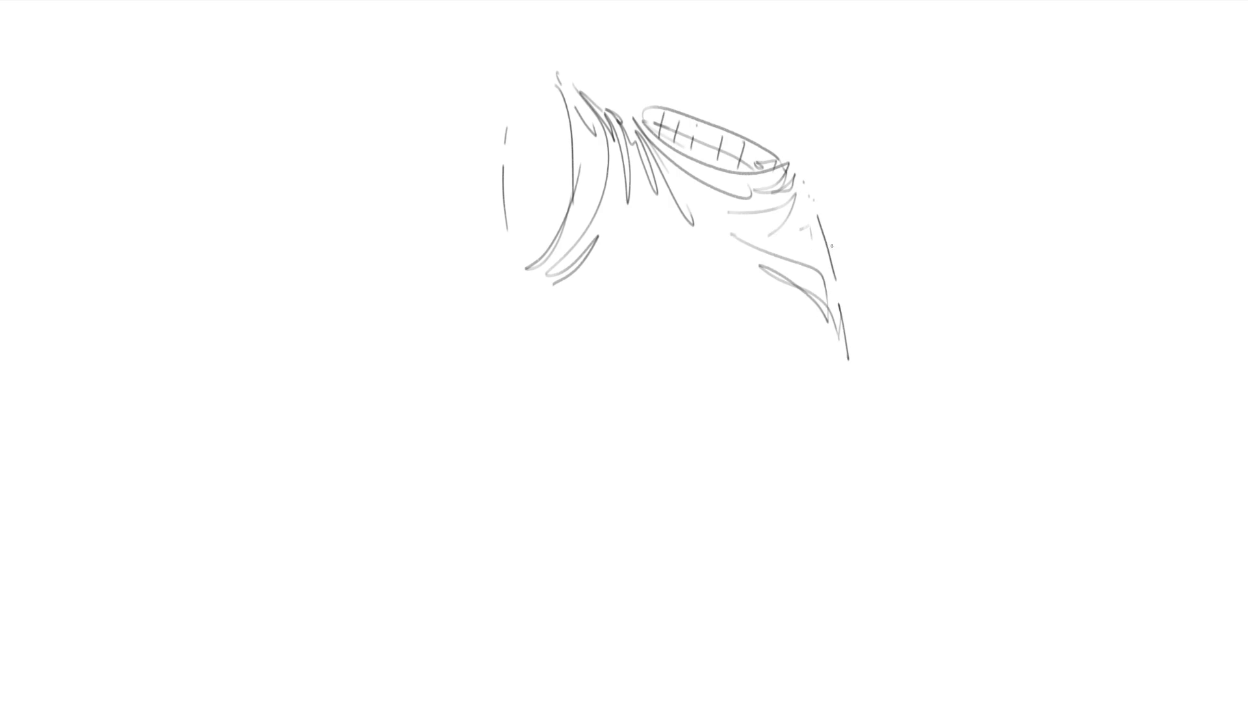
pyautogui.moveTo(810, 192); pyautogui.dragTo(867, 225)
pyautogui.moveTo(859, 292); pyautogui.dragTo(861, 310)
pyautogui.moveTo(869, 224)
pyautogui.mouseDown()
pyautogui.moveTo(861, 319)
pyautogui.moveTo(886, 237)
pyautogui.moveTo(847, 359)
pyautogui.moveTo(916, 273)
pyautogui.mouseUp()
pyautogui.moveTo(921, 292)
pyautogui.mouseDown()
pyautogui.moveTo(863, 373)
pyautogui.moveTo(914, 318)
pyautogui.mouseUp()
pyautogui.moveTo(922, 334)
pyautogui.mouseDown()
pyautogui.moveTo(865, 420)
pyautogui.moveTo(935, 380)
pyautogui.mouseUp()
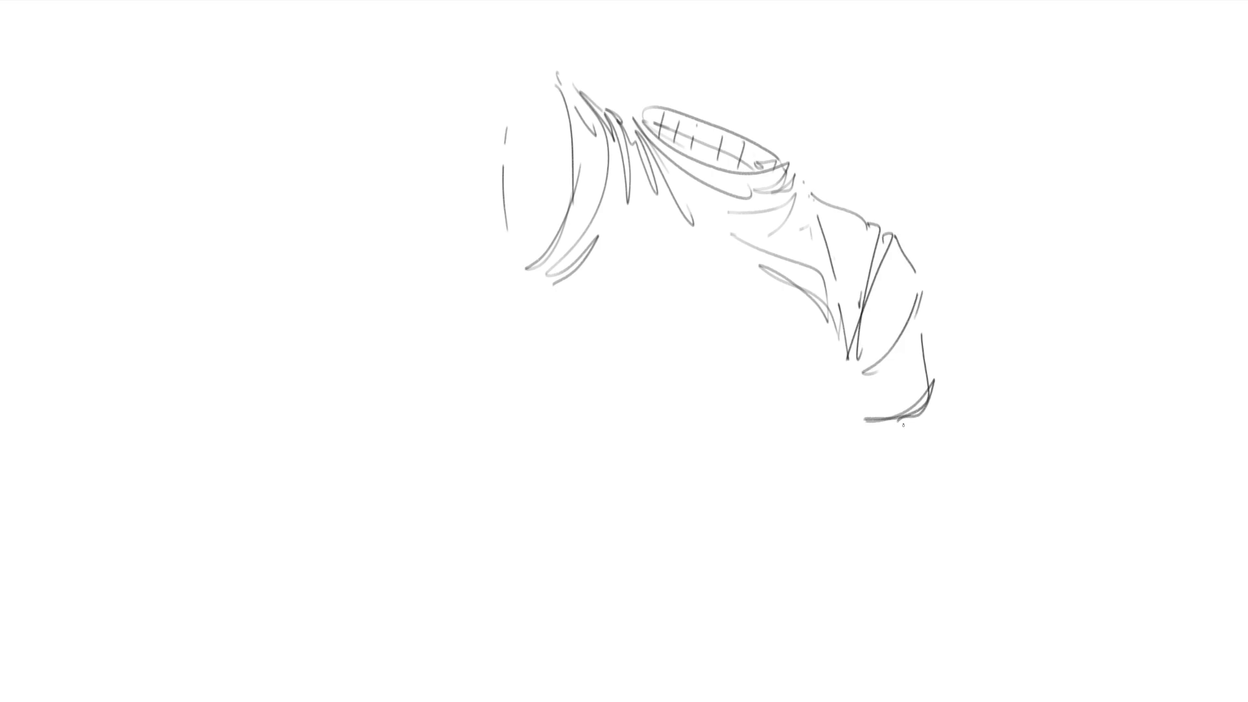
pyautogui.moveTo(901, 422); pyautogui.dragTo(922, 282)
pyautogui.moveTo(922, 334); pyautogui.dragTo(927, 424)
pyautogui.moveTo(929, 397); pyautogui.dragTo(858, 421)
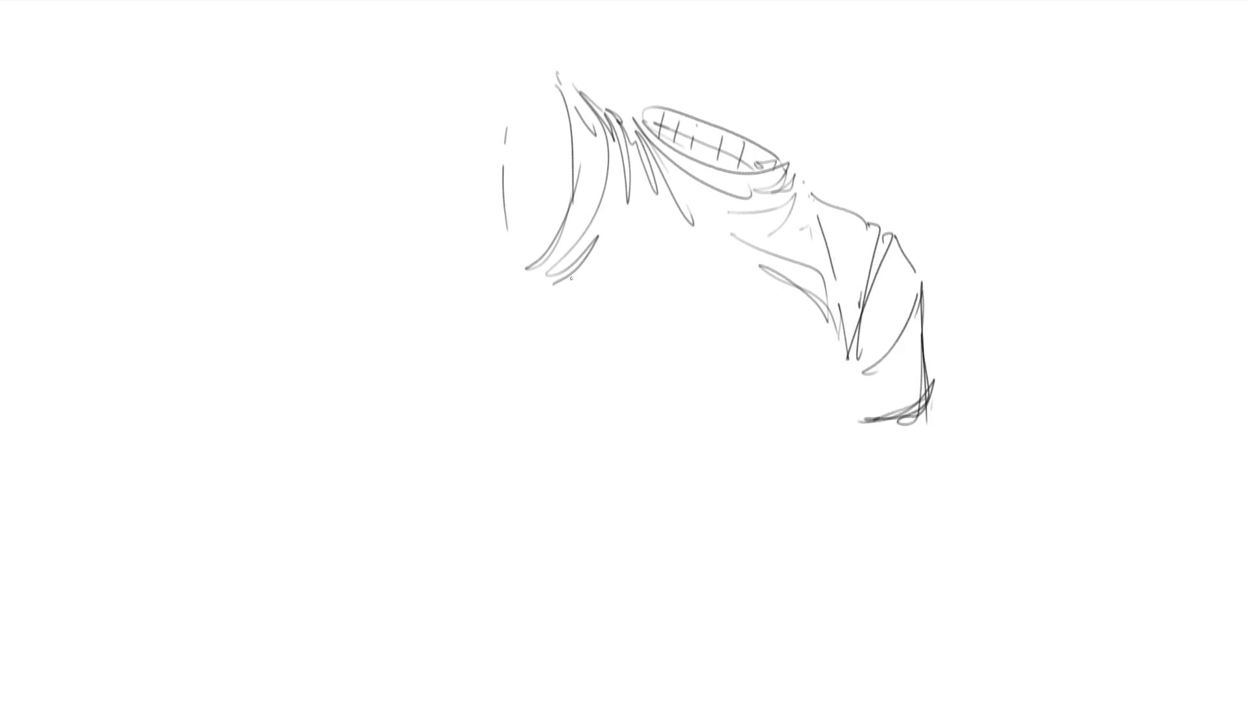
# Draw the shirt's left and right sides down to a curved cropped hem.
pyautogui.moveTo(565, 294); pyautogui.dragTo(578, 290)
pyautogui.moveTo(621, 245)
pyautogui.mouseDown()
pyautogui.moveTo(577, 316)
pyautogui.moveTo(558, 304)
pyautogui.moveTo(569, 342)
pyautogui.mouseUp()
pyautogui.moveTo(556, 384)
pyautogui.mouseDown()
pyautogui.moveTo(515, 530)
pyautogui.moveTo(548, 571)
pyautogui.mouseUp()
pyautogui.moveTo(506, 512)
pyautogui.mouseDown()
pyautogui.moveTo(671, 606)
pyautogui.moveTo(609, 580)
pyautogui.mouseUp()
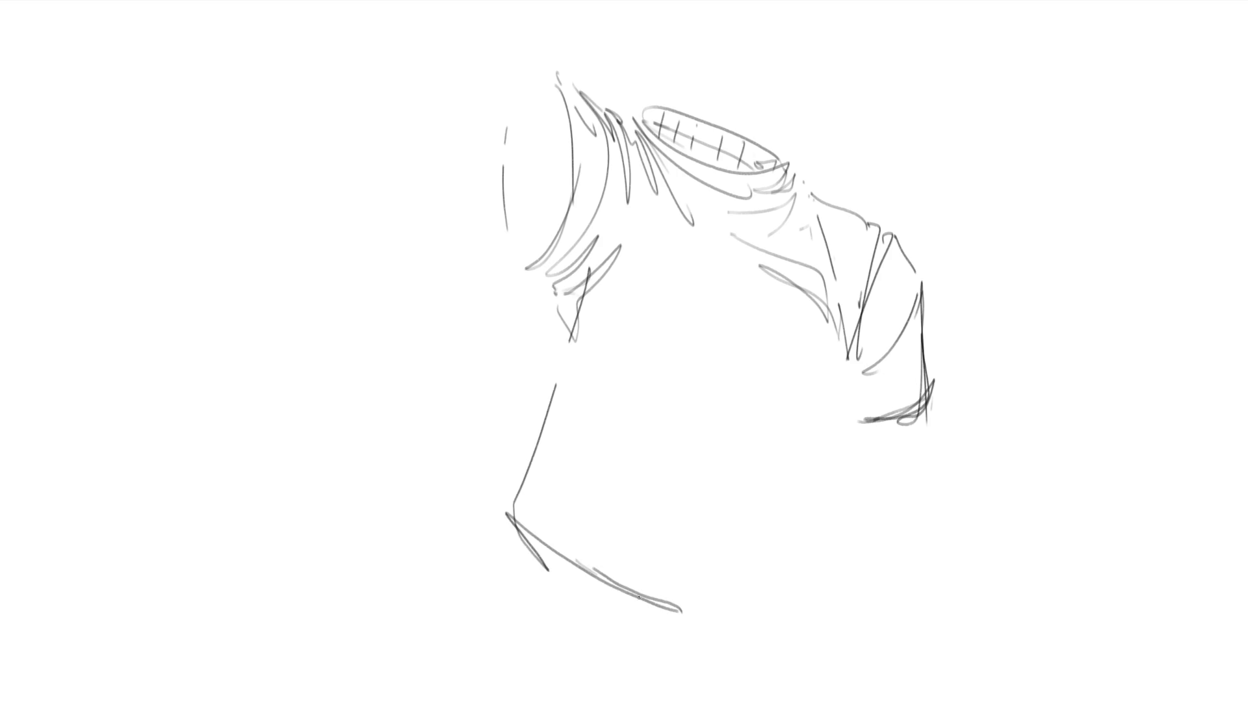
pyautogui.moveTo(634, 528); pyautogui.dragTo(648, 597)
pyautogui.moveTo(630, 482)
pyautogui.mouseDown()
pyautogui.moveTo(648, 606)
pyautogui.moveTo(797, 618)
pyautogui.moveTo(850, 593)
pyautogui.mouseUp()
pyautogui.moveTo(845, 575); pyautogui.dragTo(845, 589)
pyautogui.moveTo(849, 474)
pyautogui.mouseDown()
pyautogui.moveTo(853, 402)
pyautogui.moveTo(842, 453)
pyautogui.mouseUp()
pyautogui.moveTo(852, 517); pyautogui.dragTo(838, 598)
pyautogui.moveTo(828, 506); pyautogui.dragTo(862, 519)
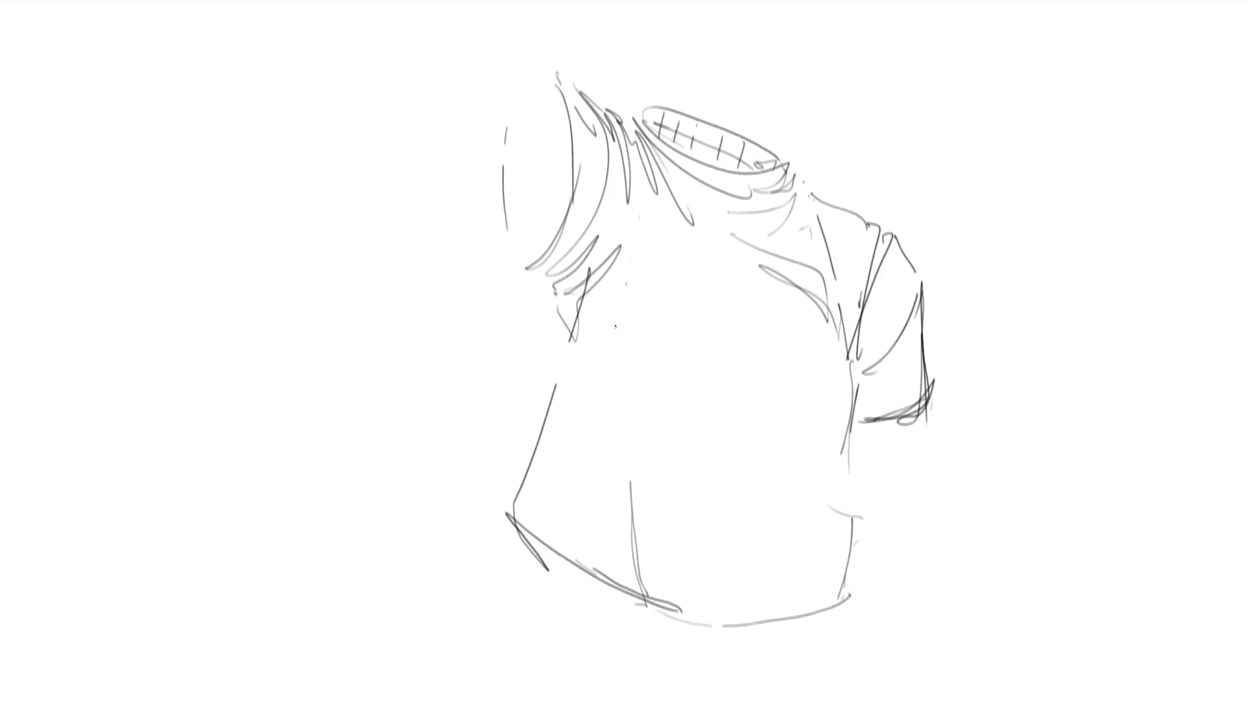
# Add light vertical fold lines down the centre of the shirt.
pyautogui.moveTo(631, 212); pyautogui.dragTo(637, 295)
pyautogui.moveTo(648, 419); pyautogui.dragTo(665, 543)
pyautogui.moveTo(637, 194); pyautogui.dragTo(657, 381)
pyautogui.moveTo(663, 230); pyautogui.dragTo(665, 256)
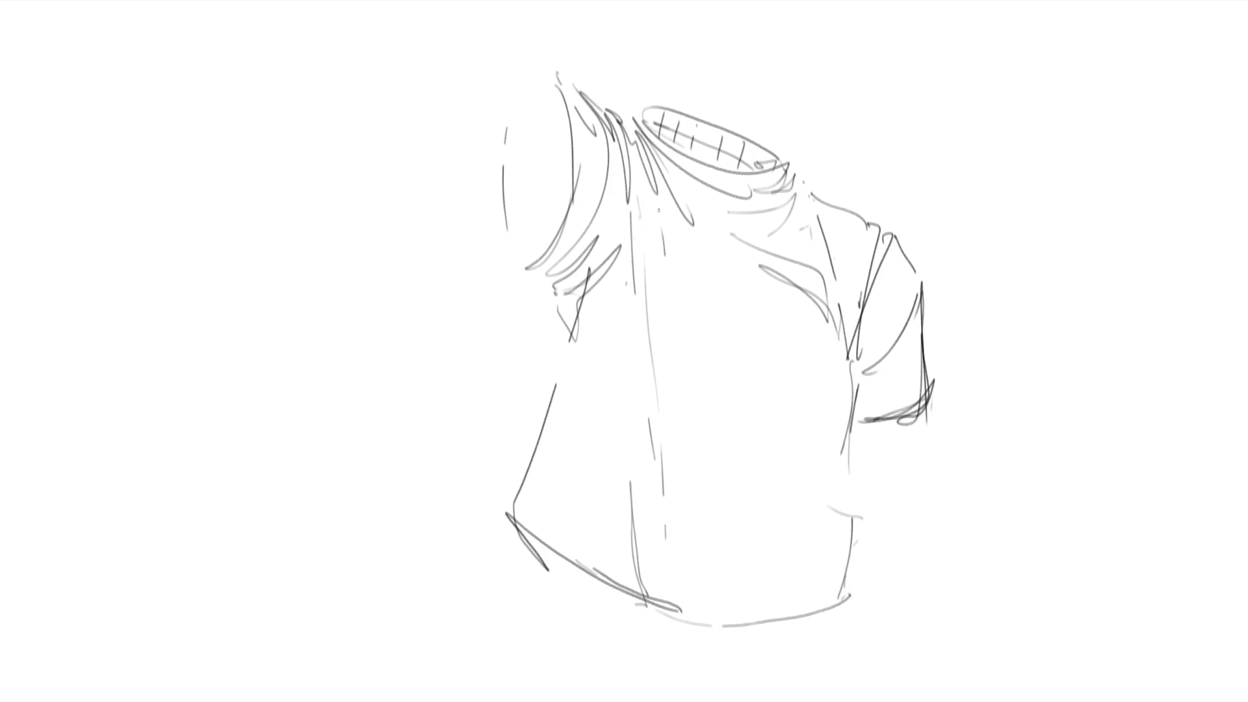
pyautogui.moveTo(714, 444); pyautogui.dragTo(743, 589)
pyautogui.moveTo(730, 471); pyautogui.dragTo(756, 463)
pyautogui.moveTo(753, 539)
pyautogui.mouseDown()
pyautogui.moveTo(759, 481)
pyautogui.moveTo(689, 233)
pyautogui.moveTo(829, 353)
pyautogui.moveTo(794, 609)
pyautogui.mouseUp()
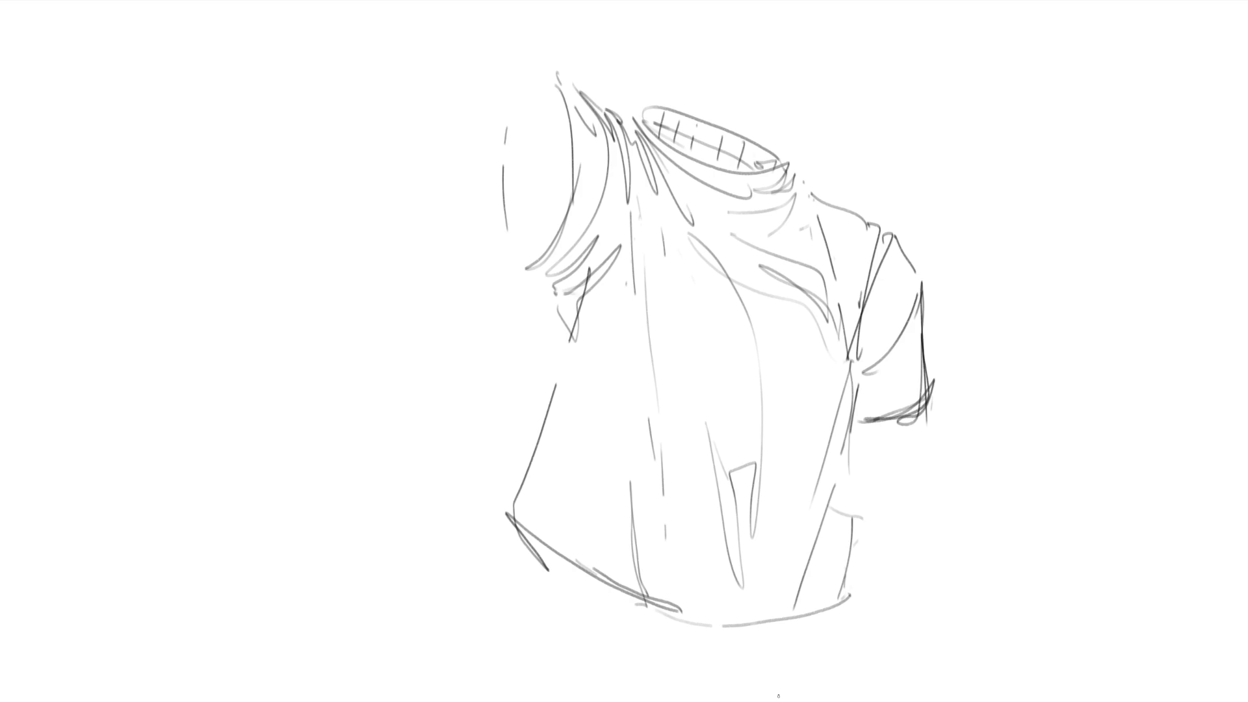
# Hatch the inside of the left armhole and outline its opening.
pyautogui.moveTo(554, 92)
pyautogui.mouseDown()
pyautogui.moveTo(514, 125)
pyautogui.moveTo(513, 150)
pyautogui.mouseUp()
pyautogui.moveTo(564, 114)
pyautogui.mouseDown()
pyautogui.moveTo(510, 172)
pyautogui.moveTo(511, 193)
pyautogui.mouseUp()
pyautogui.moveTo(569, 148); pyautogui.dragTo(513, 214)
pyautogui.moveTo(571, 172)
pyautogui.mouseDown()
pyautogui.moveTo(527, 233)
pyautogui.moveTo(532, 252)
pyautogui.mouseUp()
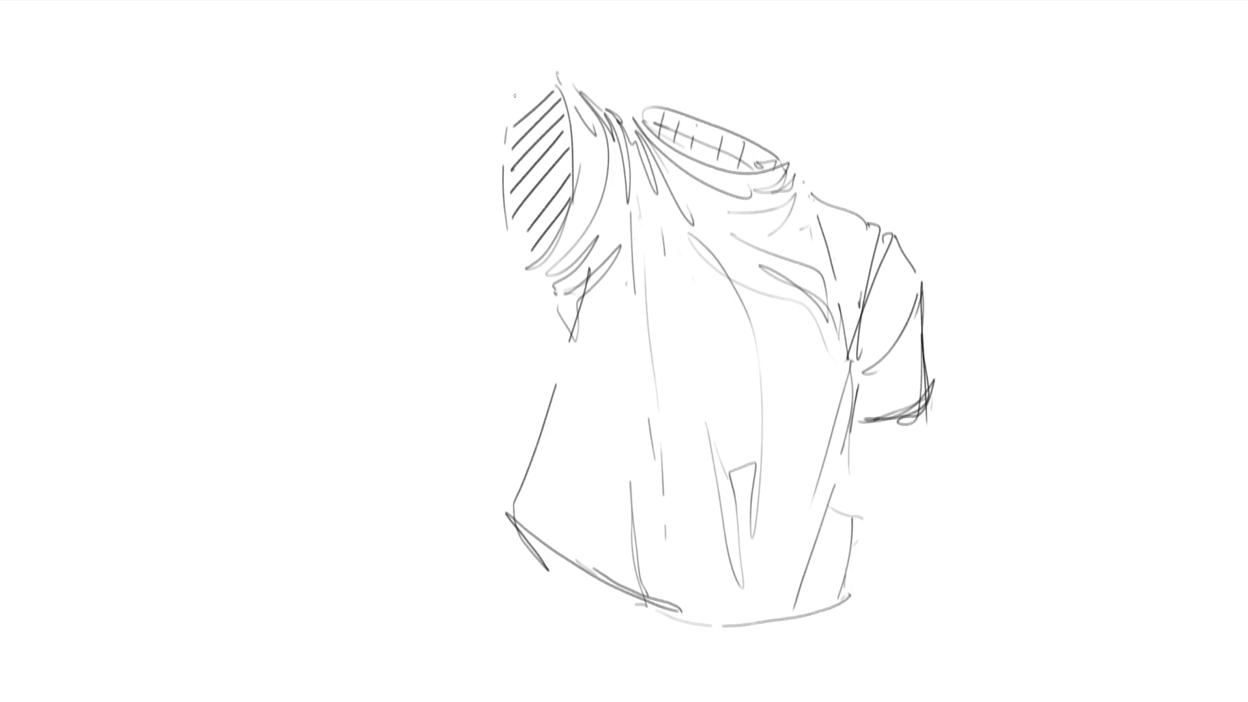
pyautogui.moveTo(515, 96)
pyautogui.mouseDown()
pyautogui.moveTo(506, 202)
pyautogui.moveTo(540, 76)
pyautogui.moveTo(567, 117)
pyautogui.moveTo(579, 179)
pyautogui.mouseUp()
# Darken the neckline and retrace the collar rim more firmly.
pyautogui.moveTo(578, 86)
pyautogui.mouseDown()
pyautogui.moveTo(619, 145)
pyautogui.moveTo(623, 128)
pyautogui.moveTo(635, 155)
pyautogui.moveTo(637, 142)
pyautogui.moveTo(647, 172)
pyautogui.moveTo(638, 106)
pyautogui.moveTo(785, 160)
pyautogui.mouseUp()
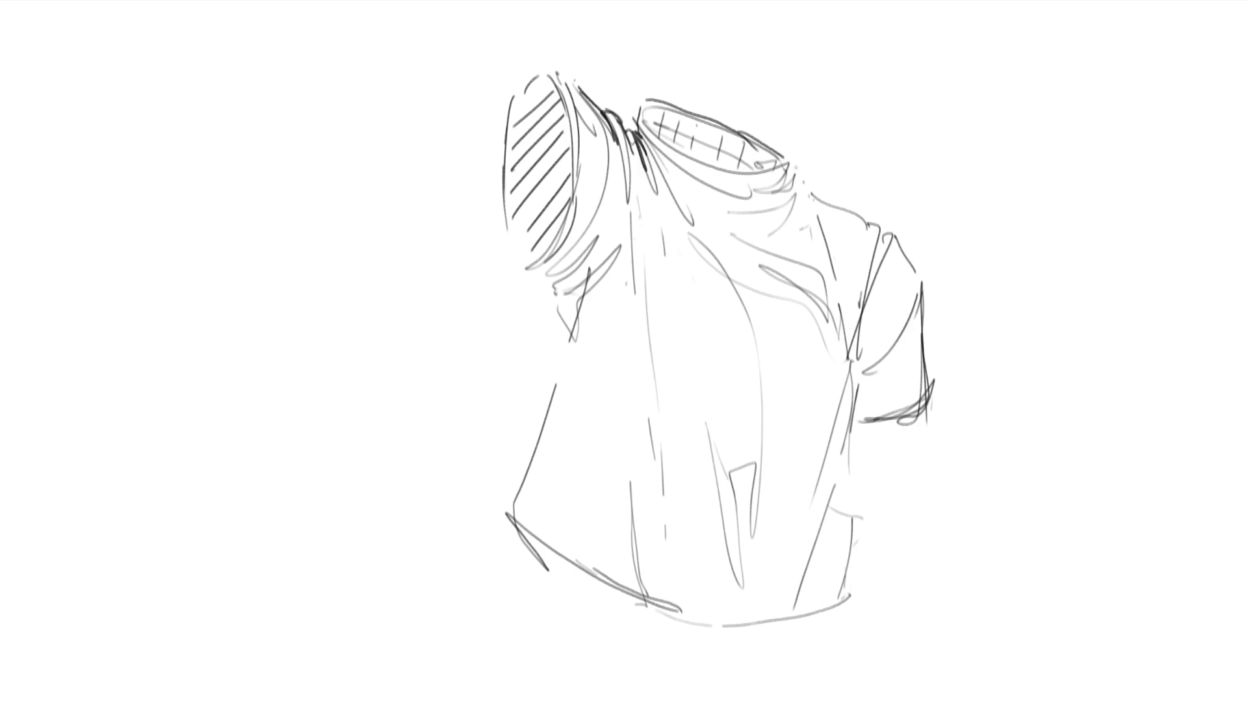
pyautogui.moveTo(645, 102)
pyautogui.mouseDown()
pyautogui.moveTo(714, 168)
pyautogui.moveTo(784, 157)
pyautogui.moveTo(789, 190)
pyautogui.mouseUp()
pyautogui.moveTo(638, 109)
pyautogui.mouseDown()
pyautogui.moveTo(680, 171)
pyautogui.moveTo(779, 192)
pyautogui.moveTo(793, 168)
pyautogui.moveTo(801, 212)
pyautogui.moveTo(878, 216)
pyautogui.moveTo(901, 242)
pyautogui.moveTo(927, 293)
pyautogui.moveTo(933, 417)
pyautogui.moveTo(863, 403)
pyautogui.moveTo(857, 319)
pyautogui.moveTo(853, 401)
pyautogui.moveTo(830, 469)
pyautogui.mouseUp()
# Firm up the right edge and hem, hatch the hem band, and undo a trial sleeve shading.
pyautogui.moveTo(857, 398); pyautogui.dragTo(851, 515)
pyautogui.moveTo(858, 457)
pyautogui.mouseDown()
pyautogui.moveTo(859, 572)
pyautogui.moveTo(823, 608)
pyautogui.moveTo(644, 604)
pyautogui.mouseUp()
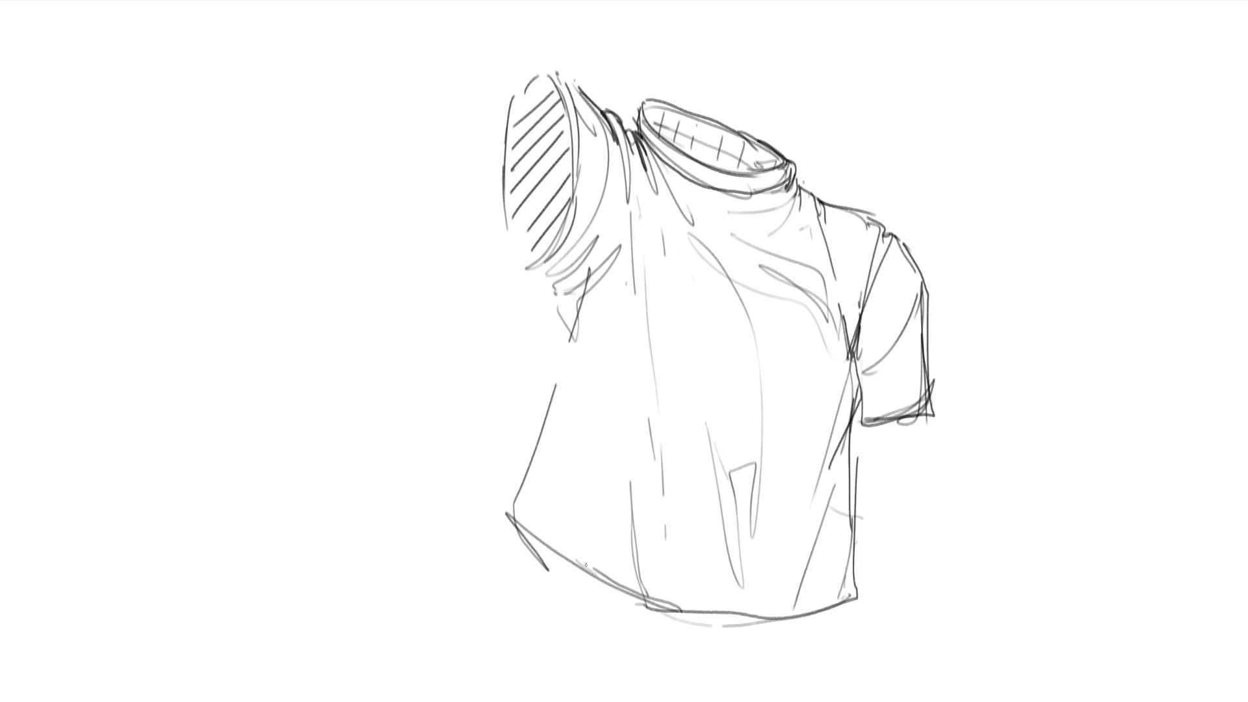
pyautogui.moveTo(566, 554); pyautogui.dragTo(654, 611)
pyautogui.moveTo(545, 569); pyautogui.dragTo(613, 600)
pyautogui.moveTo(530, 535); pyautogui.dragTo(551, 566)
pyautogui.moveTo(556, 553)
pyautogui.mouseDown()
pyautogui.moveTo(560, 582)
pyautogui.moveTo(578, 590)
pyautogui.mouseUp()
pyautogui.moveTo(594, 573)
pyautogui.mouseDown()
pyautogui.moveTo(595, 593)
pyautogui.moveTo(628, 607)
pyautogui.mouseUp()
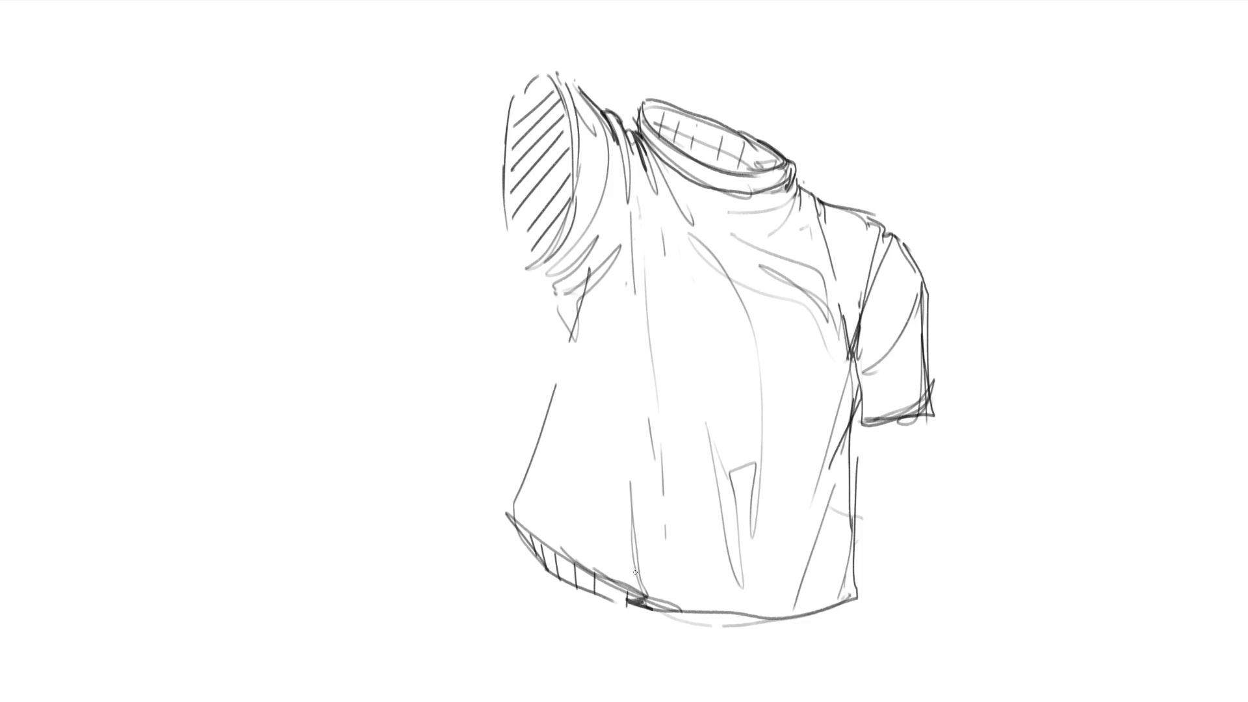
pyautogui.moveTo(899, 286)
pyautogui.mouseDown()
pyautogui.moveTo(865, 364)
pyautogui.moveTo(885, 390)
pyautogui.moveTo(875, 409)
pyautogui.mouseUp()
pyautogui.hotkey('ctrl', 'z')
pyautogui.hotkey('ctrl', 'z')
pyautogui.hotkey('ctrl', 'z')
# Shade the right sleeve, the long front folds, the hem band and the left armpit in grey.
pyautogui.moveTo(878, 351)
pyautogui.mouseDown()
pyautogui.moveTo(875, 305)
pyautogui.moveTo(874, 416)
pyautogui.moveTo(842, 273)
pyautogui.moveTo(860, 373)
pyautogui.moveTo(805, 618)
pyautogui.moveTo(849, 618)
pyautogui.mouseUp()
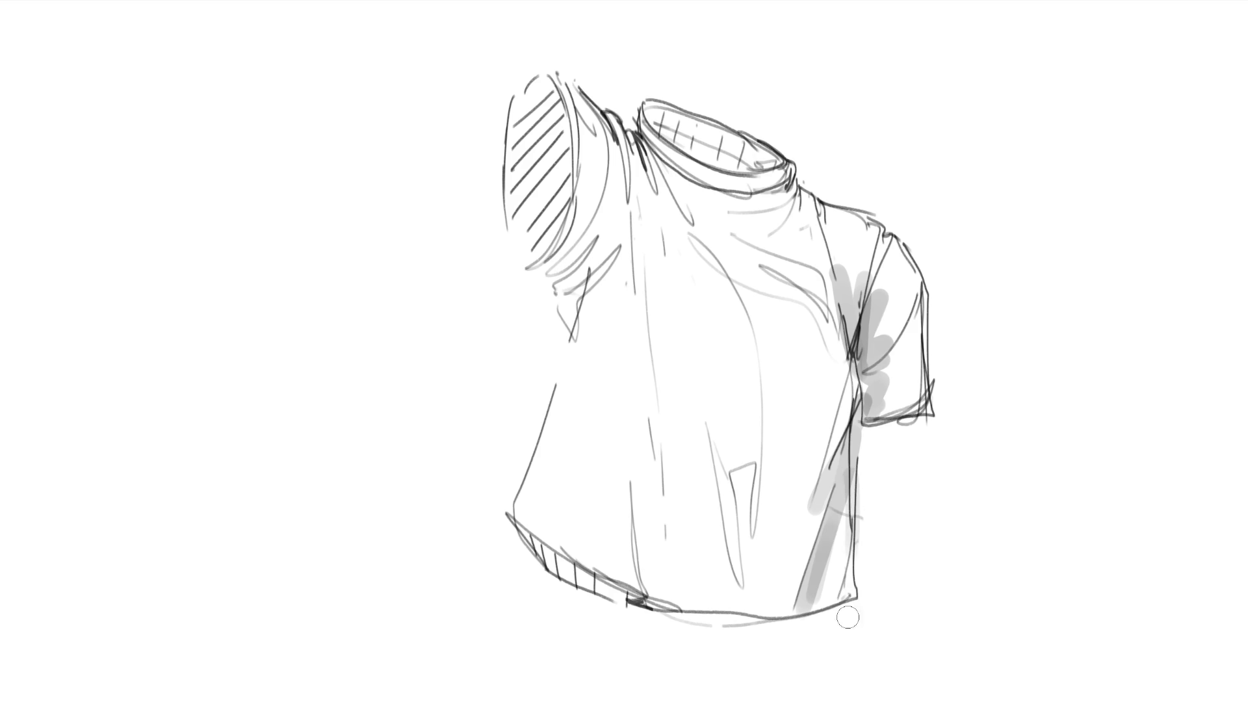
pyautogui.moveTo(761, 500)
pyautogui.mouseDown()
pyautogui.moveTo(733, 454)
pyautogui.moveTo(741, 549)
pyautogui.moveTo(708, 432)
pyautogui.moveTo(738, 556)
pyautogui.mouseUp()
pyautogui.moveTo(645, 250); pyautogui.dragTo(664, 544)
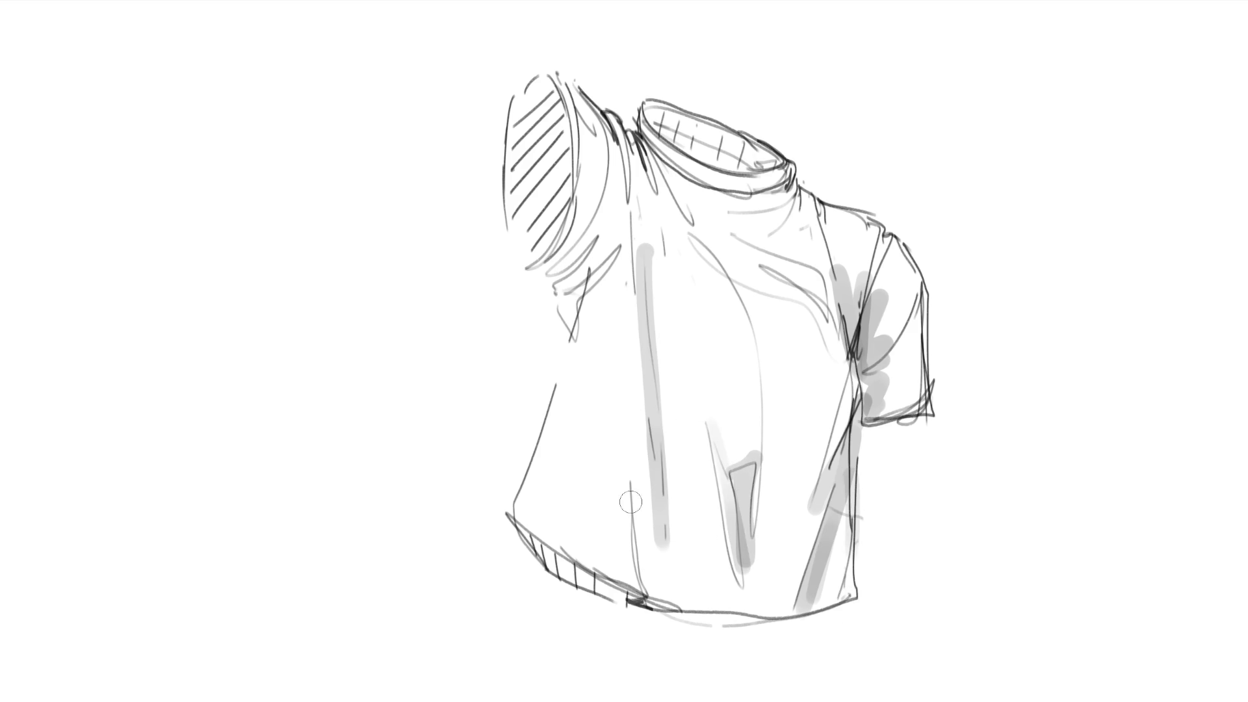
pyautogui.moveTo(628, 489); pyautogui.dragTo(636, 604)
pyautogui.moveTo(525, 526); pyautogui.dragTo(634, 605)
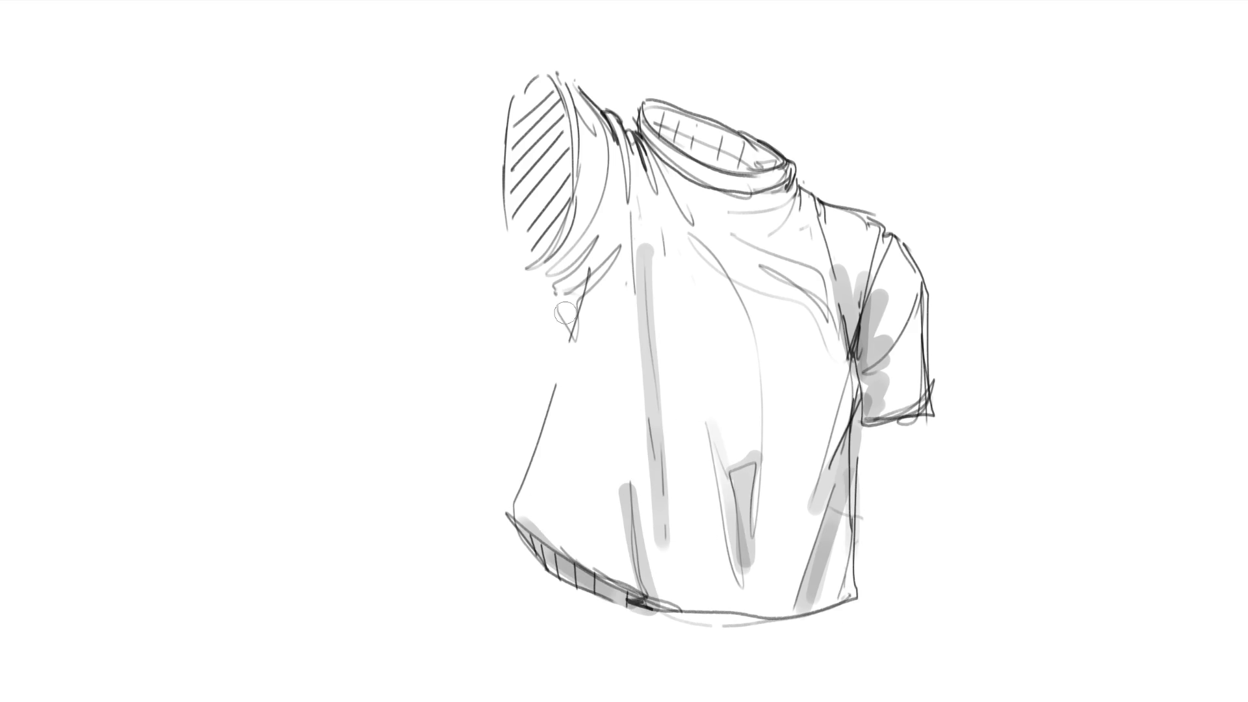
pyautogui.moveTo(565, 312)
pyautogui.mouseDown()
pyautogui.moveTo(563, 253)
pyautogui.moveTo(605, 253)
pyautogui.moveTo(567, 303)
pyautogui.mouseUp()
# Shade the neck and shoulder folds and fill the collar interior and left armhole with grey.
pyautogui.moveTo(605, 104); pyautogui.dragTo(630, 218)
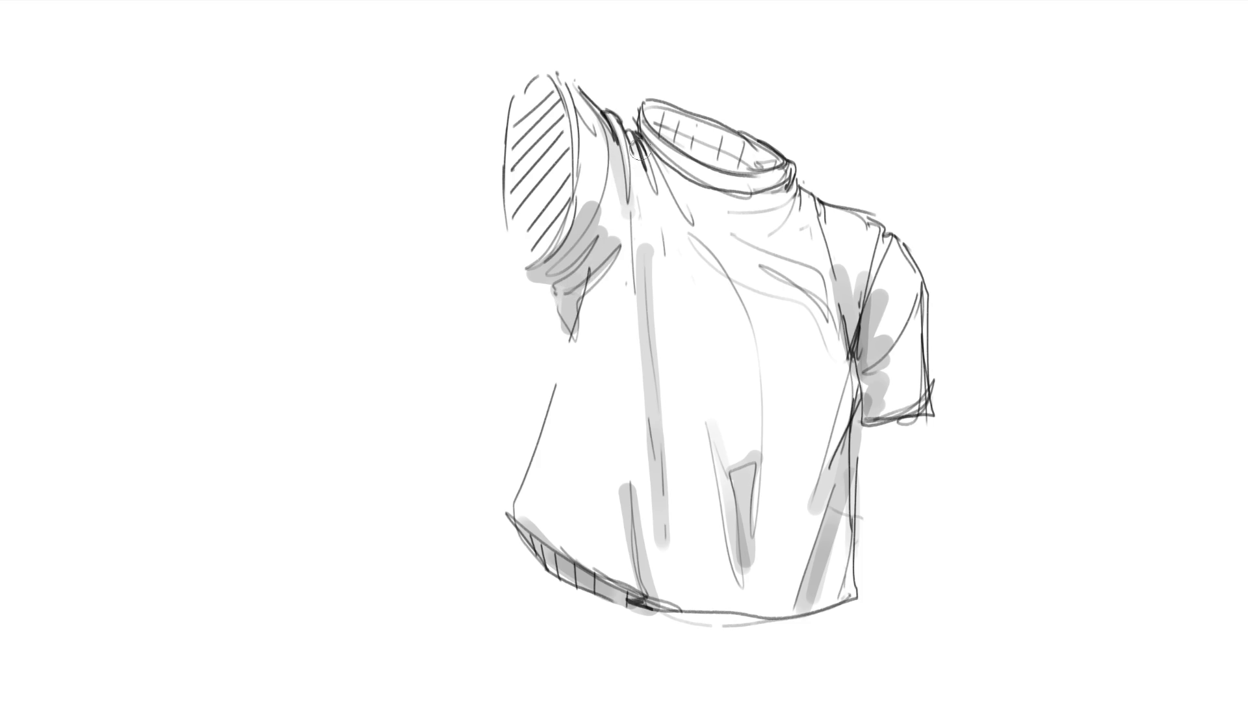
pyautogui.moveTo(634, 153); pyautogui.dragTo(689, 230)
pyautogui.moveTo(684, 151)
pyautogui.mouseDown()
pyautogui.moveTo(748, 156)
pyautogui.moveTo(689, 130)
pyautogui.moveTo(770, 166)
pyautogui.mouseUp()
pyautogui.moveTo(545, 91)
pyautogui.mouseDown()
pyautogui.moveTo(525, 211)
pyautogui.moveTo(550, 195)
pyautogui.moveTo(556, 217)
pyautogui.moveTo(527, 130)
pyautogui.moveTo(517, 215)
pyautogui.mouseUp()
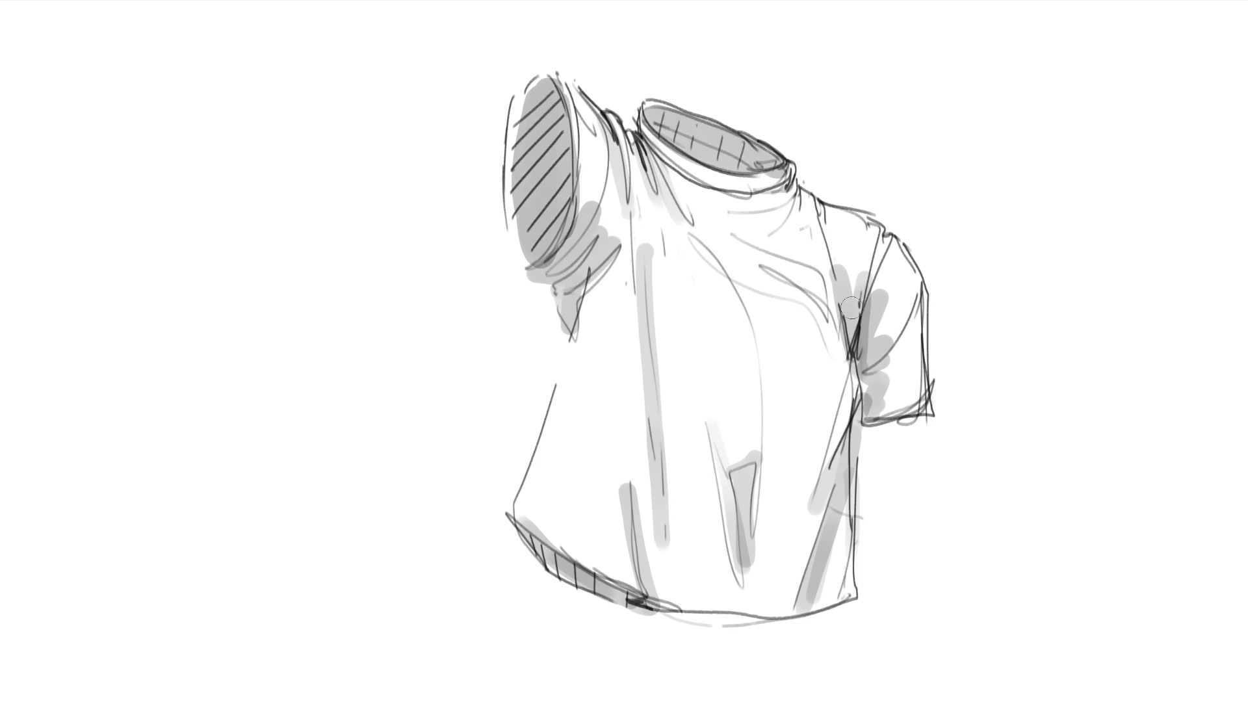
# Shade the chest folds, the area under the collar and the torso's right side.
pyautogui.moveTo(755, 247)
pyautogui.mouseDown()
pyautogui.moveTo(822, 277)
pyautogui.moveTo(781, 279)
pyautogui.moveTo(835, 312)
pyautogui.moveTo(832, 296)
pyautogui.mouseUp()
pyautogui.moveTo(796, 194)
pyautogui.mouseDown()
pyautogui.moveTo(821, 241)
pyautogui.moveTo(780, 193)
pyautogui.moveTo(809, 188)
pyautogui.moveTo(748, 235)
pyautogui.mouseUp()
pyautogui.moveTo(669, 171)
pyautogui.mouseDown()
pyautogui.moveTo(777, 194)
pyautogui.moveTo(725, 195)
pyautogui.mouseUp()
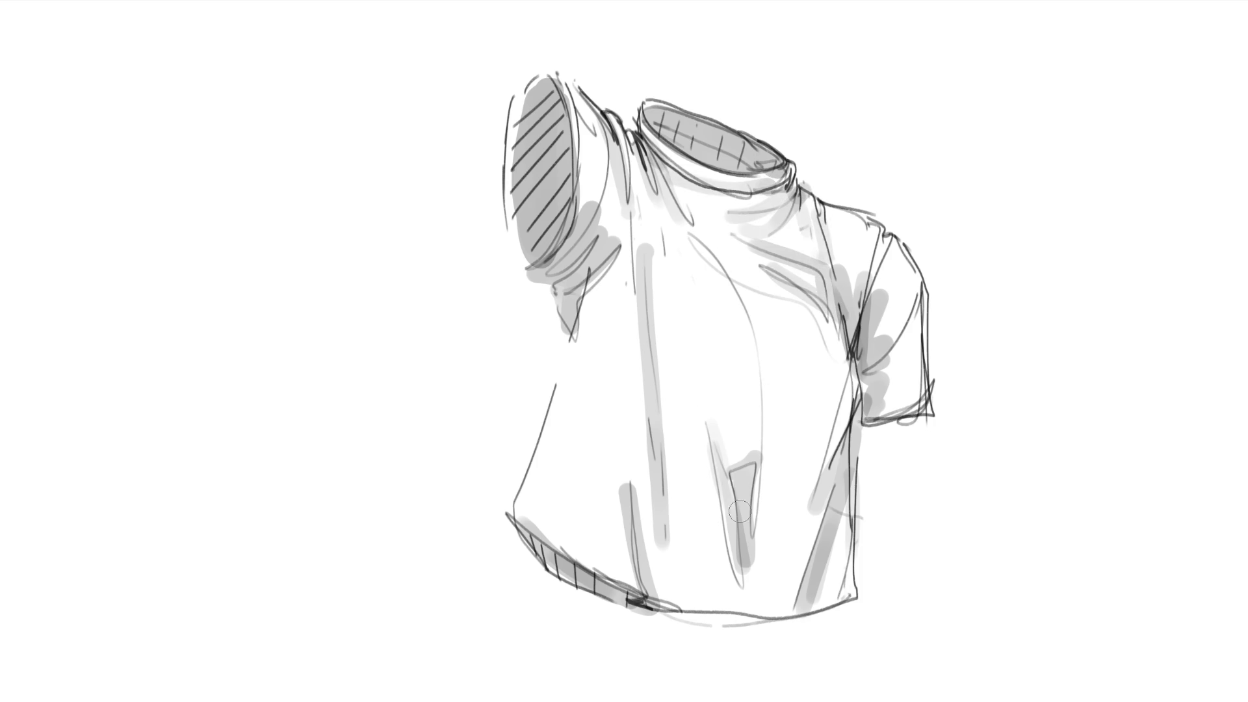
pyautogui.moveTo(763, 361)
pyautogui.mouseDown()
pyautogui.moveTo(760, 435)
pyautogui.moveTo(773, 418)
pyautogui.mouseUp()
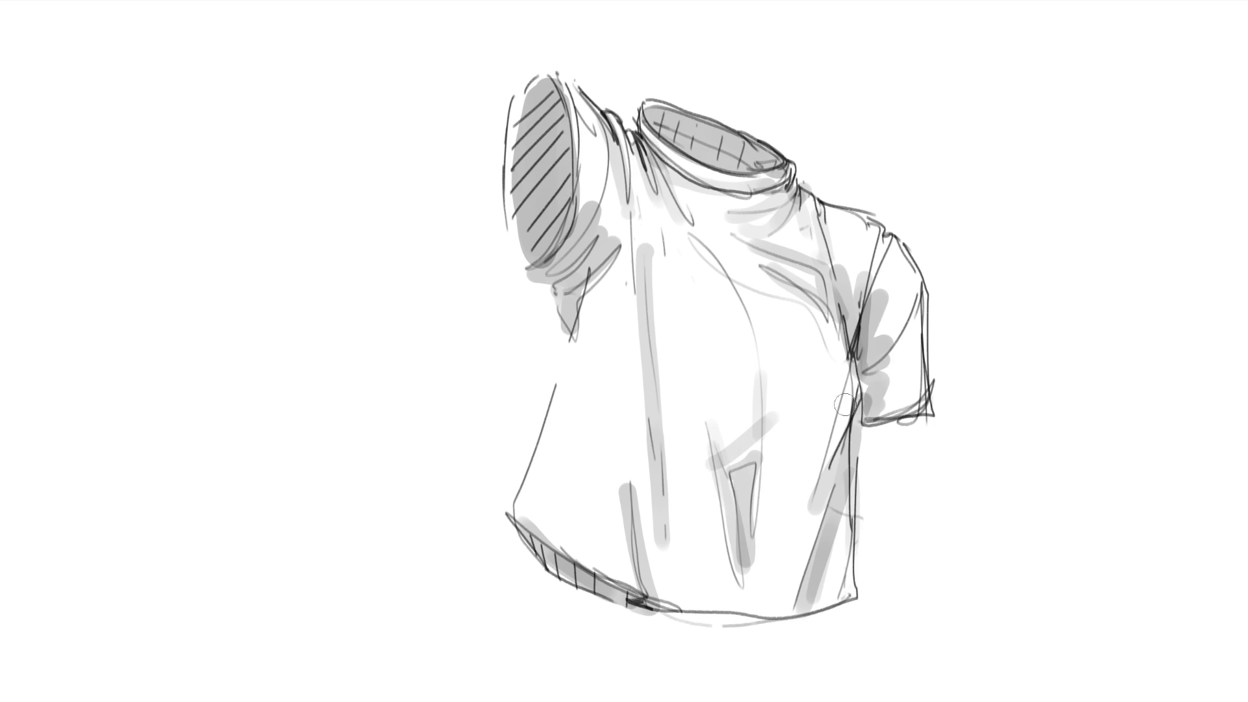
pyautogui.moveTo(725, 468); pyautogui.dragTo(822, 438)
pyautogui.moveTo(869, 398)
pyautogui.mouseDown()
pyautogui.moveTo(810, 473)
pyautogui.moveTo(790, 554)
pyautogui.mouseUp()
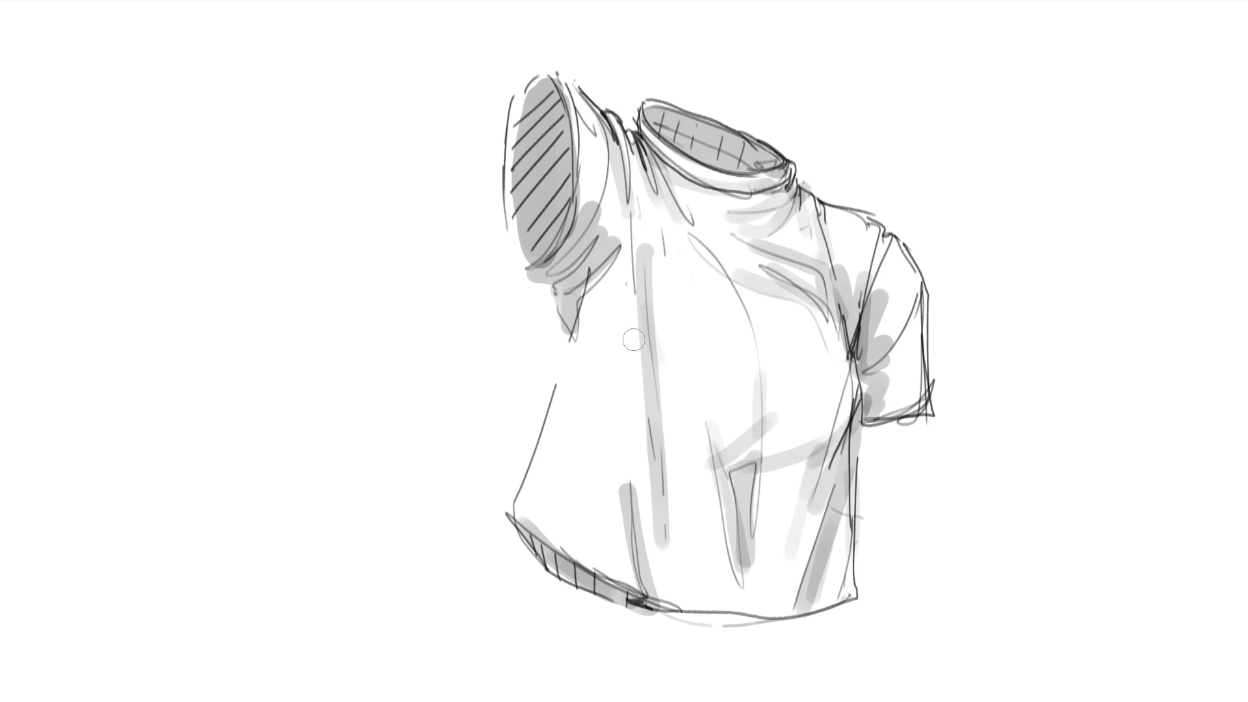
pyautogui.click(617, 352)
pyautogui.click(634, 460)
# Wash a soft grey tone over the whole shirt with a very large brush.
pyautogui.press(']')
pyautogui.press(']')
pyautogui.press(']')
pyautogui.moveTo(765, 60)
pyautogui.mouseDown()
pyautogui.moveTo(1002, 514)
pyautogui.moveTo(1032, 642)
pyautogui.mouseUp()
pyautogui.press('[')
pyautogui.press('[')
pyautogui.press('[')
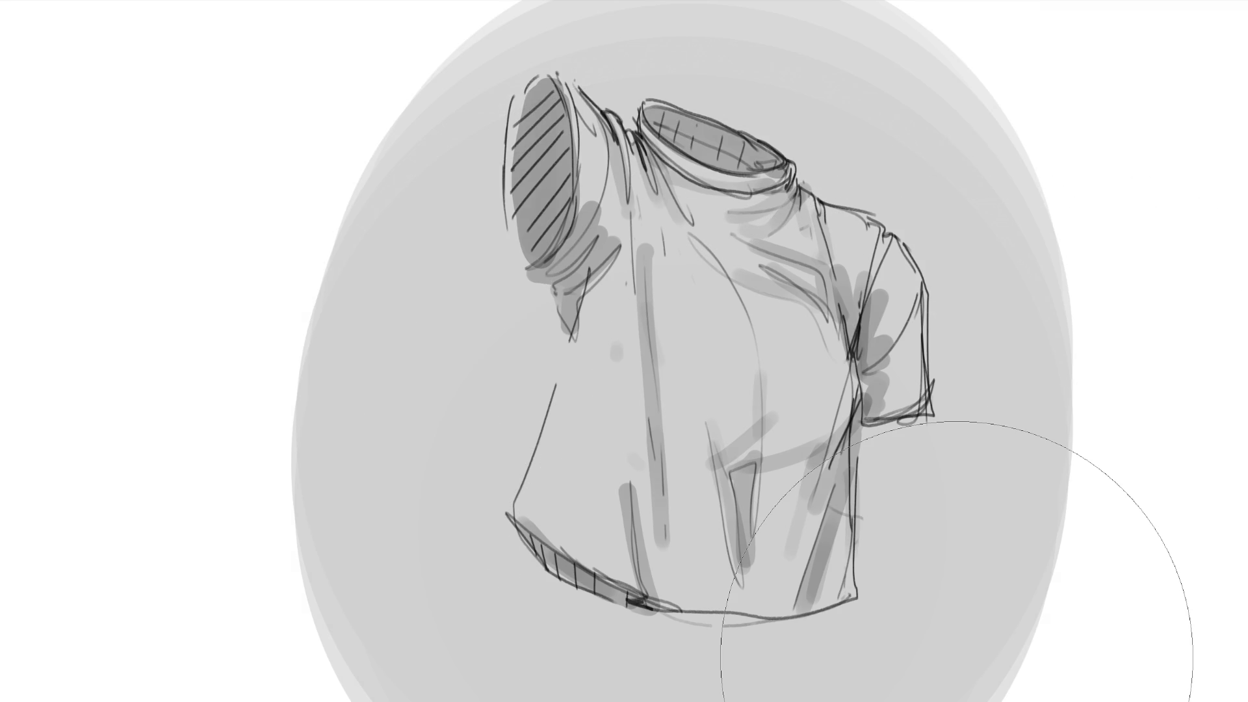
pyautogui.press('[')
pyautogui.press('[')
pyautogui.press('[')
# Paint white highlights along both shoulders, the collar rim and the neck.
pyautogui.moveTo(575, 92)
pyautogui.mouseDown()
pyautogui.moveTo(591, 140)
pyautogui.moveTo(590, 128)
pyautogui.mouseUp()
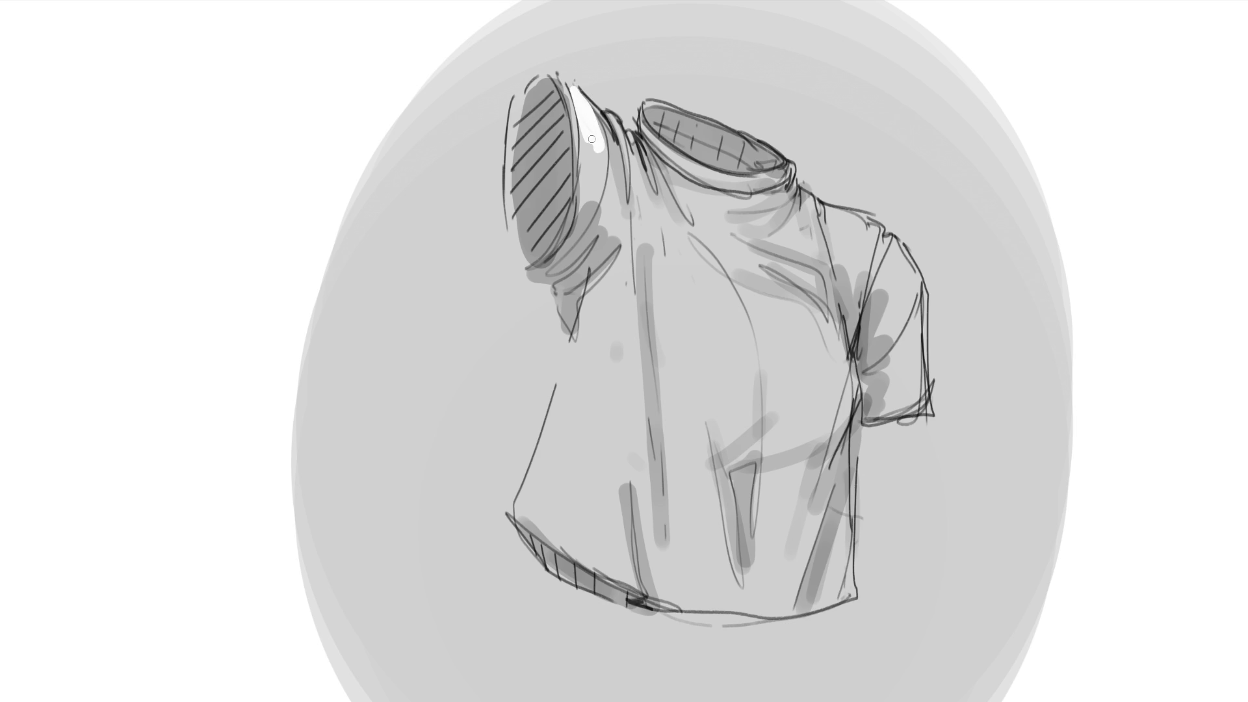
pyautogui.moveTo(561, 82)
pyautogui.mouseDown()
pyautogui.moveTo(580, 140)
pyautogui.moveTo(625, 165)
pyautogui.mouseUp()
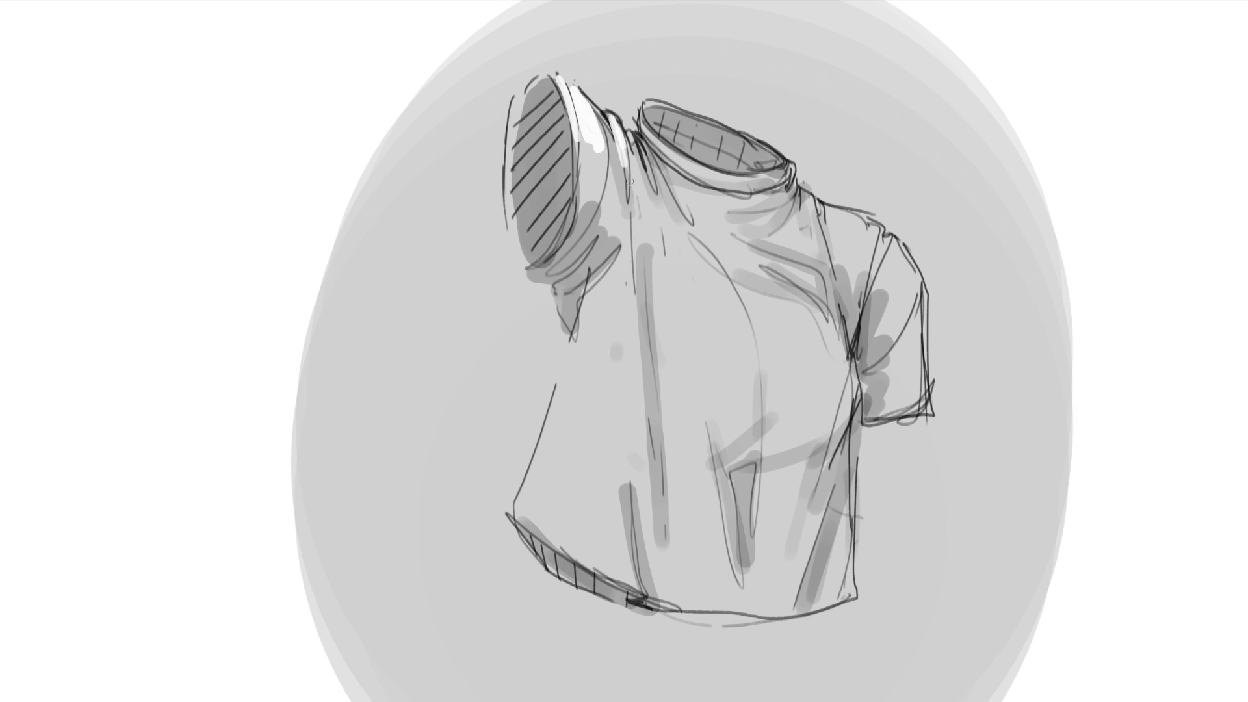
pyautogui.moveTo(637, 115); pyautogui.dragTo(747, 212)
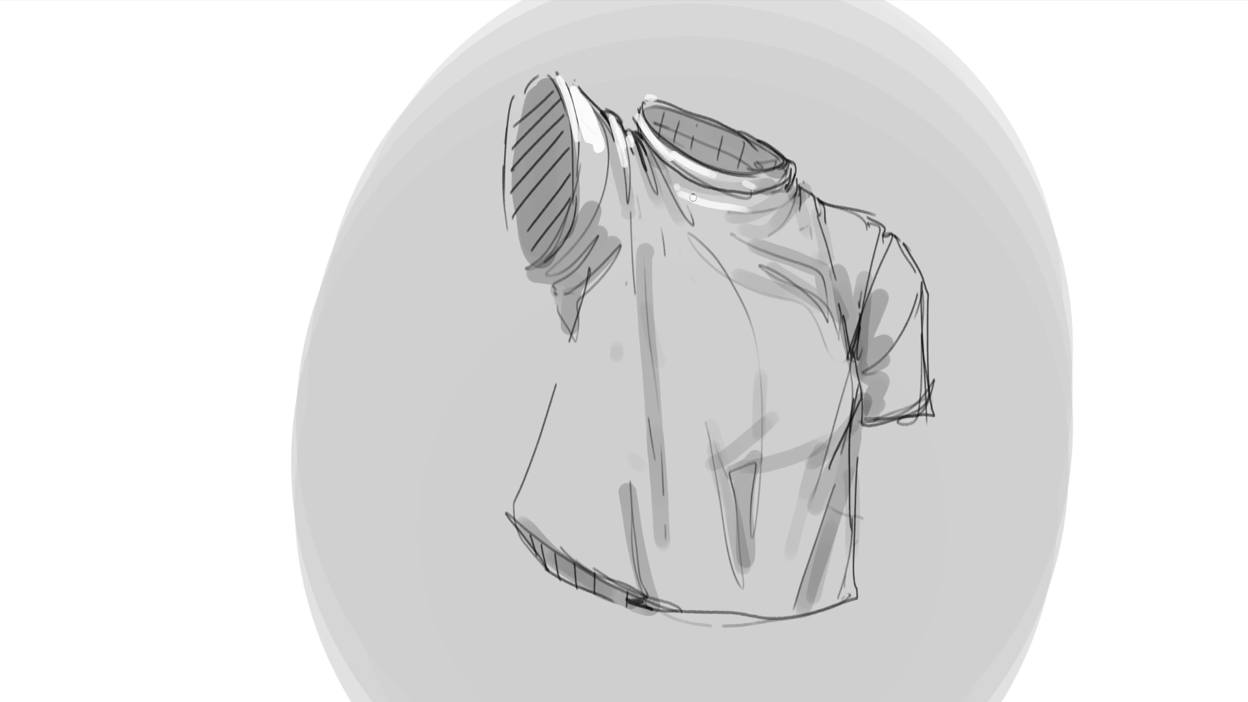
pyautogui.moveTo(680, 190); pyautogui.dragTo(709, 221)
pyautogui.moveTo(636, 165); pyautogui.dragTo(650, 234)
pyautogui.moveTo(643, 186); pyautogui.dragTo(667, 239)
pyautogui.moveTo(656, 203)
pyautogui.mouseDown()
pyautogui.moveTo(698, 258)
pyautogui.moveTo(795, 261)
pyautogui.mouseUp()
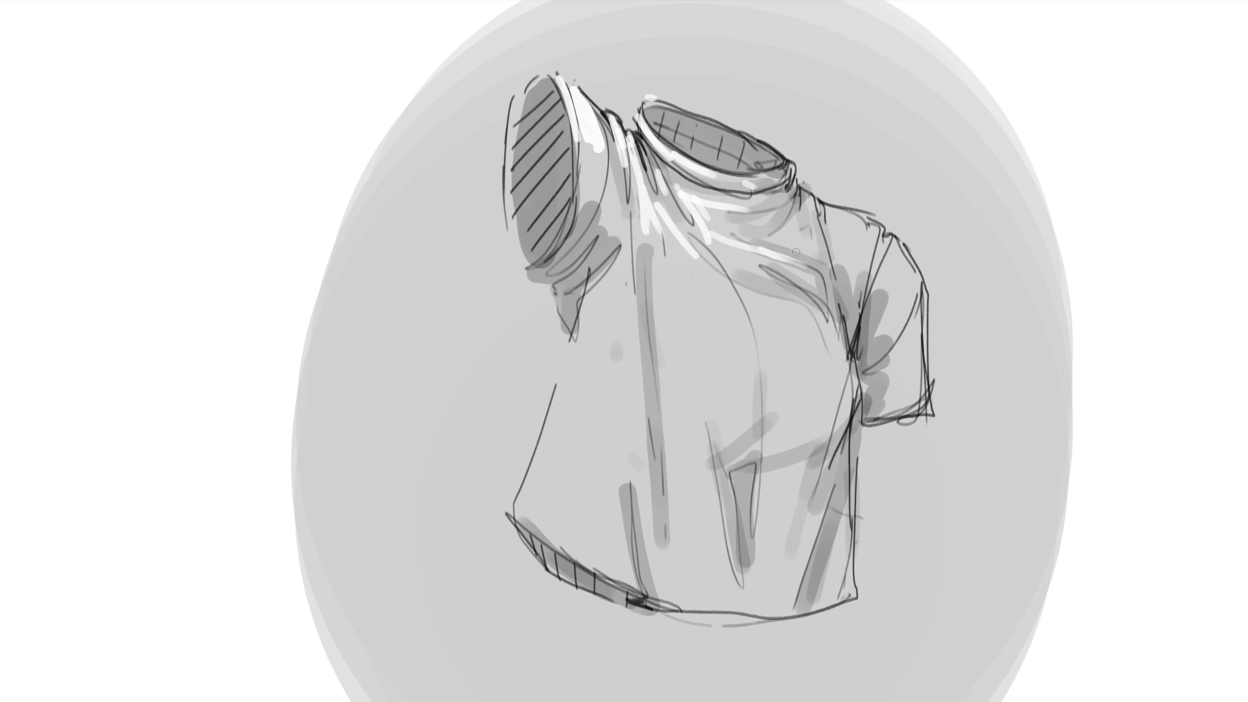
pyautogui.moveTo(828, 215)
pyautogui.mouseDown()
pyautogui.moveTo(845, 247)
pyautogui.moveTo(859, 253)
pyautogui.moveTo(848, 237)
pyautogui.moveTo(909, 266)
pyautogui.moveTo(881, 273)
pyautogui.moveTo(878, 304)
pyautogui.mouseUp()
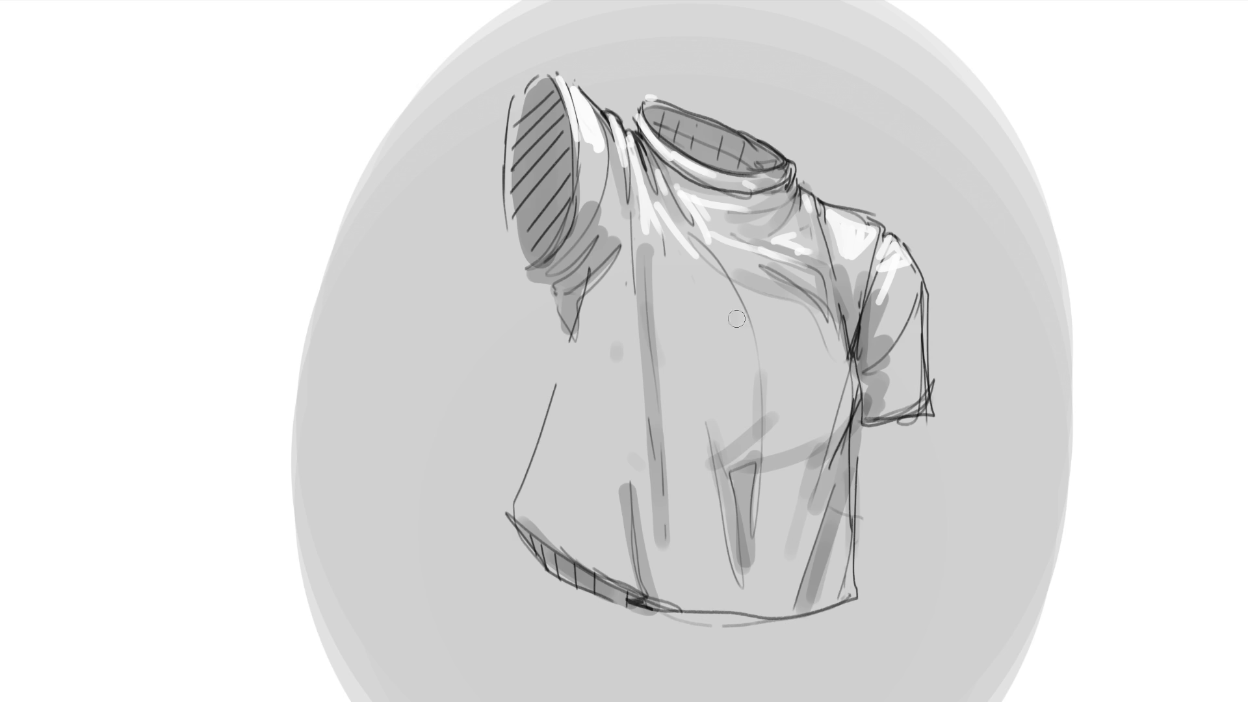
# Paint a soft chest highlight with a larger brush, undo it, and repaint it higher.
pyautogui.press(']')
pyautogui.press(']')
pyautogui.press(']')
pyautogui.moveTo(692, 289); pyautogui.dragTo(728, 358)
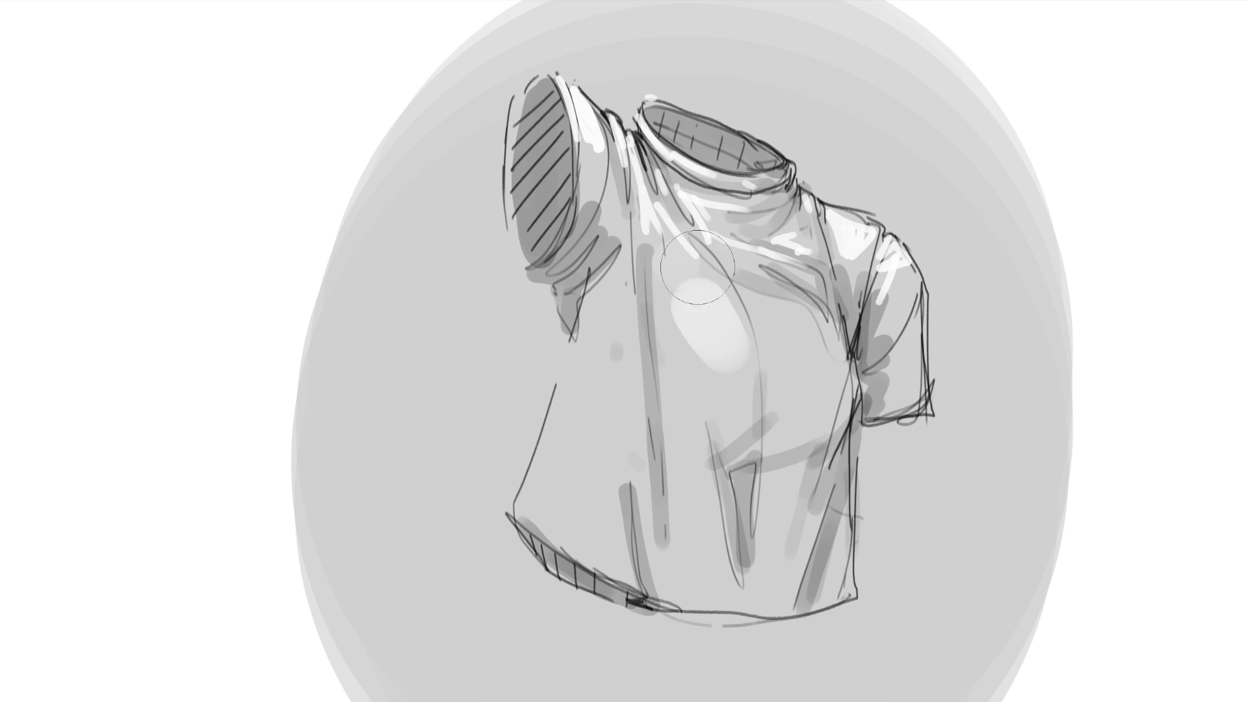
pyautogui.hotkey('ctrl', 'z')
pyautogui.moveTo(686, 277)
pyautogui.mouseDown()
pyautogui.moveTo(718, 329)
pyautogui.moveTo(810, 336)
pyautogui.mouseUp()
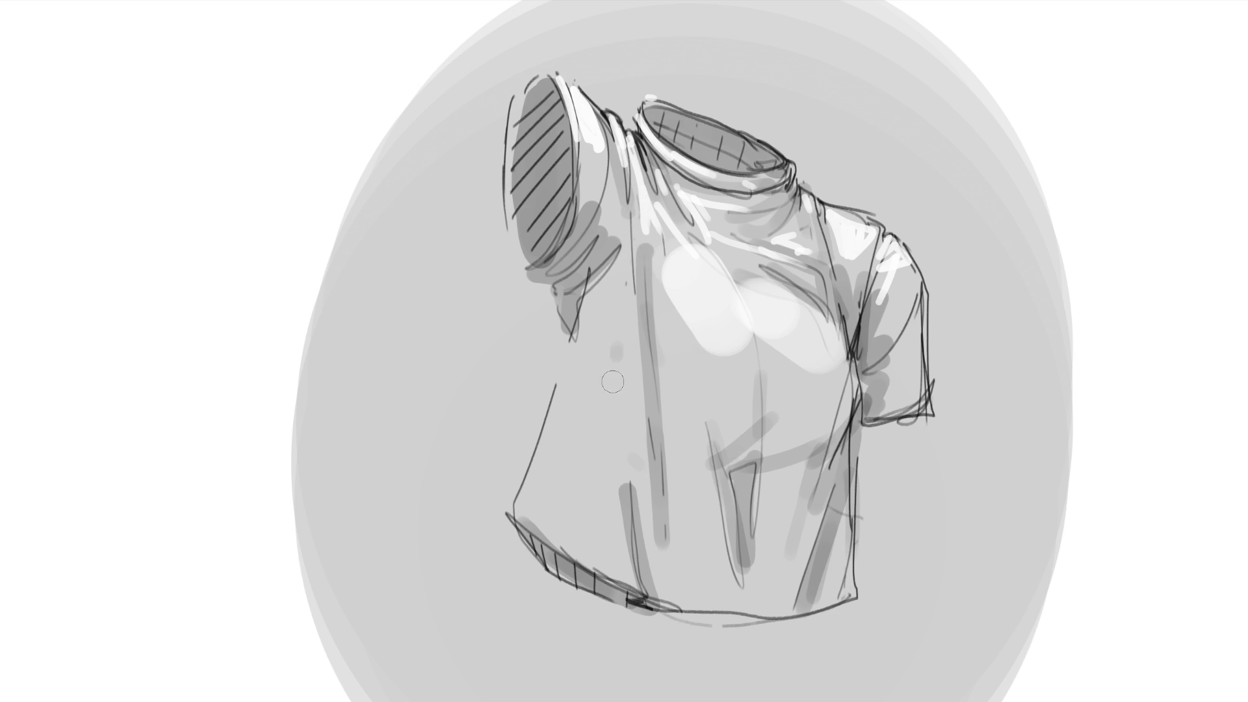
# Paint light strokes down the left side, centre front and lower right near the hem.
pyautogui.click(599, 299)
pyautogui.moveTo(588, 322)
pyautogui.mouseDown()
pyautogui.moveTo(526, 514)
pyautogui.moveTo(553, 533)
pyautogui.mouseUp()
pyautogui.moveTo(602, 370); pyautogui.dragTo(600, 419)
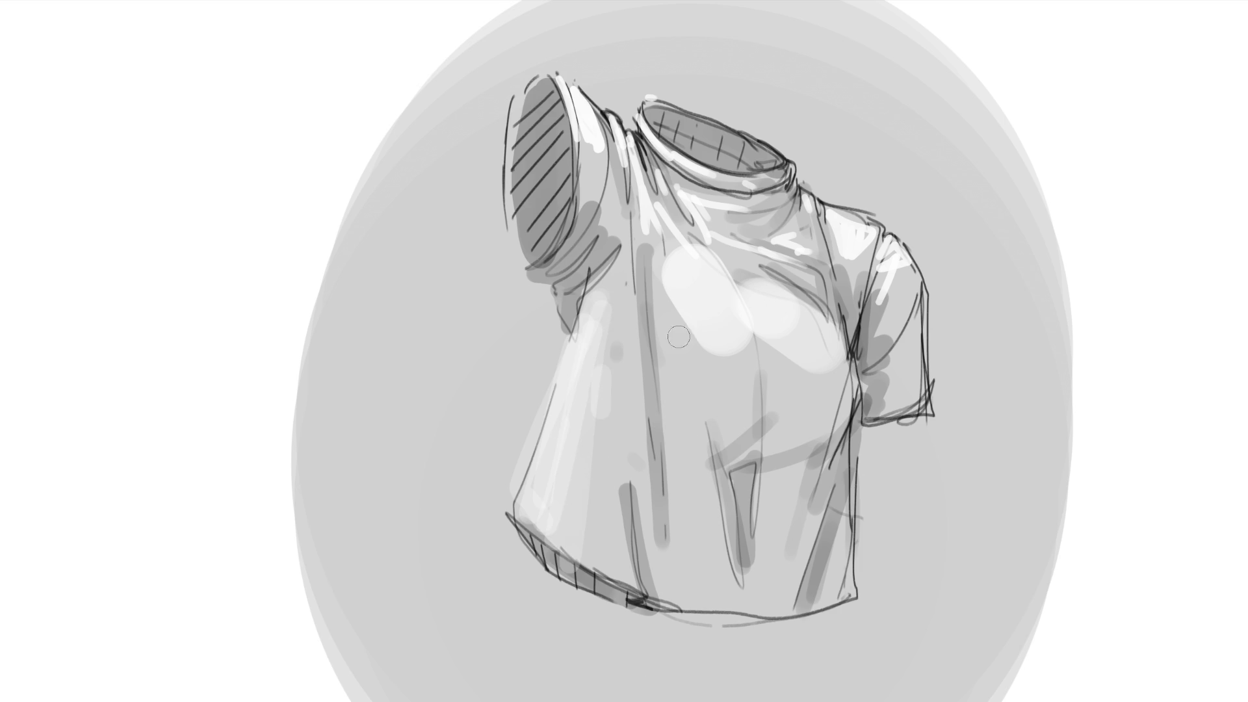
pyautogui.moveTo(678, 336); pyautogui.dragTo(677, 469)
pyautogui.moveTo(682, 397); pyautogui.dragTo(690, 502)
pyautogui.moveTo(715, 585); pyautogui.dragTo(719, 615)
pyautogui.moveTo(748, 546); pyautogui.dragTo(754, 598)
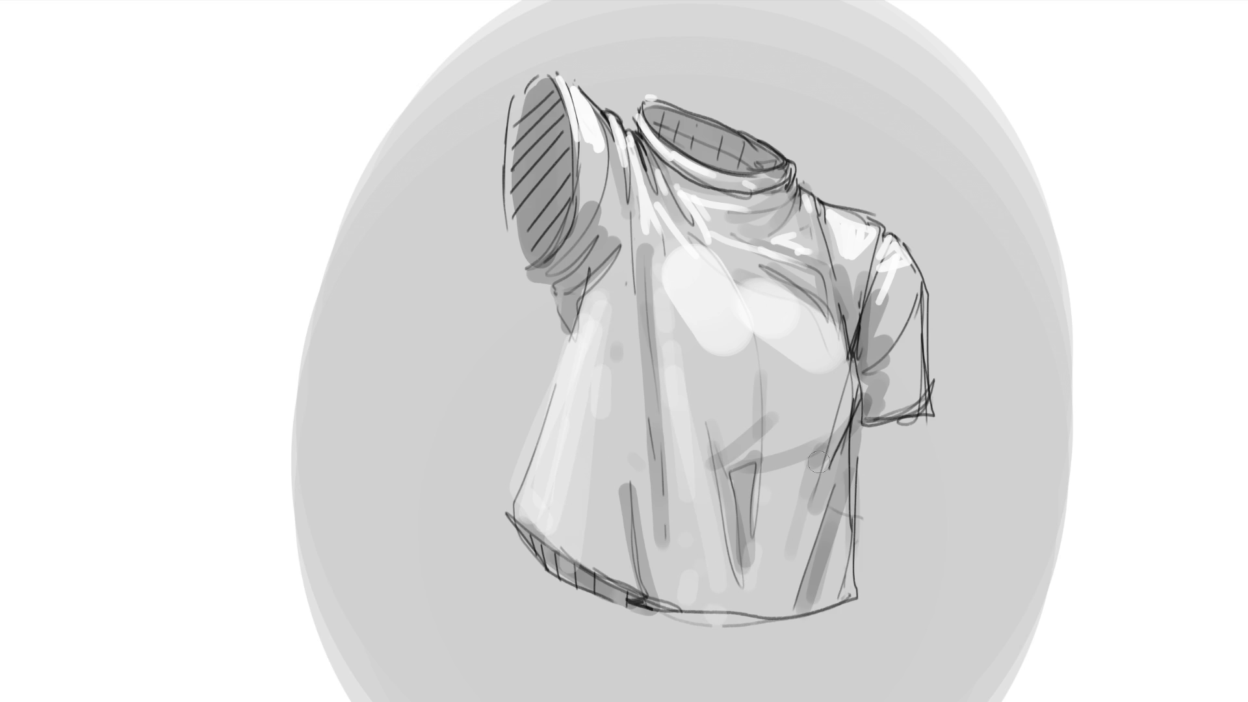
pyautogui.moveTo(816, 496); pyautogui.dragTo(790, 556)
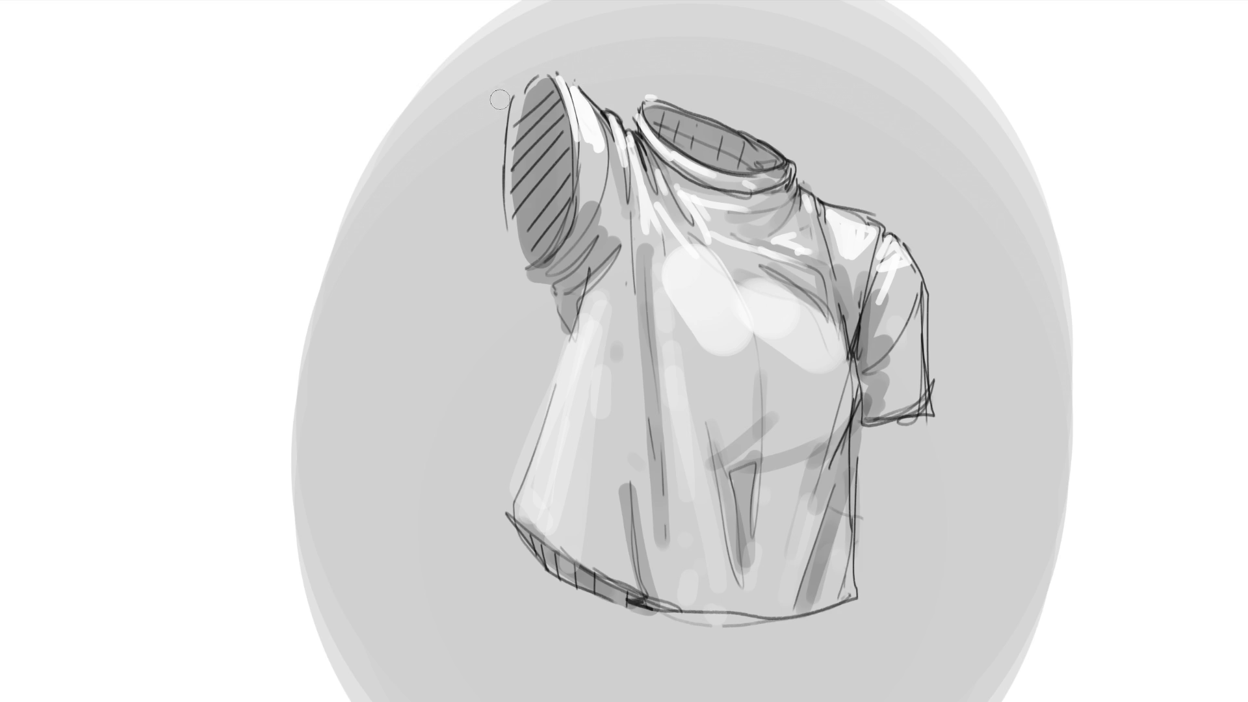
pyautogui.moveTo(500, 99)
pyautogui.mouseDown()
pyautogui.moveTo(489, 224)
pyautogui.moveTo(521, 286)
pyautogui.moveTo(543, 301)
pyautogui.moveTo(549, 351)
pyautogui.moveTo(498, 537)
pyautogui.moveTo(563, 595)
pyautogui.moveTo(669, 636)
pyautogui.moveTo(787, 637)
pyautogui.moveTo(868, 621)
pyautogui.moveTo(870, 462)
pyautogui.moveTo(907, 423)
pyautogui.moveTo(946, 409)
pyautogui.moveTo(927, 250)
pyautogui.moveTo(706, 91)
pyautogui.moveTo(650, 83)
pyautogui.moveTo(625, 97)
pyautogui.moveTo(629, 118)
pyautogui.moveTo(540, 58)
pyautogui.moveTo(481, 108)
pyautogui.mouseUp()
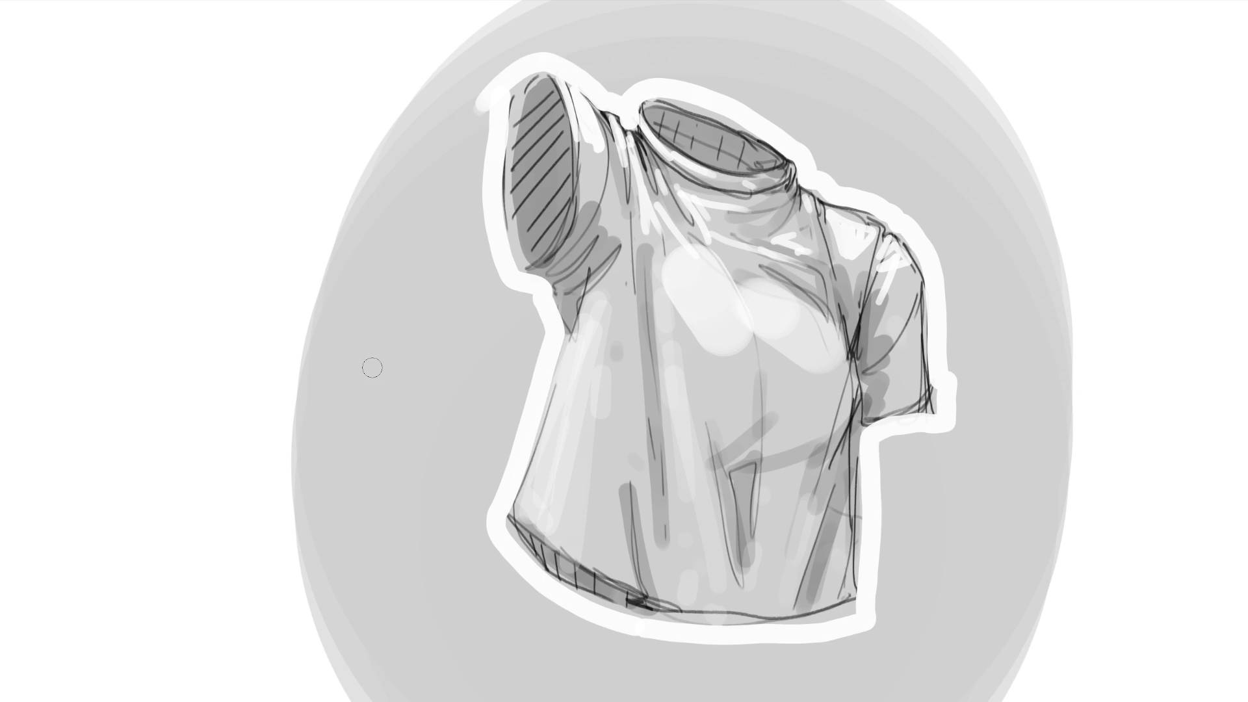
# Paint a bright chest highlight and light highlights down the front below the neck.
pyautogui.moveTo(676, 235); pyautogui.dragTo(687, 310)
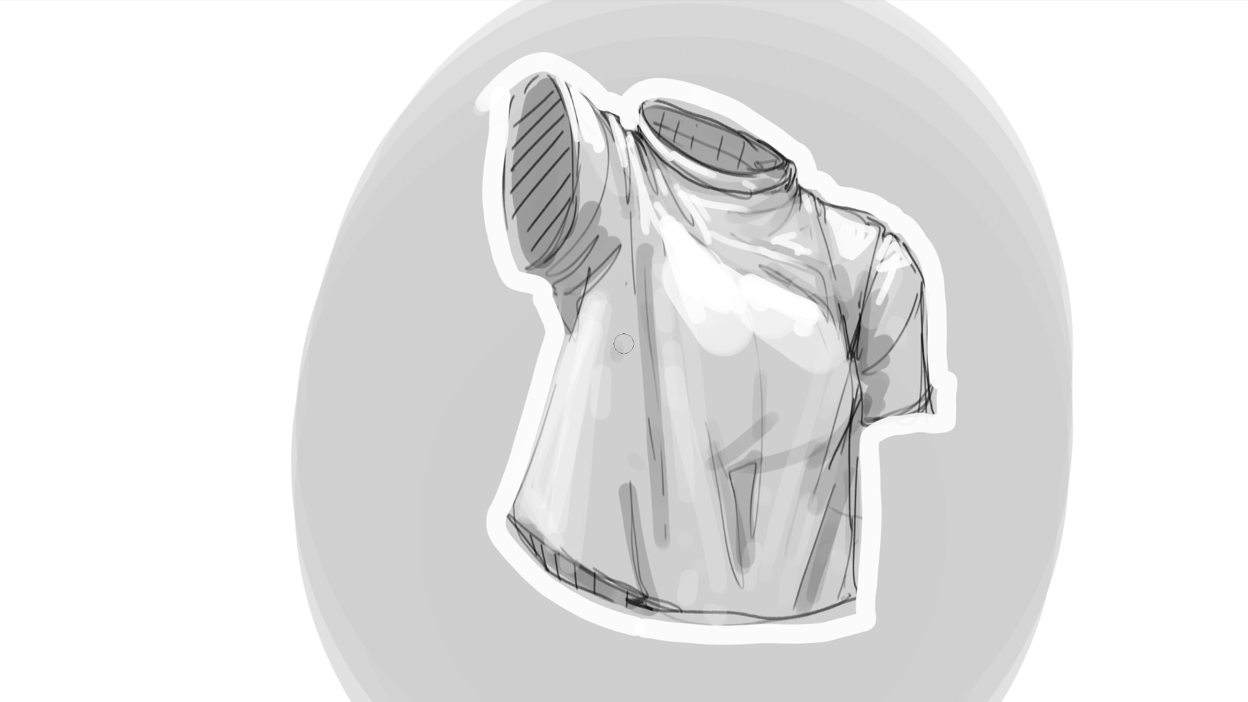
pyautogui.moveTo(624, 149); pyautogui.dragTo(652, 558)
pyautogui.moveTo(621, 211); pyautogui.dragTo(588, 396)
pyautogui.moveTo(625, 254); pyautogui.dragTo(660, 500)
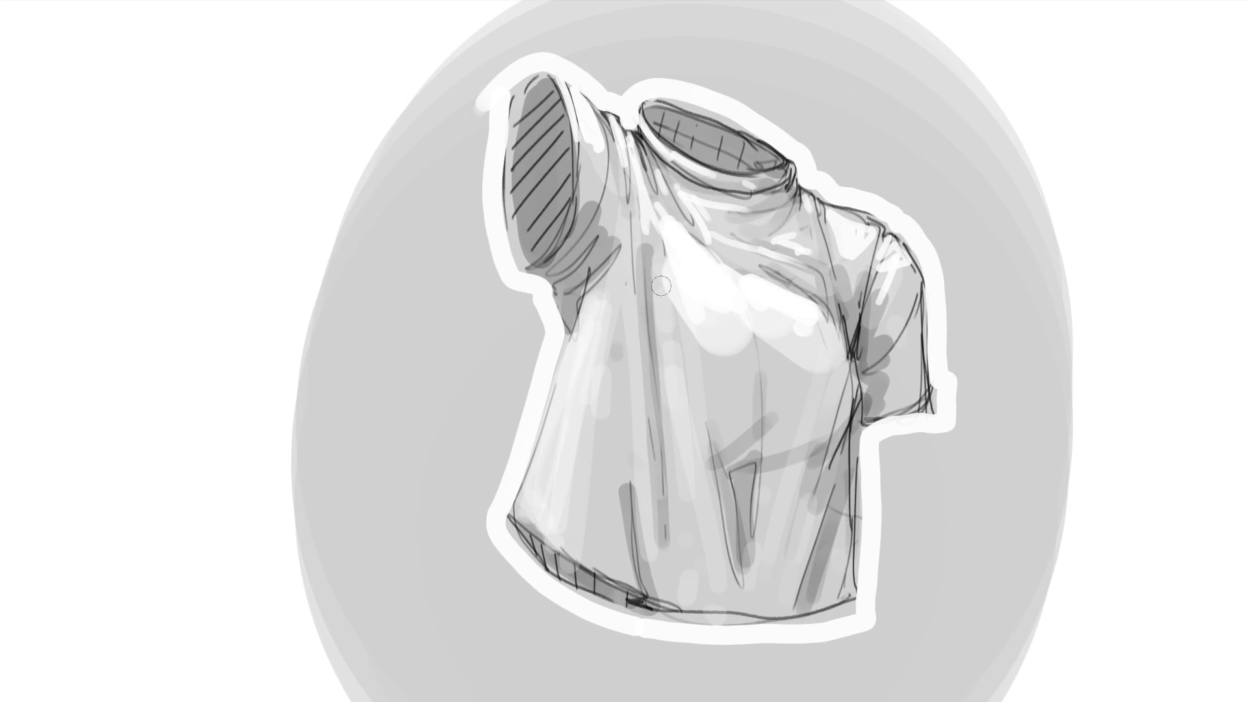
# Shade the chest, right side folds and right armpit in darker grey.
pyautogui.moveTo(661, 285)
pyautogui.mouseDown()
pyautogui.moveTo(709, 345)
pyautogui.moveTo(806, 364)
pyautogui.moveTo(734, 354)
pyautogui.moveTo(760, 370)
pyautogui.moveTo(765, 424)
pyautogui.mouseUp()
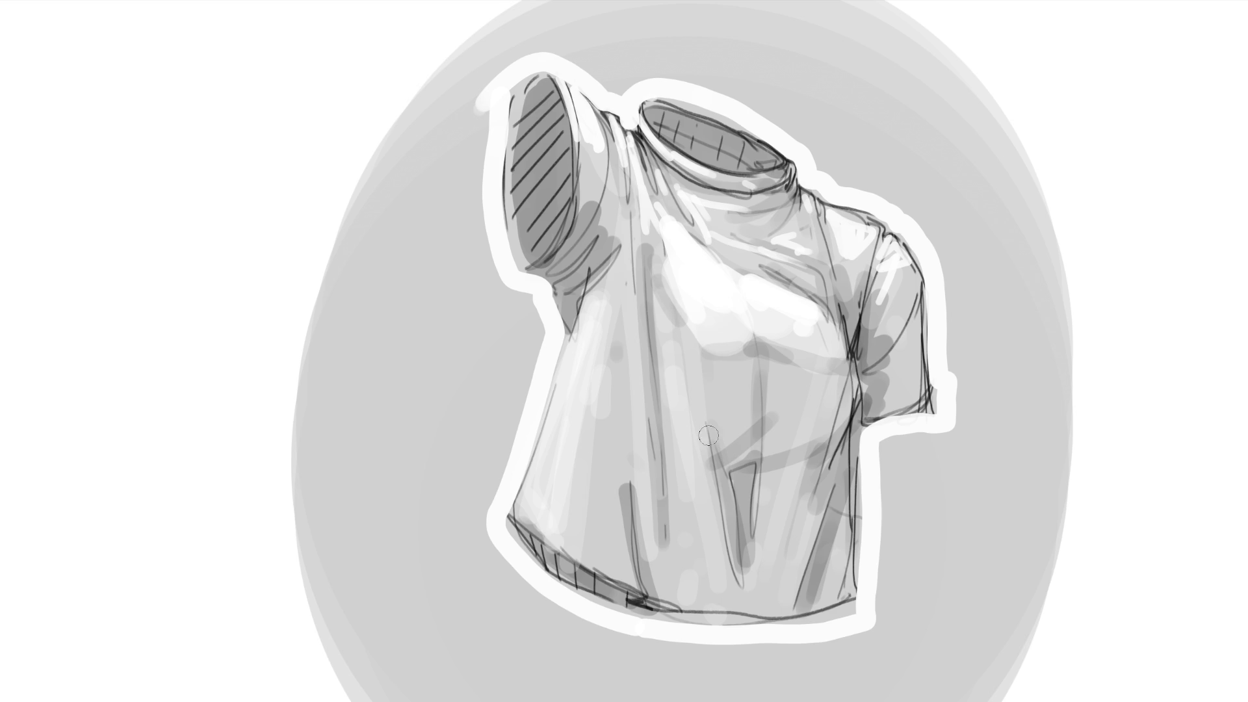
pyautogui.moveTo(830, 377); pyautogui.dragTo(838, 484)
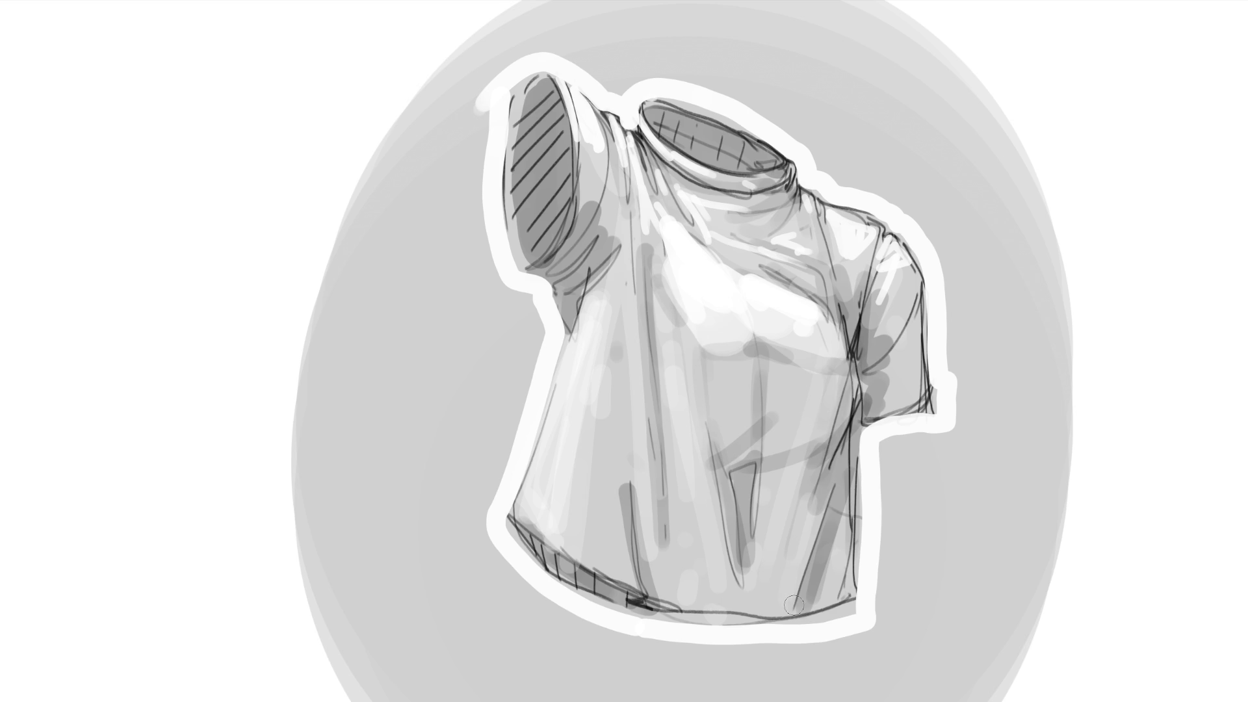
pyautogui.moveTo(838, 316)
pyautogui.mouseDown()
pyautogui.moveTo(827, 313)
pyautogui.moveTo(849, 328)
pyautogui.moveTo(832, 260)
pyautogui.moveTo(879, 416)
pyautogui.mouseUp()
pyautogui.moveTo(821, 207); pyautogui.dragTo(798, 292)
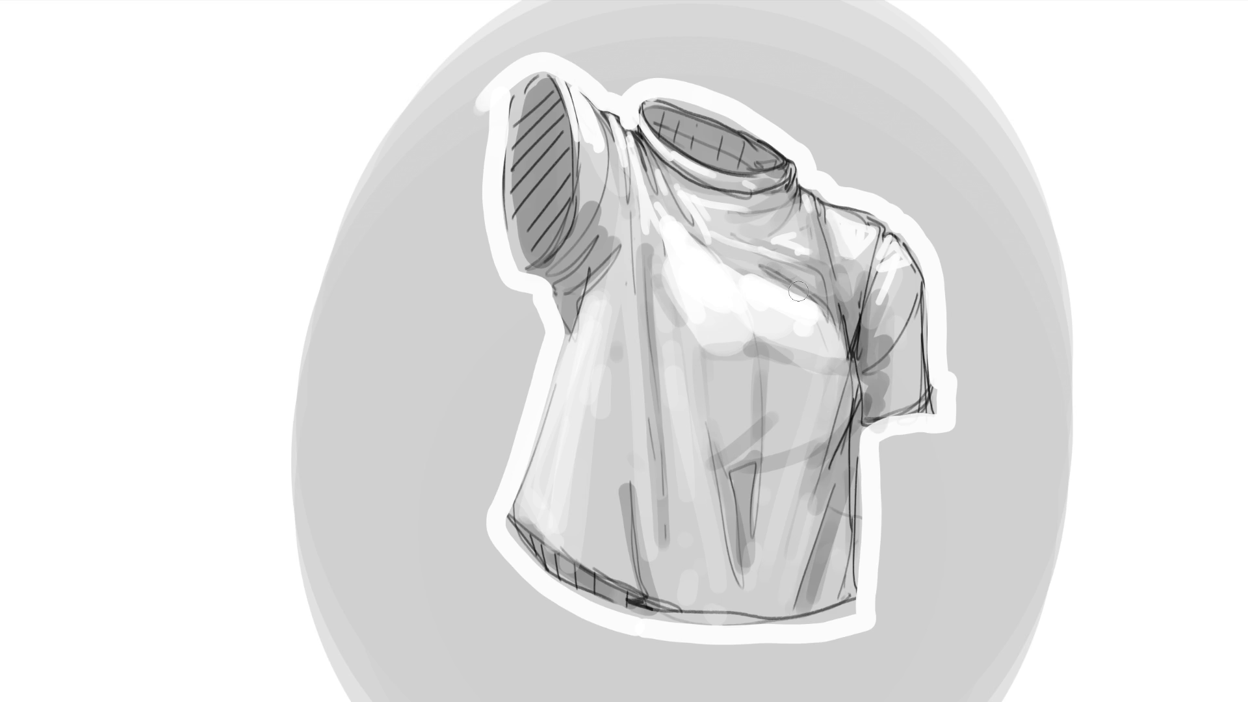
pyautogui.moveTo(572, 146)
pyautogui.mouseDown()
pyautogui.moveTo(631, 196)
pyautogui.moveTo(580, 169)
pyautogui.mouseUp()
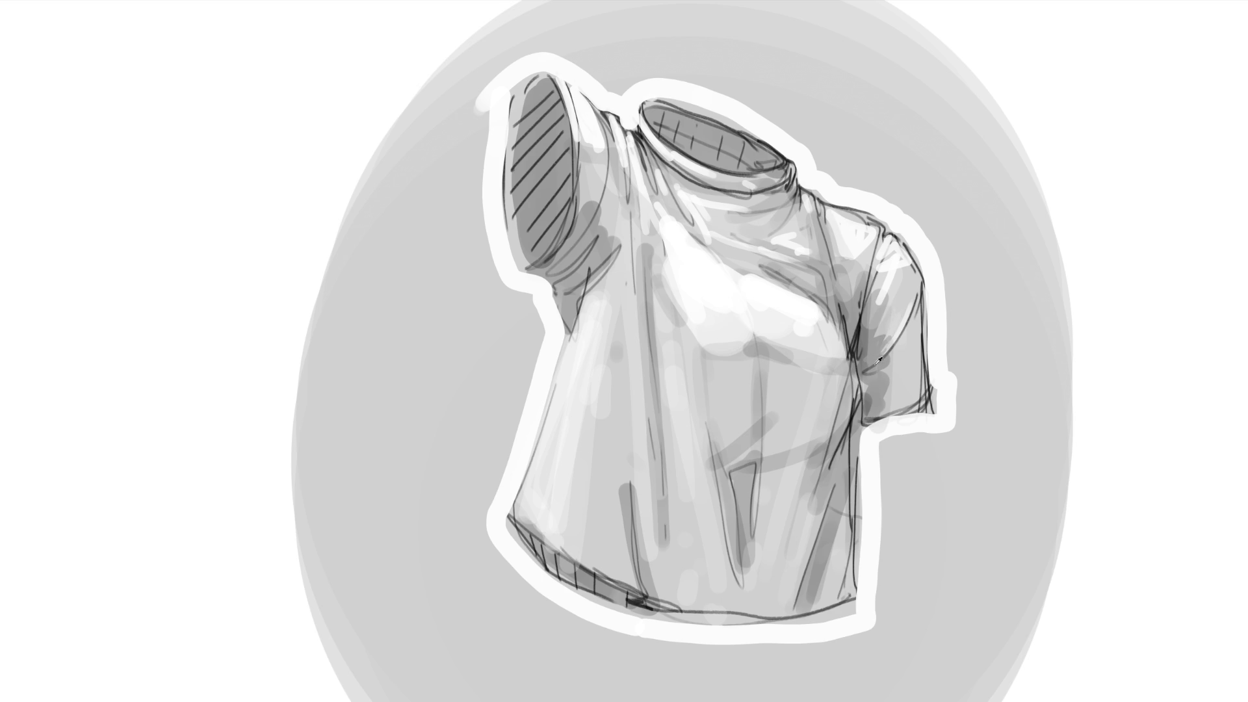
pyautogui.moveTo(889, 358); pyautogui.dragTo(894, 351)
# Draw the right armpit seam line, undoing stray sleeve hem and seam strokes.
pyautogui.moveTo(919, 407)
pyautogui.mouseDown()
pyautogui.moveTo(870, 423)
pyautogui.moveTo(930, 403)
pyautogui.mouseUp()
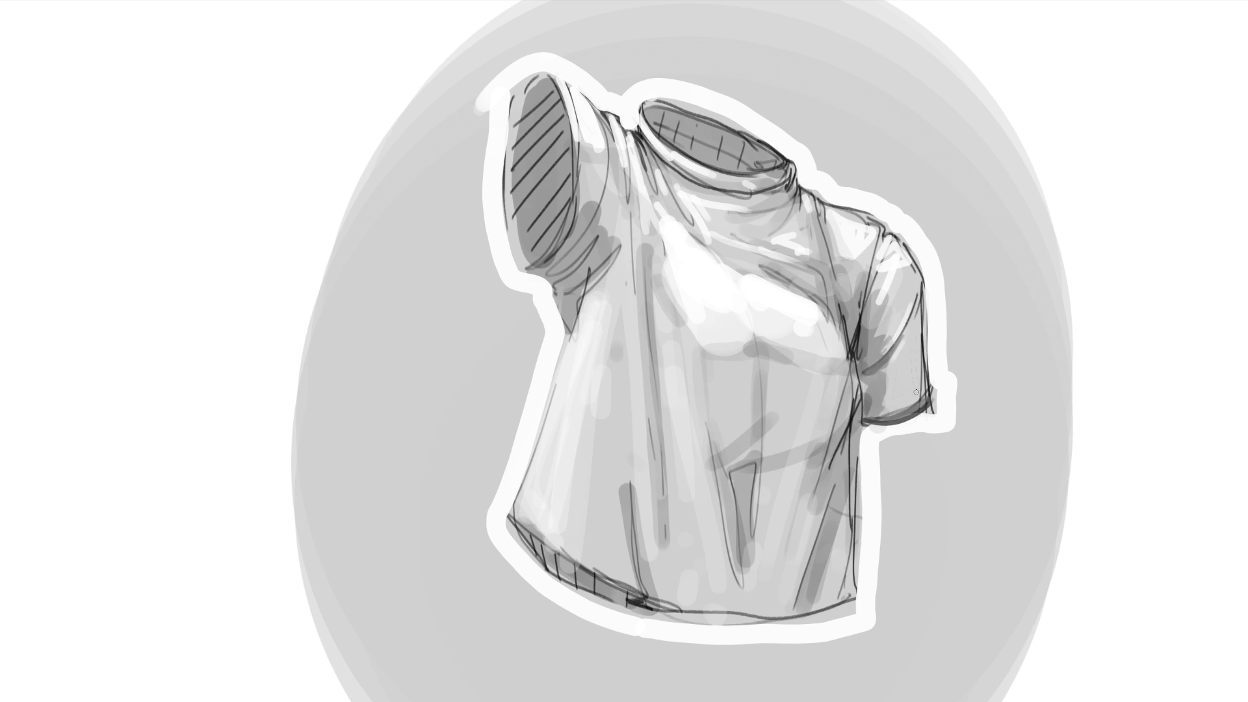
pyautogui.hotkey('ctrl', 'z')
pyautogui.hotkey('ctrl', 'z')
pyautogui.hotkey('ctrl', 'z')
pyautogui.hotkey('ctrl', 'z')
pyautogui.hotkey('ctrl', 'z')
pyautogui.hotkey('ctrl', 'z')
pyautogui.hotkey('ctrl', 'z')
pyautogui.hotkey('ctrl', 'z')
pyautogui.moveTo(861, 329); pyautogui.dragTo(858, 400)
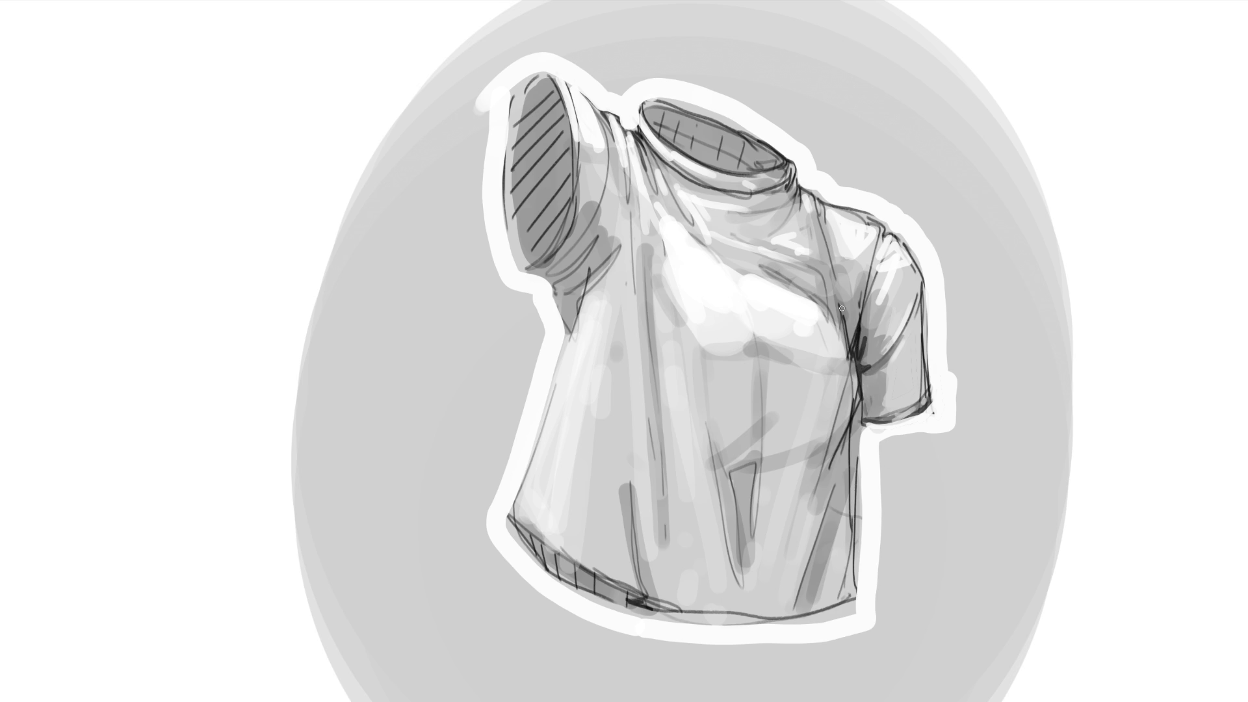
pyautogui.hotkey('ctrl', 'z')
pyautogui.moveTo(840, 303); pyautogui.dragTo(861, 416)
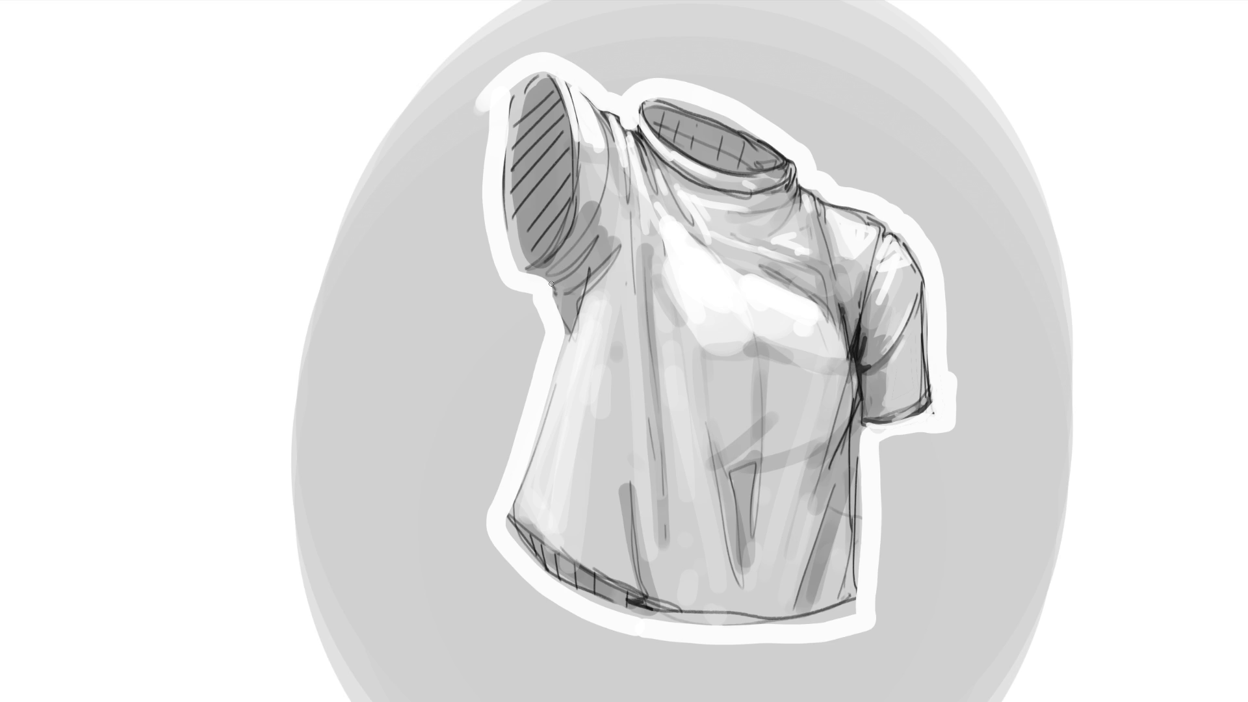
# Hatch the left armpit, darken the collar edge, and sharpen the side, fold and hem lines.
pyautogui.moveTo(545, 279)
pyautogui.mouseDown()
pyautogui.moveTo(580, 249)
pyautogui.moveTo(585, 286)
pyautogui.moveTo(572, 297)
pyautogui.moveTo(578, 245)
pyautogui.moveTo(566, 289)
pyautogui.moveTo(582, 242)
pyautogui.moveTo(577, 331)
pyautogui.moveTo(562, 286)
pyautogui.moveTo(584, 238)
pyautogui.mouseUp()
pyautogui.moveTo(588, 292); pyautogui.dragTo(595, 241)
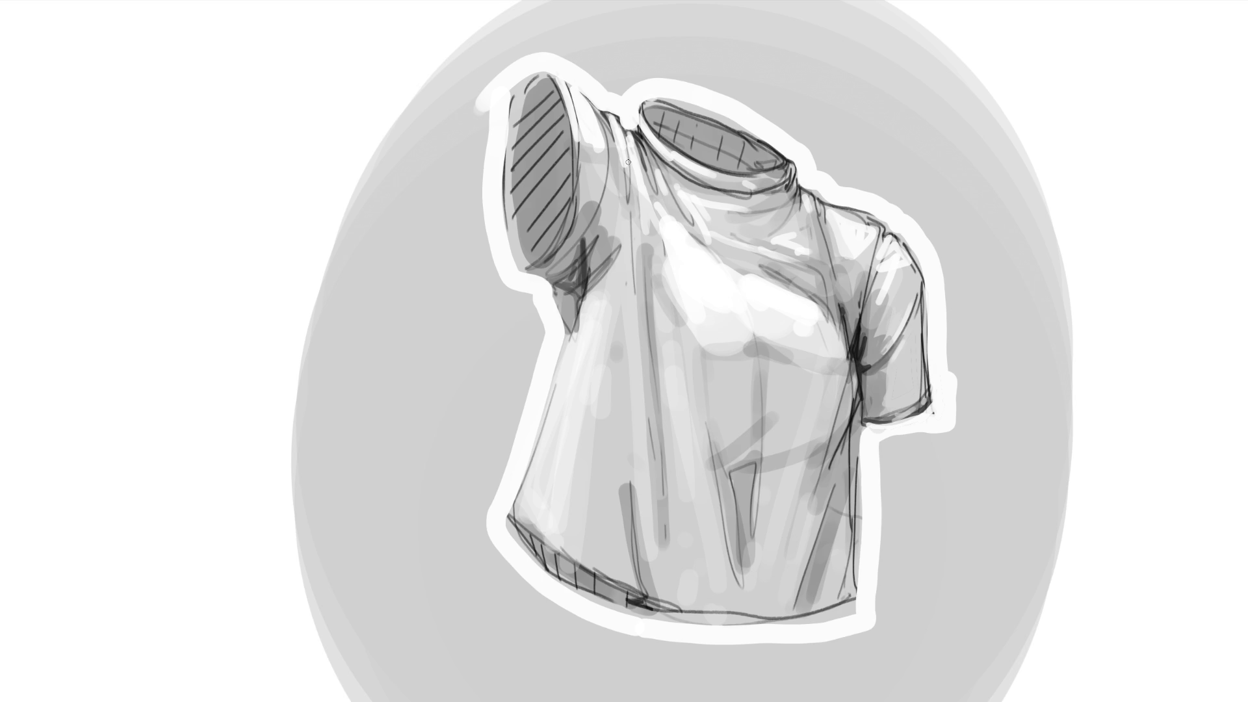
pyautogui.moveTo(648, 148); pyautogui.dragTo(681, 208)
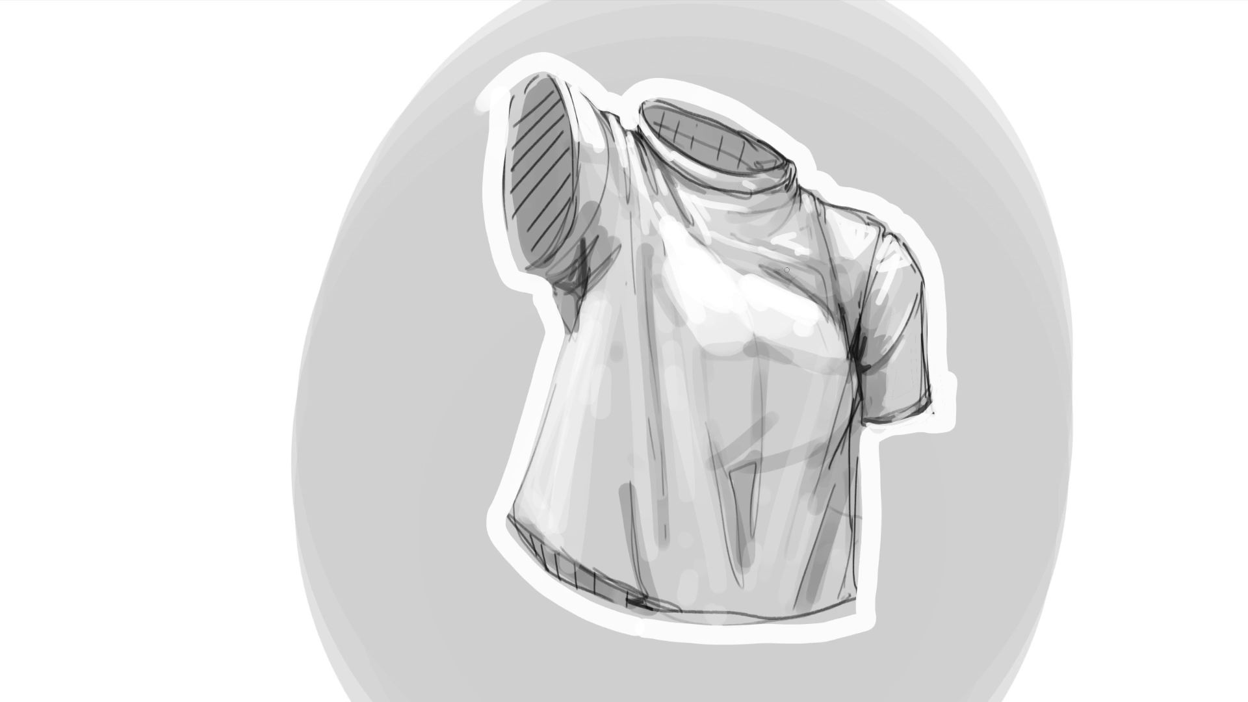
pyautogui.moveTo(847, 438); pyautogui.dragTo(829, 475)
pyautogui.moveTo(754, 479)
pyautogui.mouseDown()
pyautogui.moveTo(754, 549)
pyautogui.moveTo(738, 593)
pyautogui.mouseUp()
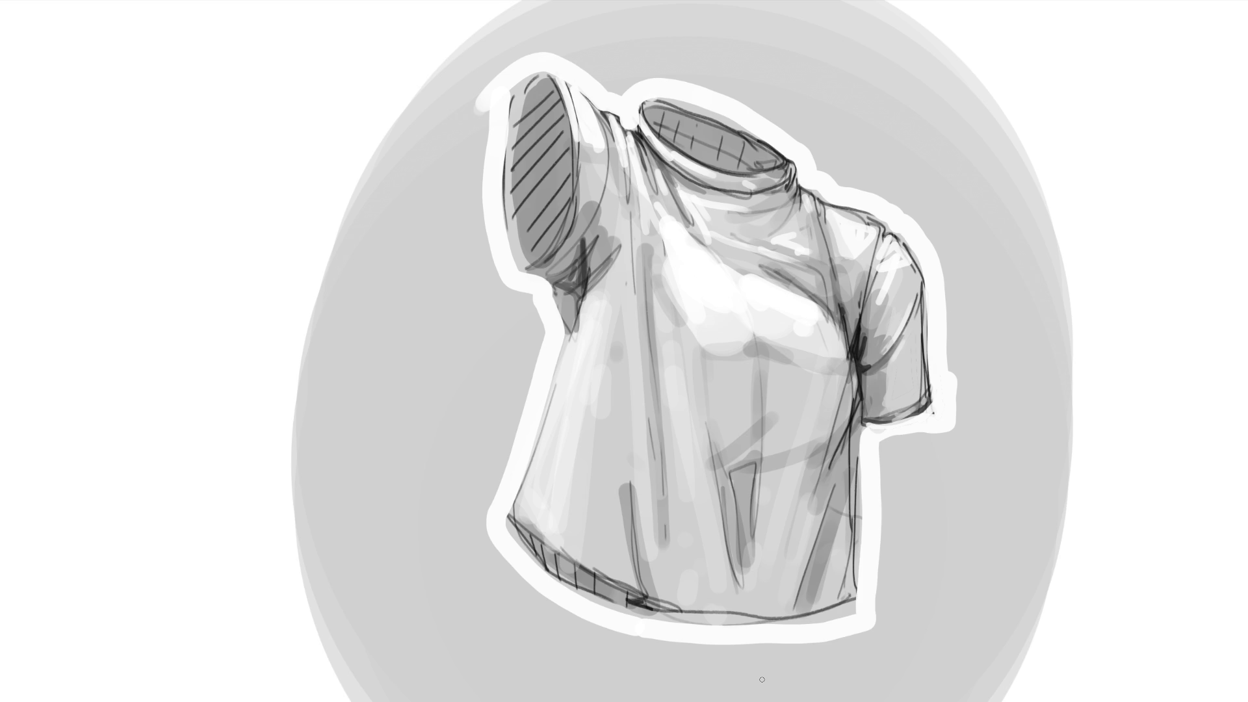
pyautogui.moveTo(619, 583)
pyautogui.mouseDown()
pyautogui.moveTo(718, 631)
pyautogui.moveTo(793, 626)
pyautogui.moveTo(862, 580)
pyautogui.mouseUp()
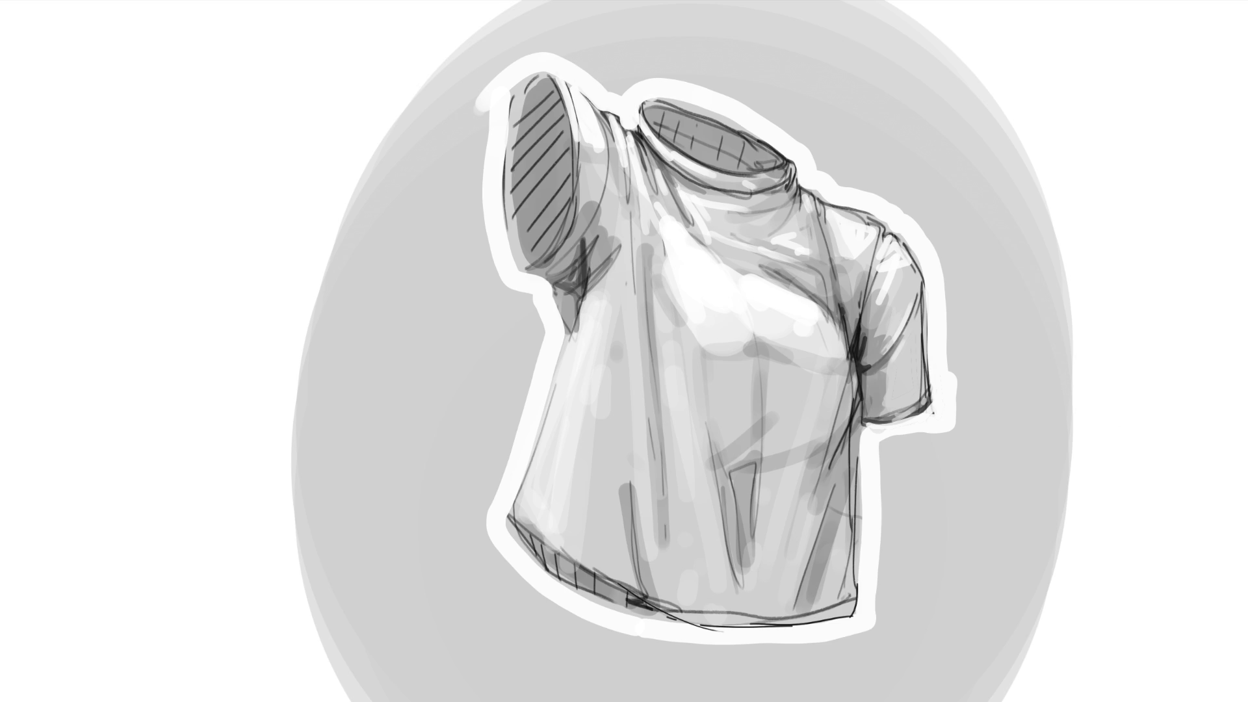
# Scale the crop top drawing down with Ctrl+T and place it in the top-left corner.
pyautogui.hotkey('ctrl', 't')
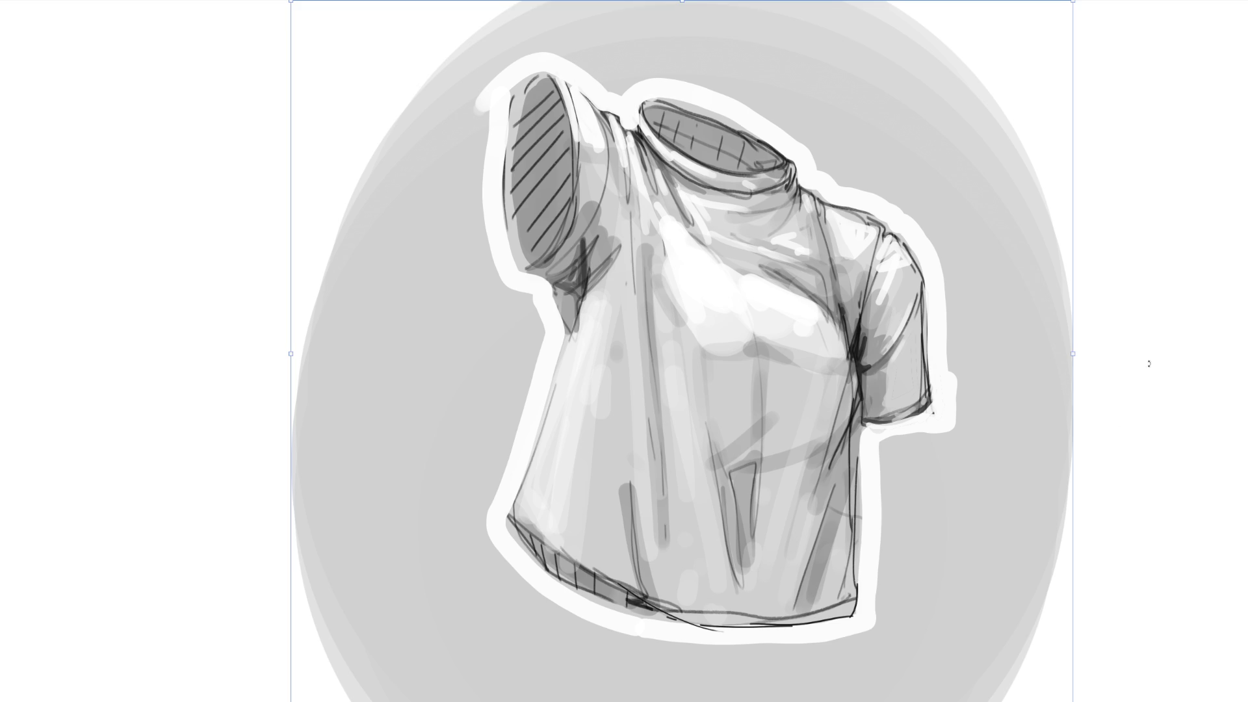
pyautogui.moveTo(1077, 354); pyautogui.dragTo(594, 354)
pyautogui.moveTo(493, 336); pyautogui.dragTo(221, 191)
pyautogui.press('Return')
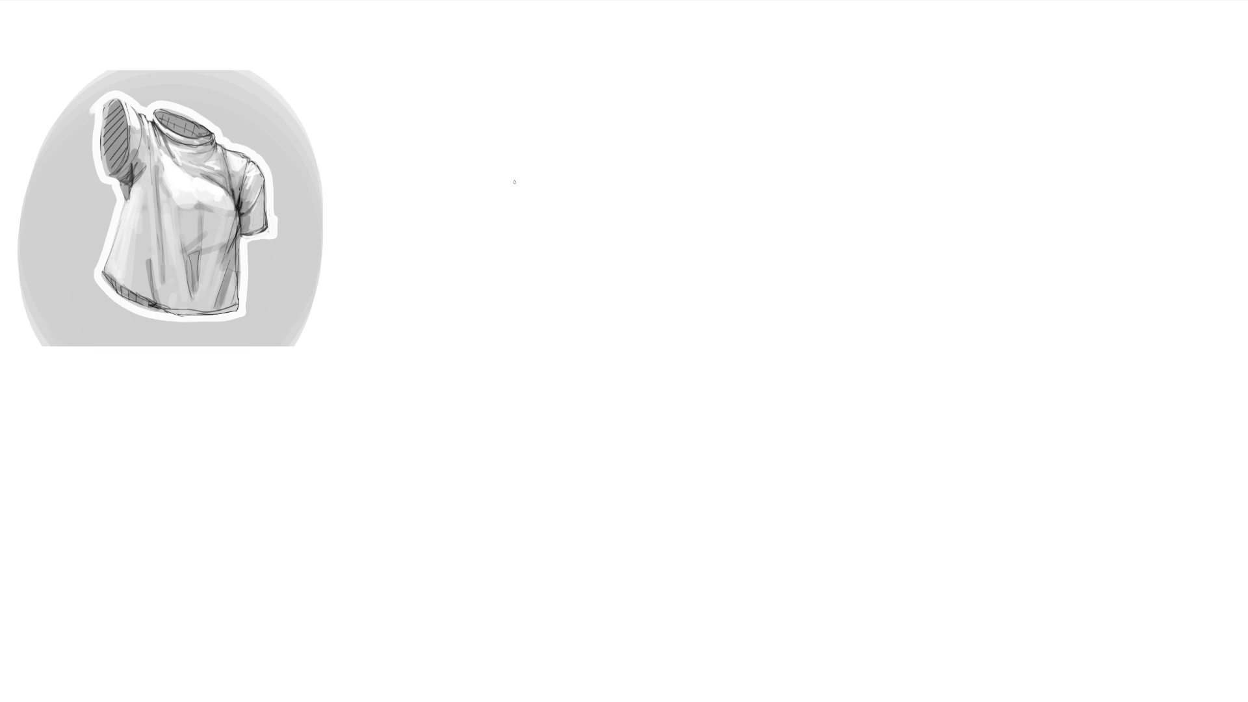
# Rough in a new top's upper outline, armhole, body and long hem curve with bottom opening.
pyautogui.moveTo(519, 160); pyautogui.dragTo(537, 247)
pyautogui.moveTo(515, 192)
pyautogui.mouseDown()
pyautogui.moveTo(560, 119)
pyautogui.moveTo(615, 183)
pyautogui.moveTo(547, 277)
pyautogui.moveTo(612, 282)
pyautogui.mouseUp()
pyautogui.moveTo(636, 229)
pyautogui.mouseDown()
pyautogui.moveTo(595, 315)
pyautogui.moveTo(608, 300)
pyautogui.mouseUp()
pyautogui.moveTo(637, 259); pyautogui.dragTo(605, 293)
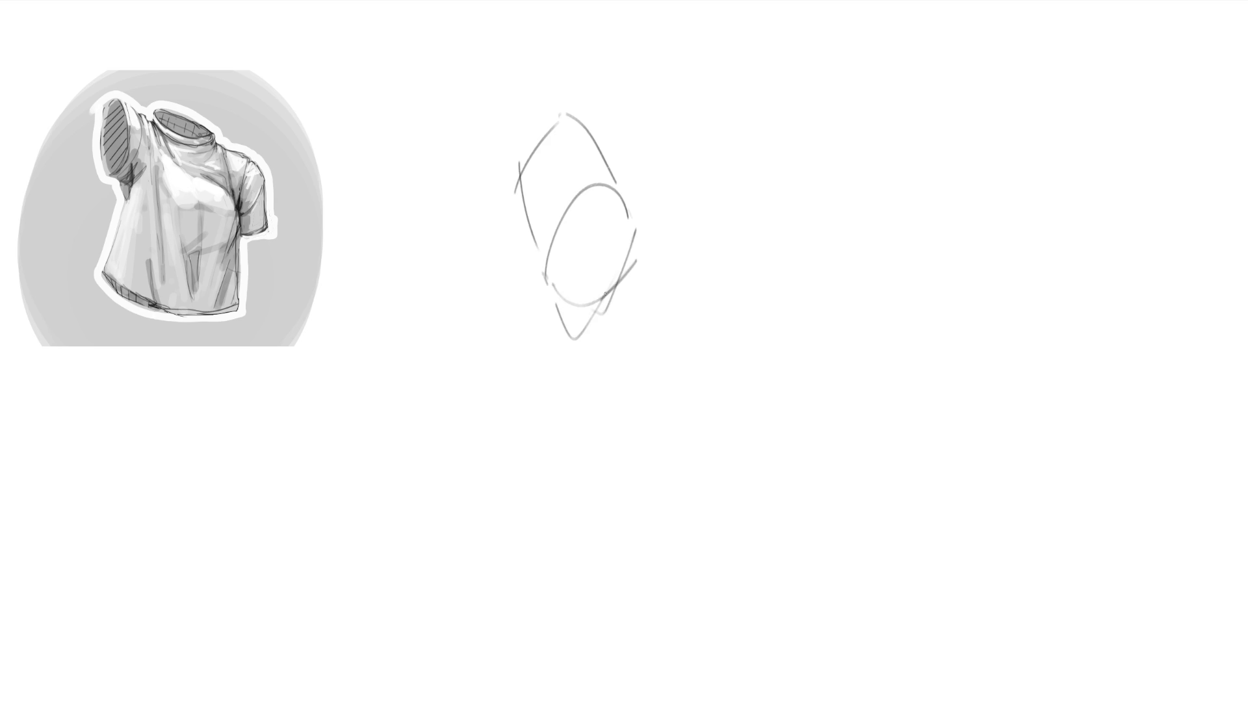
pyautogui.moveTo(519, 160)
pyautogui.mouseDown()
pyautogui.moveTo(534, 329)
pyautogui.moveTo(561, 318)
pyautogui.mouseUp()
pyautogui.moveTo(538, 335)
pyautogui.mouseDown()
pyautogui.moveTo(545, 458)
pyautogui.moveTo(681, 416)
pyautogui.moveTo(761, 443)
pyautogui.moveTo(563, 465)
pyautogui.moveTo(770, 510)
pyautogui.mouseUp()
pyautogui.moveTo(548, 479)
pyautogui.mouseDown()
pyautogui.moveTo(818, 549)
pyautogui.moveTo(695, 440)
pyautogui.moveTo(595, 442)
pyautogui.mouseUp()
# Draw the top's right side, upper shoulder edge and right shoulder lines.
pyautogui.moveTo(655, 432)
pyautogui.mouseDown()
pyautogui.moveTo(847, 505)
pyautogui.moveTo(757, 390)
pyautogui.moveTo(784, 312)
pyautogui.moveTo(807, 353)
pyautogui.mouseUp()
pyautogui.moveTo(718, 209); pyautogui.dragTo(626, 149)
pyautogui.moveTo(673, 181)
pyautogui.mouseDown()
pyautogui.moveTo(780, 229)
pyautogui.moveTo(830, 355)
pyautogui.mouseUp()
pyautogui.moveTo(845, 274); pyautogui.dragTo(833, 393)
pyautogui.moveTo(807, 253); pyautogui.dragTo(854, 546)
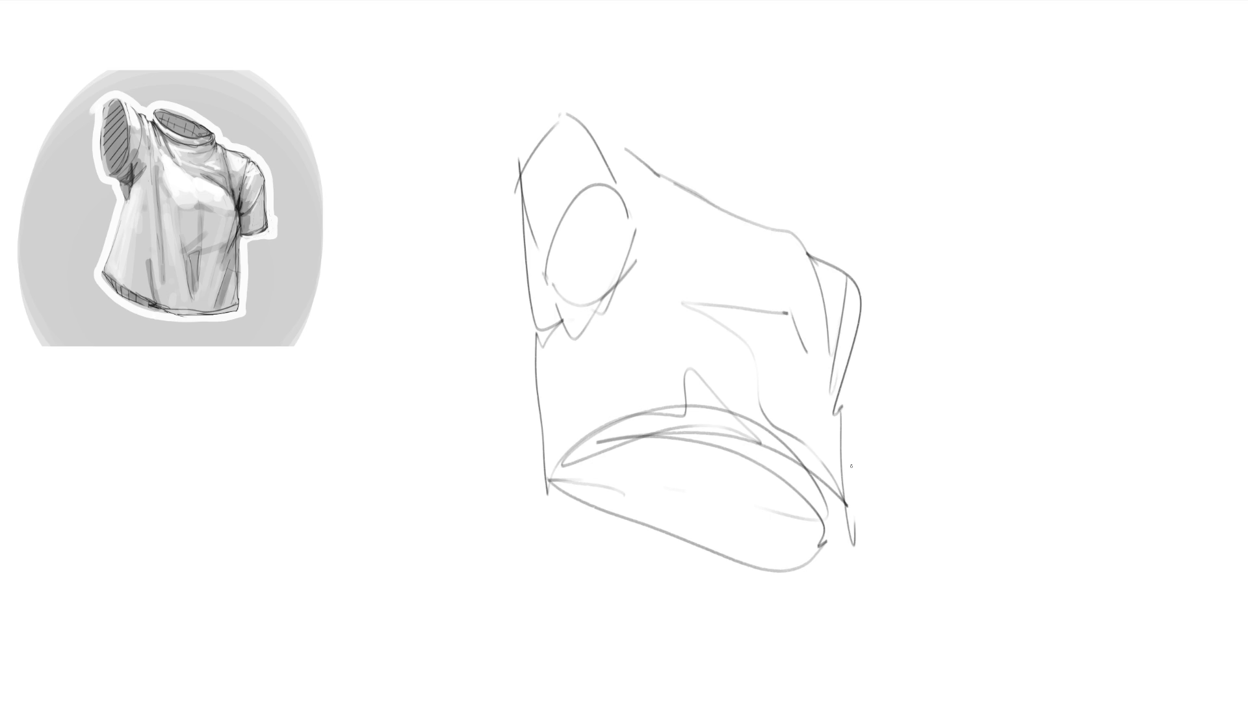
pyautogui.moveTo(671, 195); pyautogui.dragTo(818, 299)
# Refine the upper shoulder edge and sketch the short right sleeve.
pyautogui.moveTo(621, 171); pyautogui.dragTo(683, 195)
pyautogui.moveTo(607, 143)
pyautogui.mouseDown()
pyautogui.moveTo(706, 176)
pyautogui.moveTo(719, 200)
pyautogui.mouseUp()
pyautogui.moveTo(719, 195); pyautogui.dragTo(731, 199)
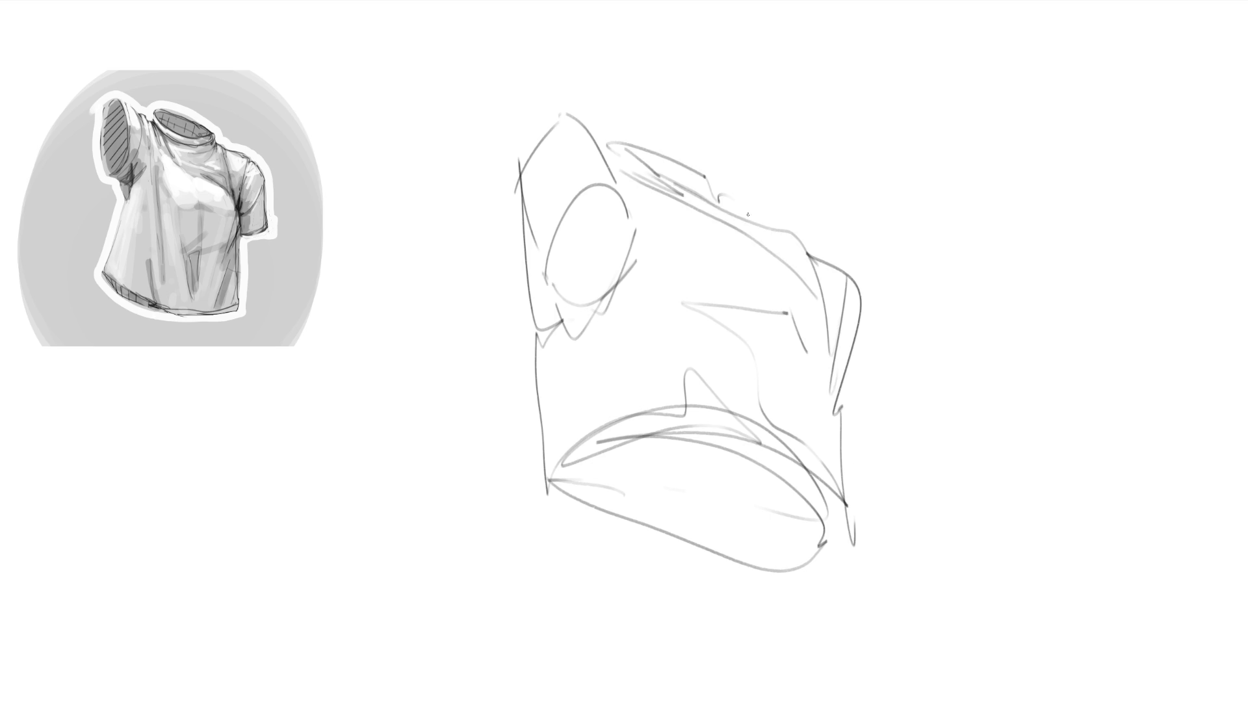
pyautogui.moveTo(799, 217)
pyautogui.mouseDown()
pyautogui.moveTo(846, 231)
pyautogui.moveTo(904, 213)
pyautogui.mouseUp()
pyautogui.moveTo(904, 214); pyautogui.dragTo(885, 344)
pyautogui.moveTo(900, 225)
pyautogui.mouseDown()
pyautogui.moveTo(913, 218)
pyautogui.moveTo(875, 356)
pyautogui.mouseUp()
pyautogui.moveTo(728, 197)
pyautogui.mouseDown()
pyautogui.moveTo(771, 209)
pyautogui.moveTo(735, 202)
pyautogui.mouseUp()
pyautogui.moveTo(627, 207); pyautogui.dragTo(641, 193)
# Add armhole lines and chest and shoulder folds, and firm up the right side and hem.
pyautogui.moveTo(599, 140); pyautogui.dragTo(632, 209)
pyautogui.moveTo(635, 218); pyautogui.dragTo(658, 209)
pyautogui.moveTo(651, 254); pyautogui.dragTo(692, 286)
pyautogui.moveTo(681, 198); pyautogui.dragTo(815, 242)
pyautogui.moveTo(775, 312)
pyautogui.mouseDown()
pyautogui.moveTo(844, 279)
pyautogui.moveTo(811, 293)
pyautogui.mouseUp()
pyautogui.moveTo(845, 275); pyautogui.dragTo(789, 452)
pyautogui.moveTo(824, 355)
pyautogui.mouseDown()
pyautogui.moveTo(873, 561)
pyautogui.moveTo(839, 575)
pyautogui.moveTo(545, 480)
pyautogui.mouseUp()
pyautogui.moveTo(608, 444)
pyautogui.mouseDown()
pyautogui.moveTo(625, 502)
pyautogui.moveTo(666, 528)
pyautogui.mouseUp()
# Hatch the inside of the bottom opening.
pyautogui.moveTo(684, 444); pyautogui.dragTo(732, 550)
pyautogui.moveTo(745, 457); pyautogui.dragTo(792, 560)
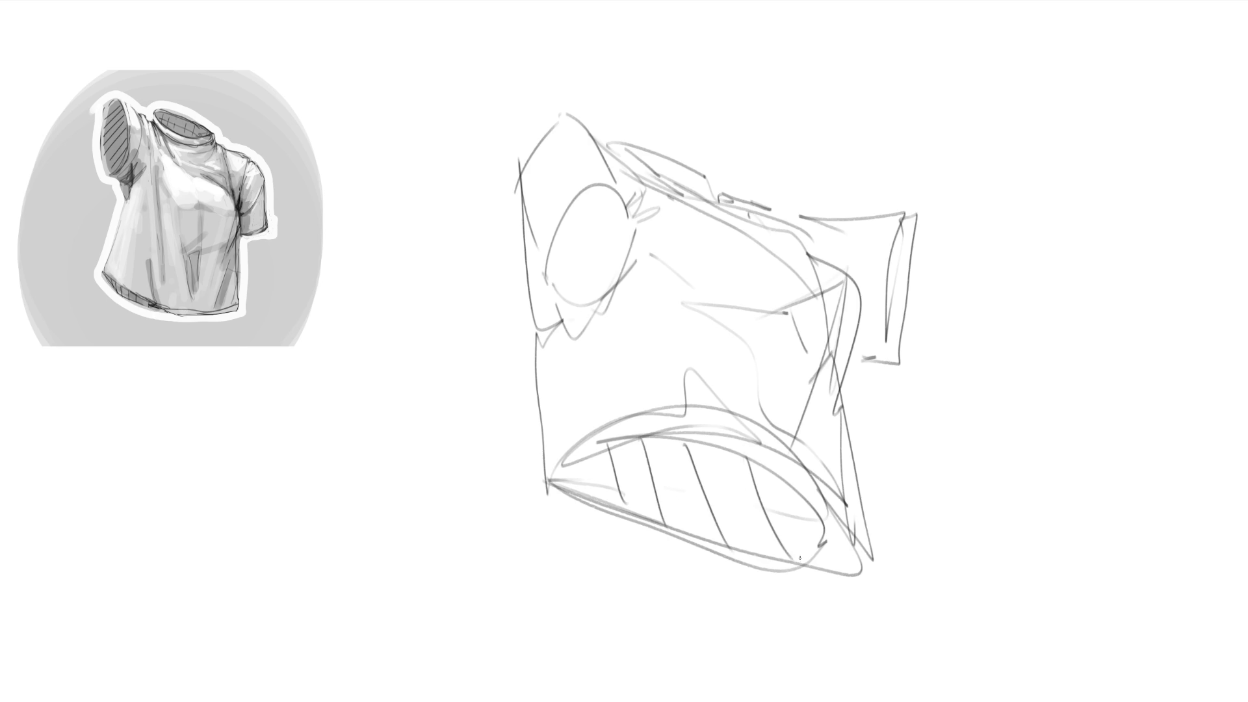
pyautogui.moveTo(801, 497); pyautogui.dragTo(816, 552)
pyautogui.moveTo(817, 523); pyautogui.dragTo(839, 566)
# Hatch the inside of the armhole and tidy its edge.
pyautogui.moveTo(601, 182)
pyautogui.mouseDown()
pyautogui.moveTo(546, 254)
pyautogui.moveTo(538, 290)
pyautogui.mouseUp()
pyautogui.moveTo(623, 200); pyautogui.dragTo(560, 300)
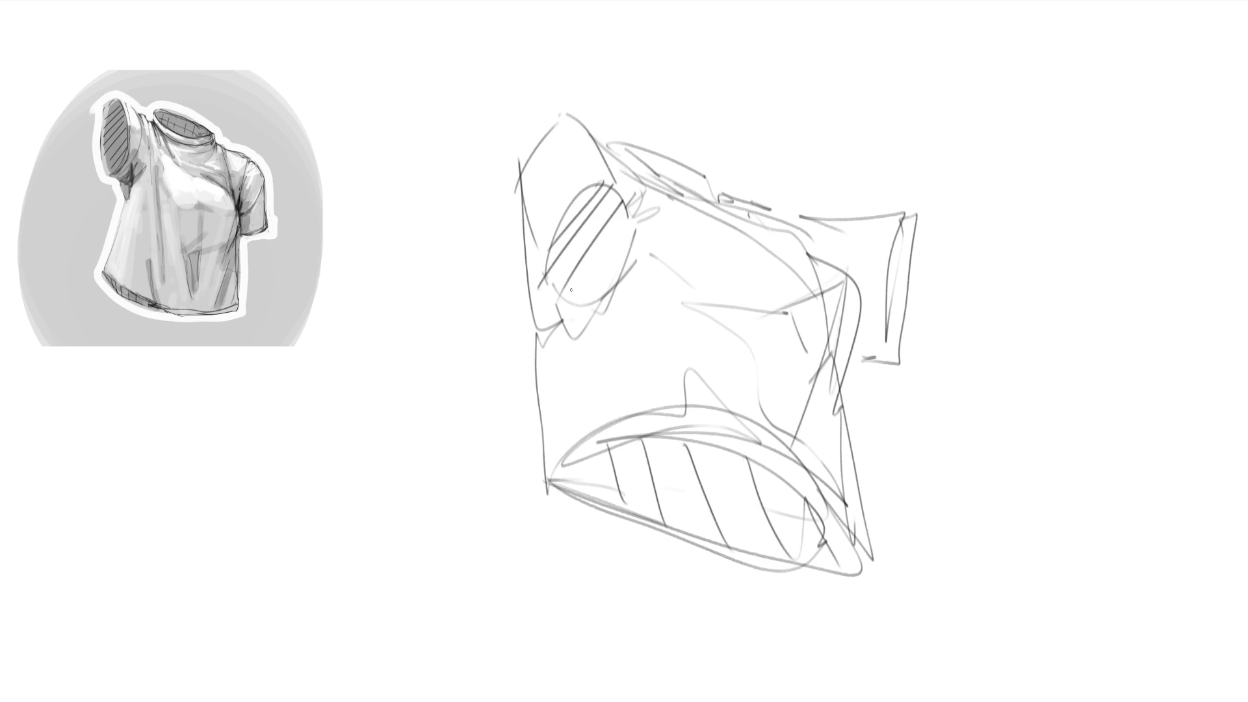
pyautogui.moveTo(633, 221); pyautogui.dragTo(567, 320)
pyautogui.moveTo(620, 266); pyautogui.dragTo(575, 332)
pyautogui.moveTo(604, 303); pyautogui.dragTo(588, 329)
pyautogui.moveTo(541, 290); pyautogui.dragTo(595, 348)
pyautogui.moveTo(643, 239); pyautogui.dragTo(582, 343)
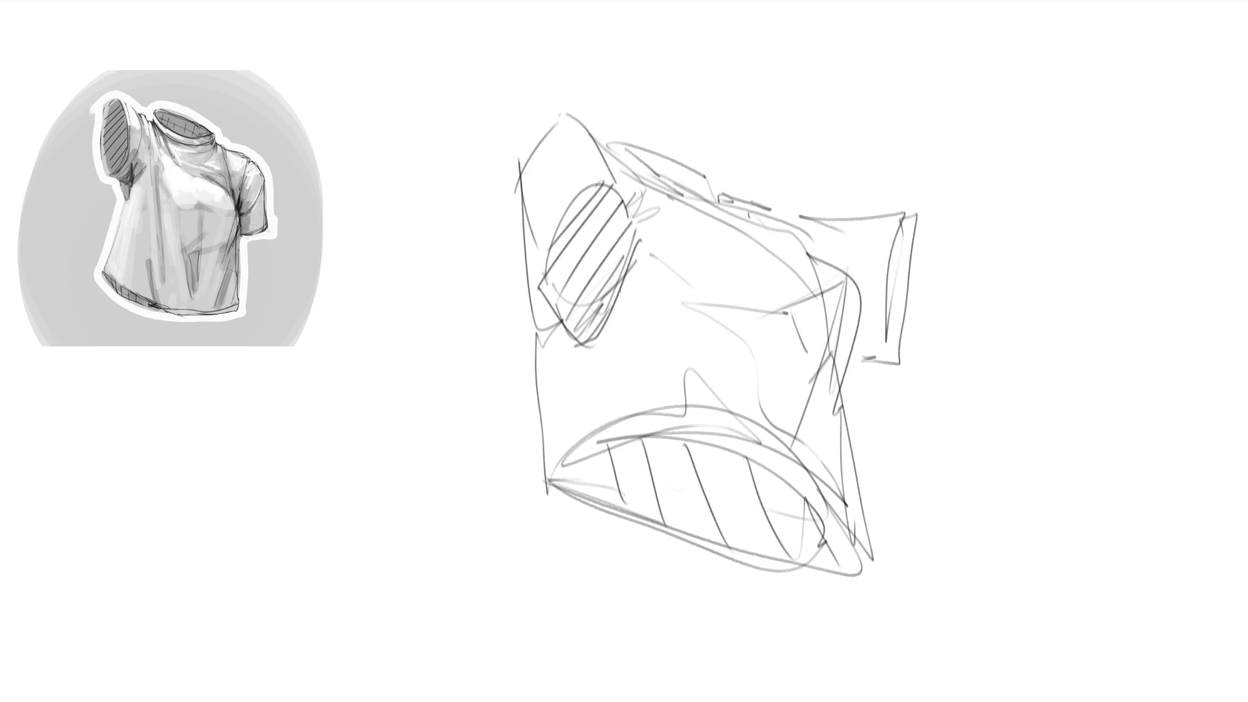
pyautogui.moveTo(625, 270)
pyautogui.mouseDown()
pyautogui.moveTo(542, 342)
pyautogui.moveTo(553, 336)
pyautogui.moveTo(553, 453)
pyautogui.moveTo(595, 471)
pyautogui.mouseUp()
# Strengthen the sleeve edges and hatch inside the right sleeve opening.
pyautogui.moveTo(873, 339); pyautogui.dragTo(861, 346)
pyautogui.moveTo(862, 351); pyautogui.dragTo(879, 348)
pyautogui.moveTo(904, 214)
pyautogui.mouseDown()
pyautogui.moveTo(889, 357)
pyautogui.moveTo(913, 236)
pyautogui.moveTo(884, 378)
pyautogui.mouseUp()
pyautogui.moveTo(891, 377)
pyautogui.mouseDown()
pyautogui.moveTo(852, 376)
pyautogui.moveTo(864, 375)
pyautogui.mouseUp()
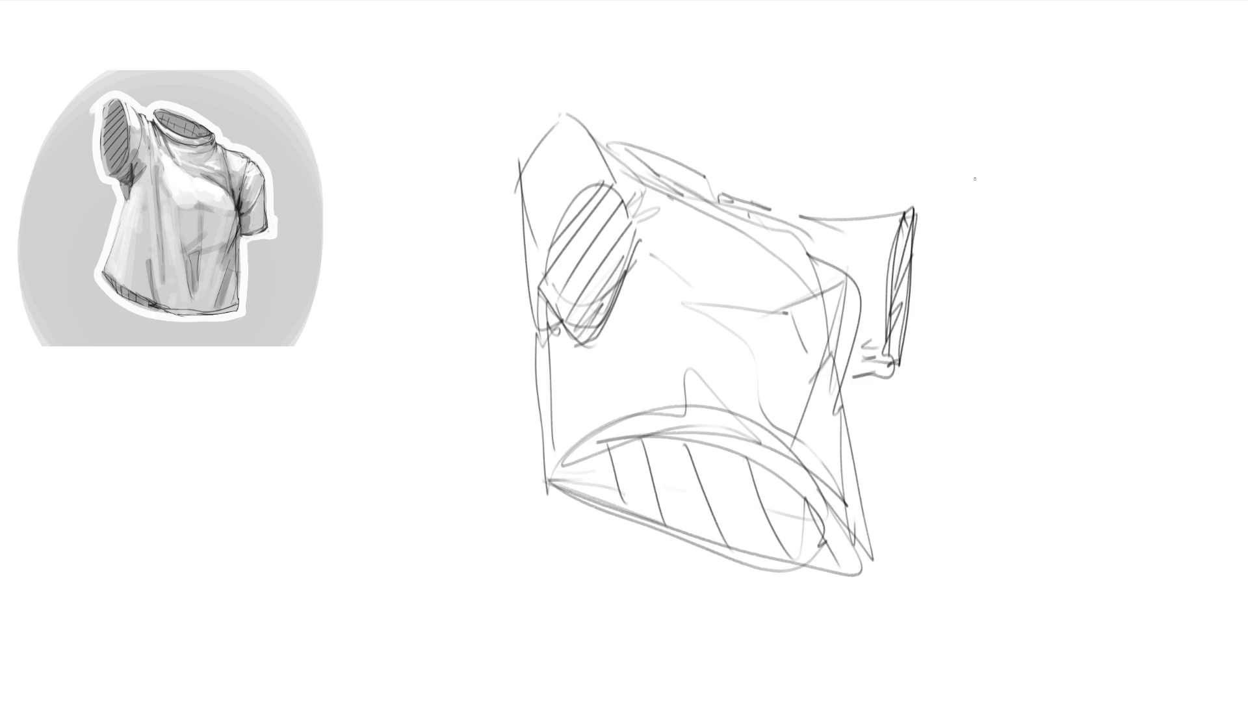
# Draw a hatched ellipse at upper right as a shallow cylinder, then outline the second top's shoulder.
pyautogui.moveTo(975, 178)
pyautogui.mouseDown()
pyautogui.moveTo(1069, 130)
pyautogui.moveTo(976, 190)
pyautogui.moveTo(1067, 138)
pyautogui.mouseUp()
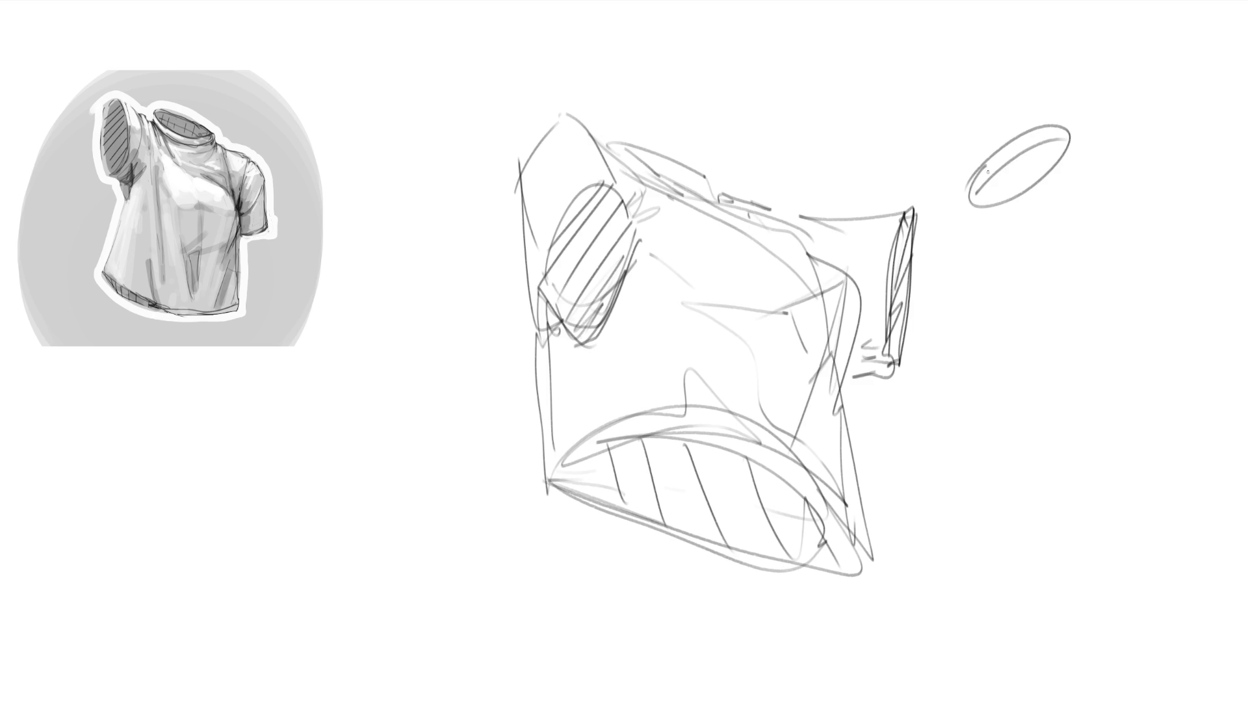
pyautogui.moveTo(980, 199)
pyautogui.mouseDown()
pyautogui.moveTo(1006, 147)
pyautogui.moveTo(1068, 128)
pyautogui.moveTo(1049, 197)
pyautogui.moveTo(1079, 142)
pyautogui.mouseUp()
pyautogui.moveTo(1077, 132); pyautogui.dragTo(1089, 162)
pyautogui.moveTo(970, 208)
pyautogui.mouseDown()
pyautogui.moveTo(1008, 225)
pyautogui.moveTo(1058, 201)
pyautogui.mouseUp()
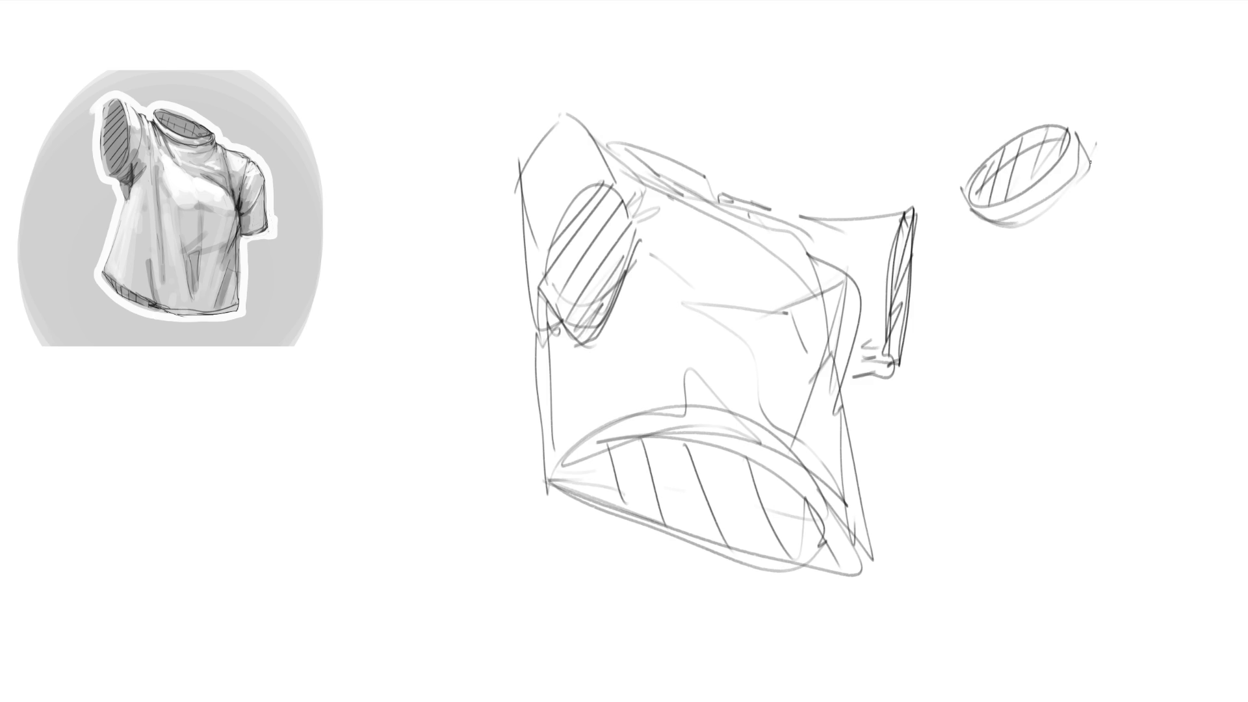
pyautogui.moveTo(1092, 144)
pyautogui.mouseDown()
pyautogui.moveTo(1053, 256)
pyautogui.moveTo(1081, 128)
pyautogui.moveTo(1223, 273)
pyautogui.mouseUp()
pyautogui.moveTo(1193, 191)
pyautogui.mouseDown()
pyautogui.moveTo(1164, 138)
pyautogui.moveTo(1167, 306)
pyautogui.mouseUp()
# Add the second top's side edges, sleeve bottom and left edge.
pyautogui.moveTo(1195, 241); pyautogui.dragTo(1185, 304)
pyautogui.moveTo(1173, 139)
pyautogui.mouseDown()
pyautogui.moveTo(1239, 317)
pyautogui.moveTo(1204, 389)
pyautogui.mouseUp()
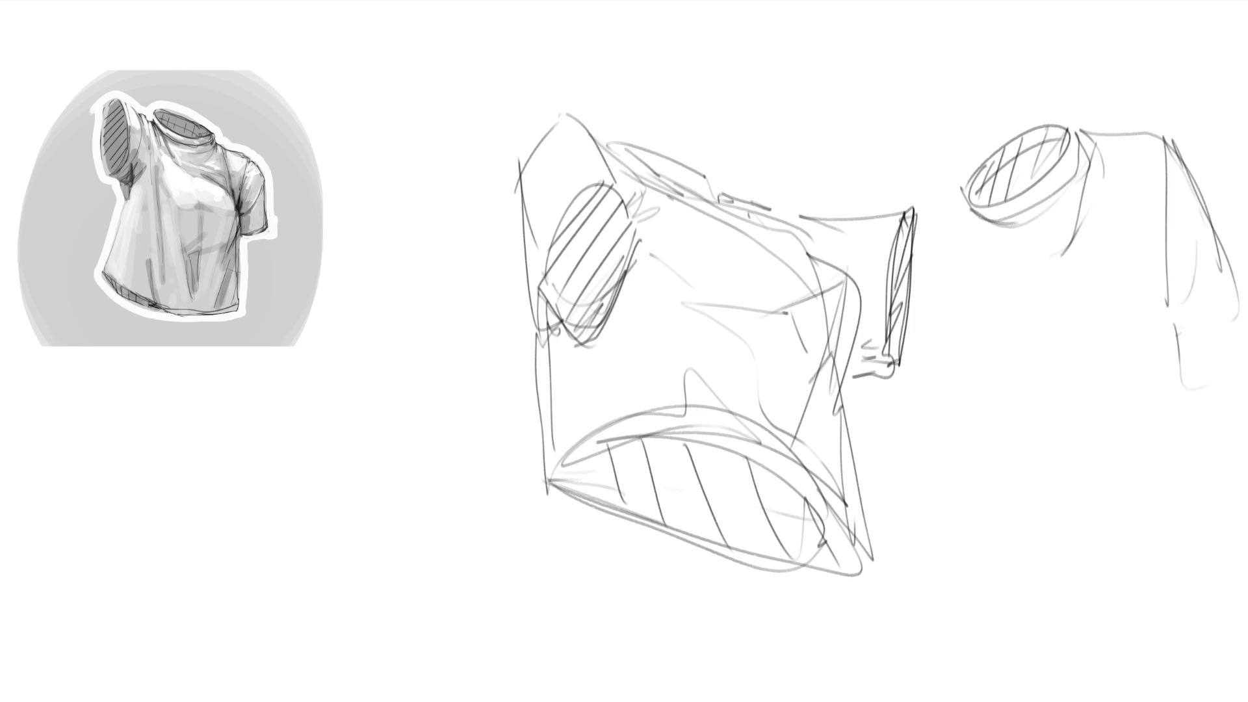
pyautogui.moveTo(1245, 347); pyautogui.dragTo(1195, 407)
pyautogui.moveTo(1184, 359); pyautogui.dragTo(1170, 423)
pyautogui.moveTo(961, 194); pyautogui.dragTo(1030, 406)
# Draw body lines under the neck opening, a zigzag bottom edge and the bottom curve.
pyautogui.moveTo(1048, 398); pyautogui.dragTo(1042, 439)
pyautogui.moveTo(1067, 261); pyautogui.dragTo(1077, 298)
pyautogui.moveTo(1078, 261); pyautogui.dragTo(1081, 439)
pyautogui.moveTo(965, 249)
pyautogui.mouseDown()
pyautogui.moveTo(989, 365)
pyautogui.moveTo(1098, 540)
pyautogui.moveTo(1231, 402)
pyautogui.moveTo(1202, 500)
pyautogui.mouseUp()
pyautogui.moveTo(1215, 478); pyautogui.dragTo(1163, 527)
pyautogui.moveTo(966, 177)
pyautogui.mouseDown()
pyautogui.moveTo(919, 322)
pyautogui.moveTo(939, 384)
pyautogui.moveTo(937, 474)
pyautogui.moveTo(989, 543)
pyautogui.mouseUp()
pyautogui.moveTo(946, 514)
pyautogui.mouseDown()
pyautogui.moveTo(1049, 546)
pyautogui.moveTo(1210, 485)
pyautogui.mouseUp()
pyautogui.moveTo(1164, 526)
pyautogui.mouseDown()
pyautogui.moveTo(1210, 486)
pyautogui.moveTo(1163, 524)
pyautogui.mouseUp()
# Hatch the second top's bottom-right, add a shoulder line between the tops, and refine lower curves.
pyautogui.moveTo(1212, 498); pyautogui.dragTo(1156, 535)
pyautogui.moveTo(941, 188)
pyautogui.mouseDown()
pyautogui.moveTo(858, 160)
pyautogui.moveTo(867, 196)
pyautogui.mouseUp()
pyautogui.moveTo(929, 354)
pyautogui.mouseDown()
pyautogui.moveTo(930, 372)
pyautogui.moveTo(938, 364)
pyautogui.mouseUp()
pyautogui.moveTo(1225, 417); pyautogui.dragTo(1242, 416)
pyautogui.moveTo(1207, 498); pyautogui.dragTo(1113, 524)
pyautogui.moveTo(908, 440); pyautogui.dragTo(990, 542)
pyautogui.moveTo(1092, 547)
pyautogui.mouseDown()
pyautogui.moveTo(1235, 481)
pyautogui.moveTo(1197, 496)
pyautogui.mouseUp()
pyautogui.moveTo(1217, 420); pyautogui.dragTo(1245, 367)
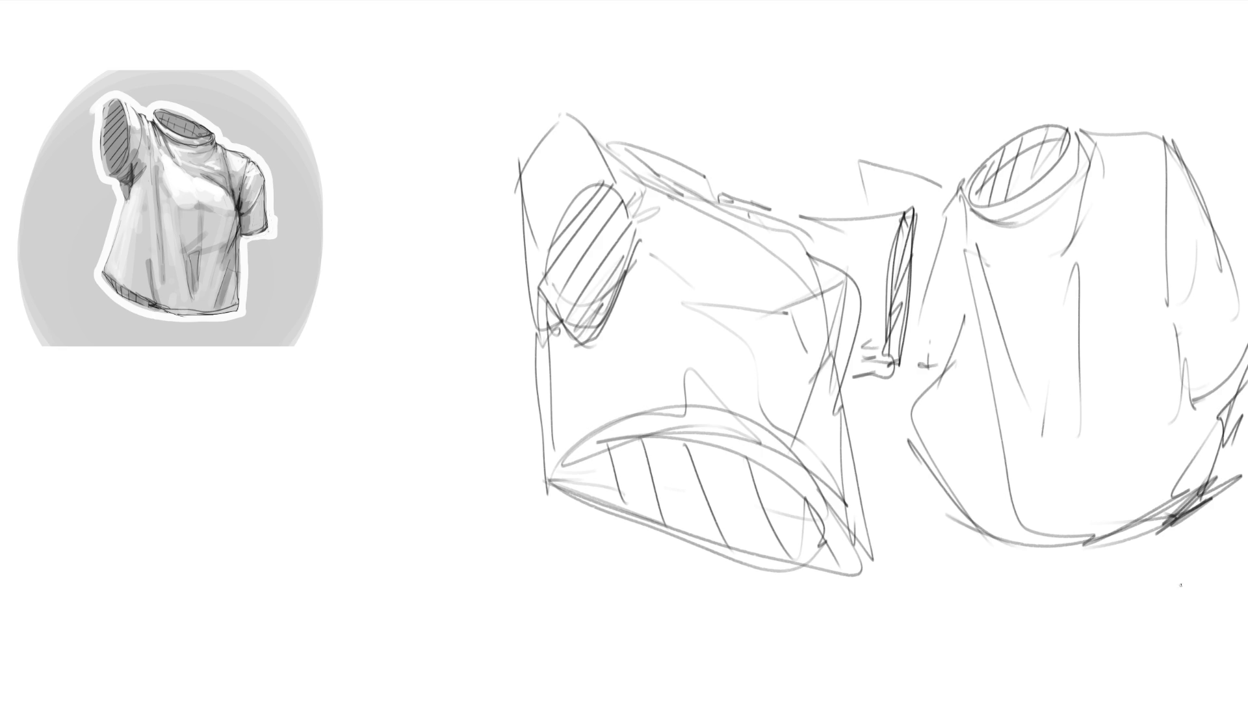
# Fade both crop-top sketches with a large soft eraser.
pyautogui.press('e')
pyautogui.moveTo(1157, 593)
pyautogui.mouseDown()
pyautogui.moveTo(1177, 253)
pyautogui.moveTo(568, 271)
pyautogui.moveTo(585, 126)
pyautogui.mouseUp()
pyautogui.moveTo(585, 529); pyautogui.dragTo(1093, 273)
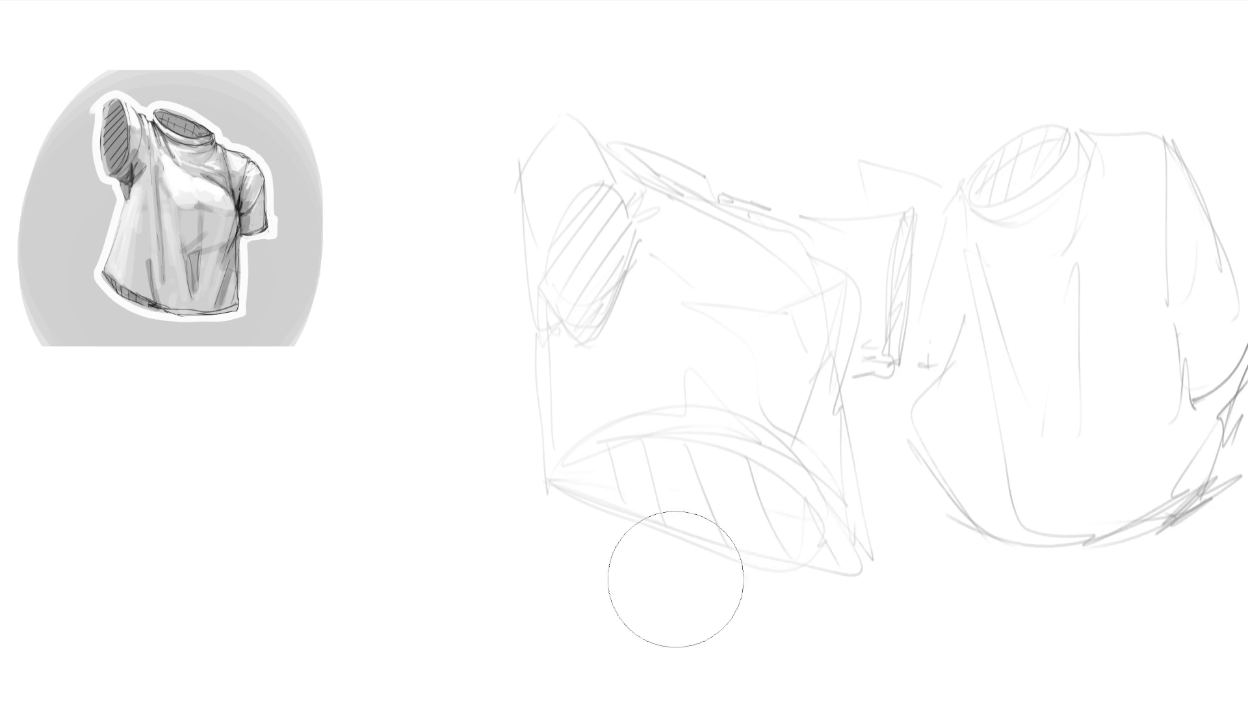
pyautogui.moveTo(676, 580)
pyautogui.mouseDown()
pyautogui.moveTo(956, 382)
pyautogui.moveTo(593, 145)
pyautogui.mouseUp()
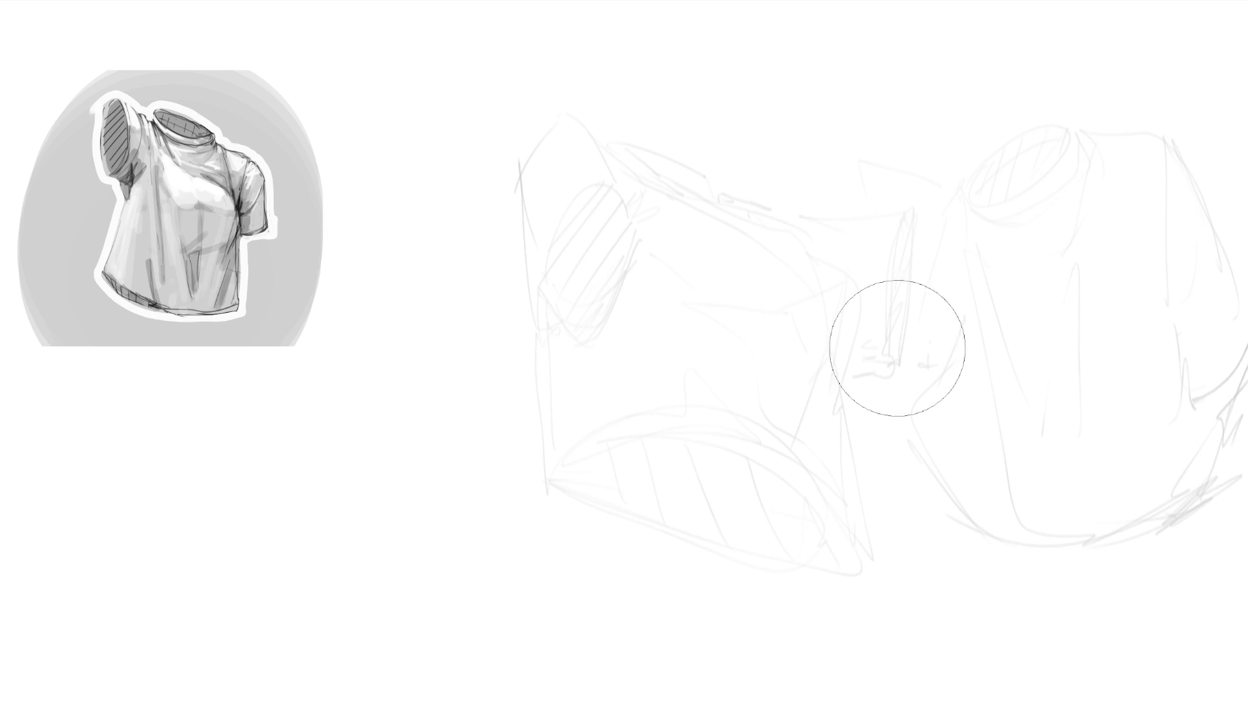
pyautogui.moveTo(897, 348)
pyautogui.mouseDown()
pyautogui.moveTo(676, 195)
pyautogui.moveTo(1235, 374)
pyautogui.moveTo(1242, 148)
pyautogui.moveTo(760, 500)
pyautogui.mouseUp()
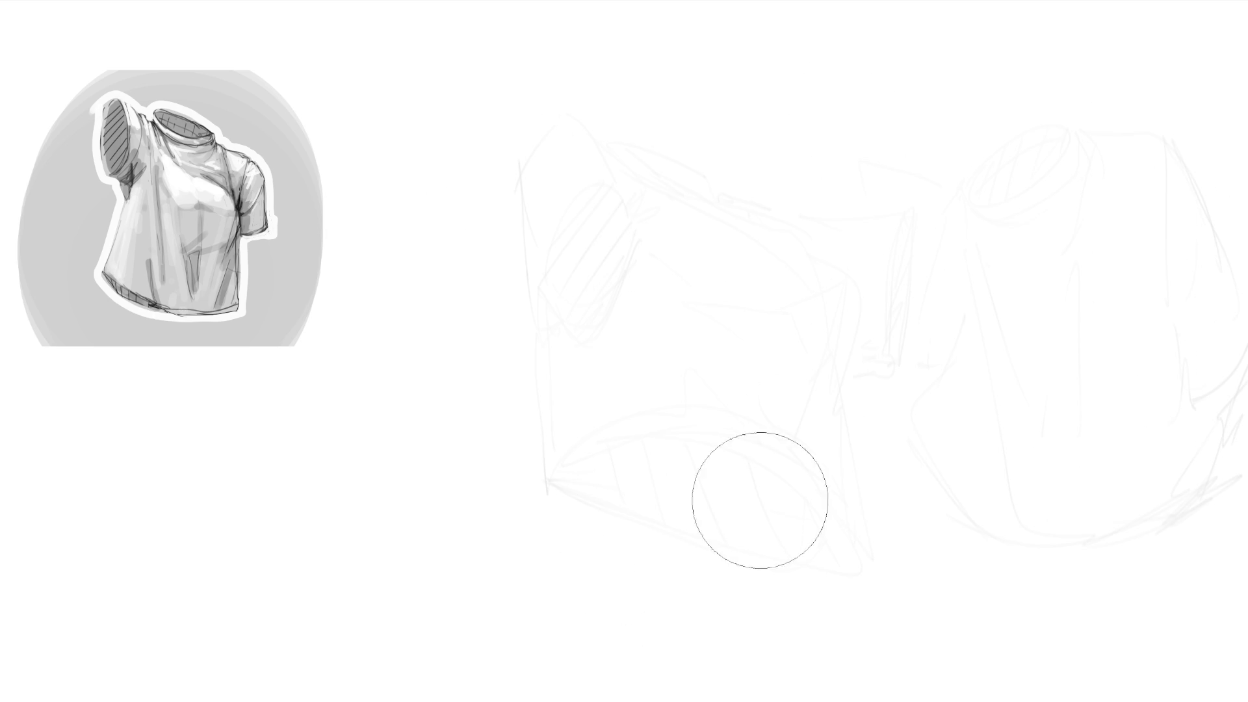
# Back on the fine brush, draw a head with nose, eye, ear and jaw.
pyautogui.press('e')
pyautogui.moveTo(663, 158)
pyautogui.mouseDown()
pyautogui.moveTo(715, 53)
pyautogui.moveTo(755, 181)
pyautogui.mouseUp()
pyautogui.moveTo(715, 162); pyautogui.dragTo(745, 207)
pyautogui.moveTo(682, 112)
pyautogui.mouseDown()
pyautogui.moveTo(686, 132)
pyautogui.moveTo(740, 130)
pyautogui.moveTo(723, 180)
pyautogui.mouseUp()
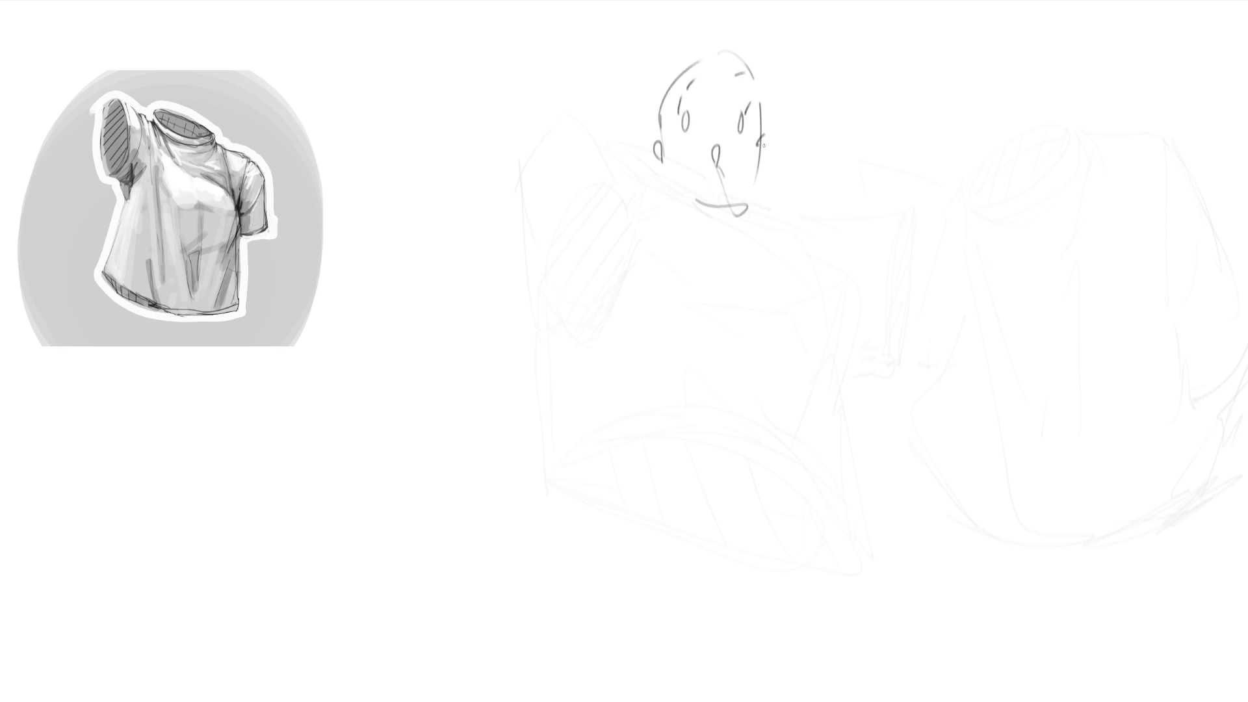
pyautogui.moveTo(763, 134); pyautogui.dragTo(761, 155)
pyautogui.moveTo(664, 190); pyautogui.dragTo(739, 209)
pyautogui.moveTo(747, 207); pyautogui.dragTo(737, 225)
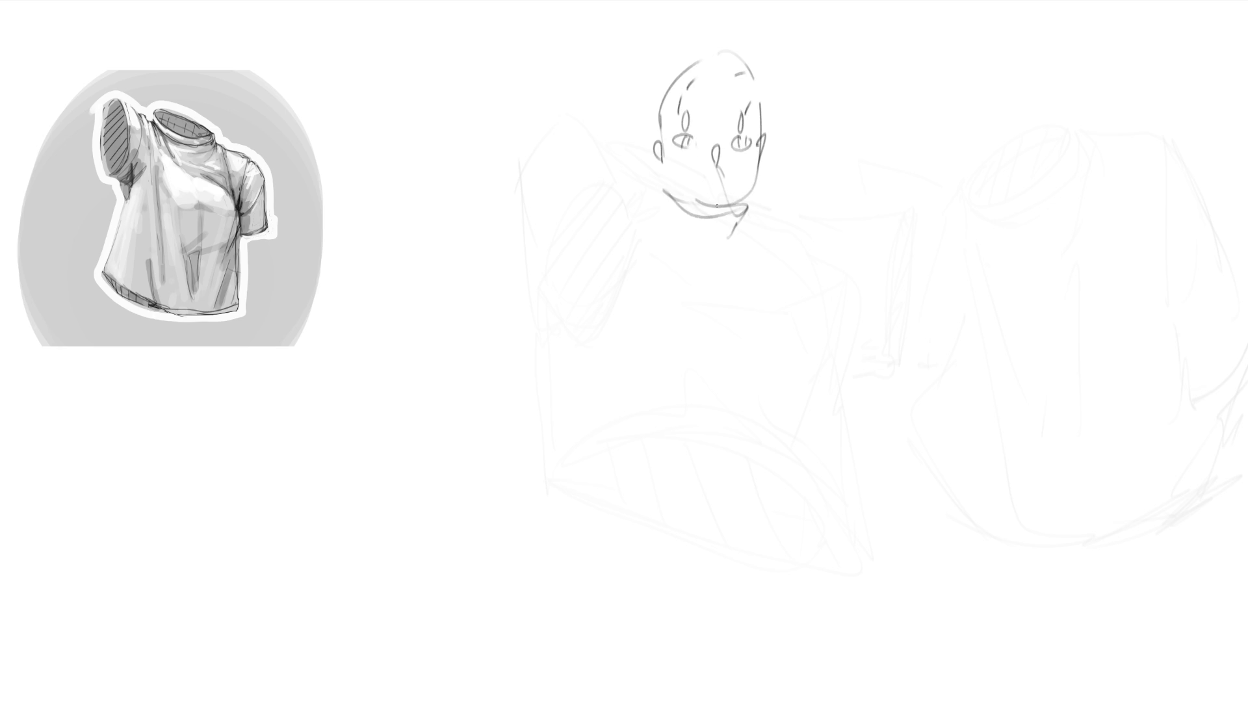
# Sketch ears on both sides and both arms reaching up to the face.
pyautogui.moveTo(658, 156); pyautogui.dragTo(670, 205)
pyautogui.moveTo(659, 201); pyautogui.dragTo(700, 207)
pyautogui.moveTo(756, 168); pyautogui.dragTo(762, 191)
pyautogui.moveTo(764, 156); pyautogui.dragTo(770, 195)
pyautogui.moveTo(652, 177); pyautogui.dragTo(592, 233)
pyautogui.moveTo(663, 199)
pyautogui.mouseDown()
pyautogui.moveTo(583, 292)
pyautogui.moveTo(546, 276)
pyautogui.moveTo(640, 303)
pyautogui.mouseUp()
pyautogui.moveTo(766, 225); pyautogui.dragTo(815, 287)
pyautogui.moveTo(780, 205)
pyautogui.mouseDown()
pyautogui.moveTo(845, 299)
pyautogui.moveTo(865, 291)
pyautogui.moveTo(828, 342)
pyautogui.mouseUp()
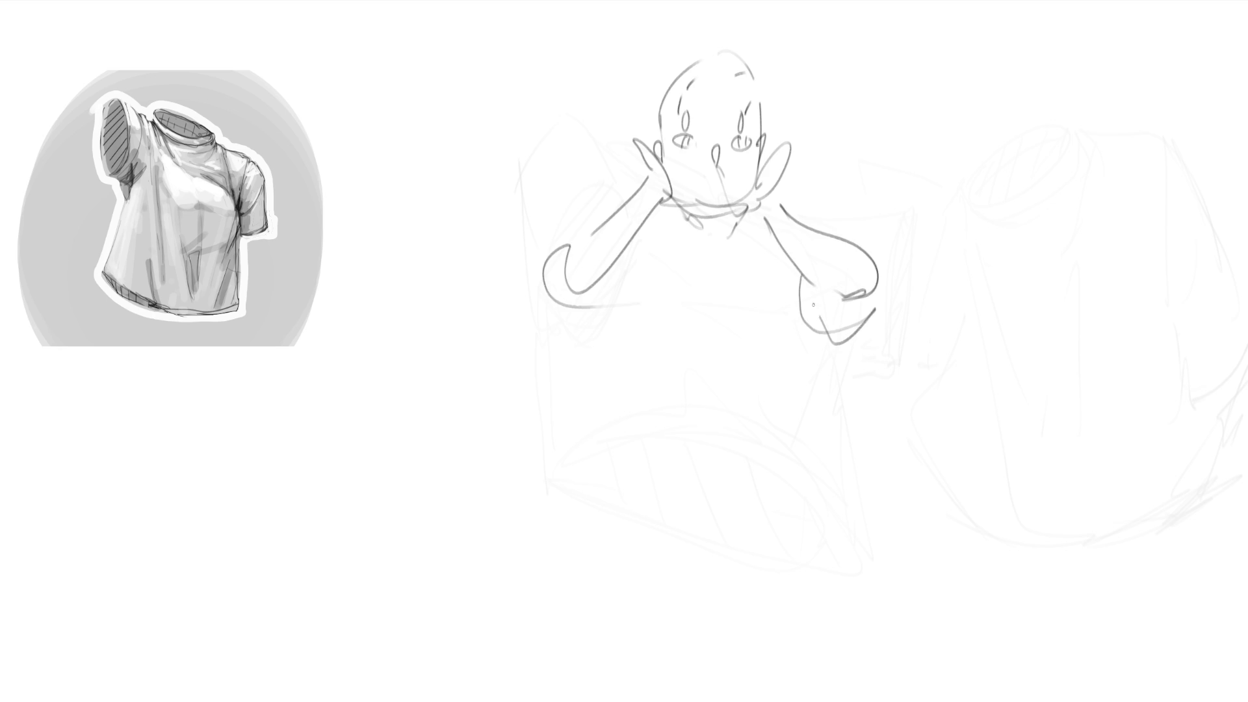
# Add the collar and right arm's top edge, and trace the left arm to the shoulder.
pyautogui.moveTo(859, 239)
pyautogui.mouseDown()
pyautogui.moveTo(792, 215)
pyautogui.moveTo(789, 243)
pyautogui.mouseUp()
pyautogui.moveTo(758, 218); pyautogui.dragTo(734, 274)
pyautogui.moveTo(654, 215)
pyautogui.mouseDown()
pyautogui.moveTo(701, 247)
pyautogui.moveTo(754, 242)
pyautogui.mouseUp()
pyautogui.moveTo(715, 260); pyautogui.dragTo(757, 237)
pyautogui.moveTo(670, 218)
pyautogui.mouseDown()
pyautogui.moveTo(747, 239)
pyautogui.moveTo(673, 263)
pyautogui.moveTo(608, 309)
pyautogui.mouseUp()
pyautogui.moveTo(546, 246)
pyautogui.mouseDown()
pyautogui.moveTo(585, 236)
pyautogui.moveTo(620, 194)
pyautogui.moveTo(640, 195)
pyautogui.mouseUp()
pyautogui.moveTo(604, 195); pyautogui.dragTo(604, 211)
pyautogui.moveTo(610, 293); pyautogui.dragTo(582, 332)
# Outline the lower left sleeve, right sleeve bottom, and right shoulder and torso side.
pyautogui.moveTo(535, 265)
pyautogui.mouseDown()
pyautogui.moveTo(608, 299)
pyautogui.moveTo(572, 357)
pyautogui.mouseUp()
pyautogui.moveTo(572, 351); pyautogui.dragTo(608, 351)
pyautogui.moveTo(797, 292); pyautogui.dragTo(875, 310)
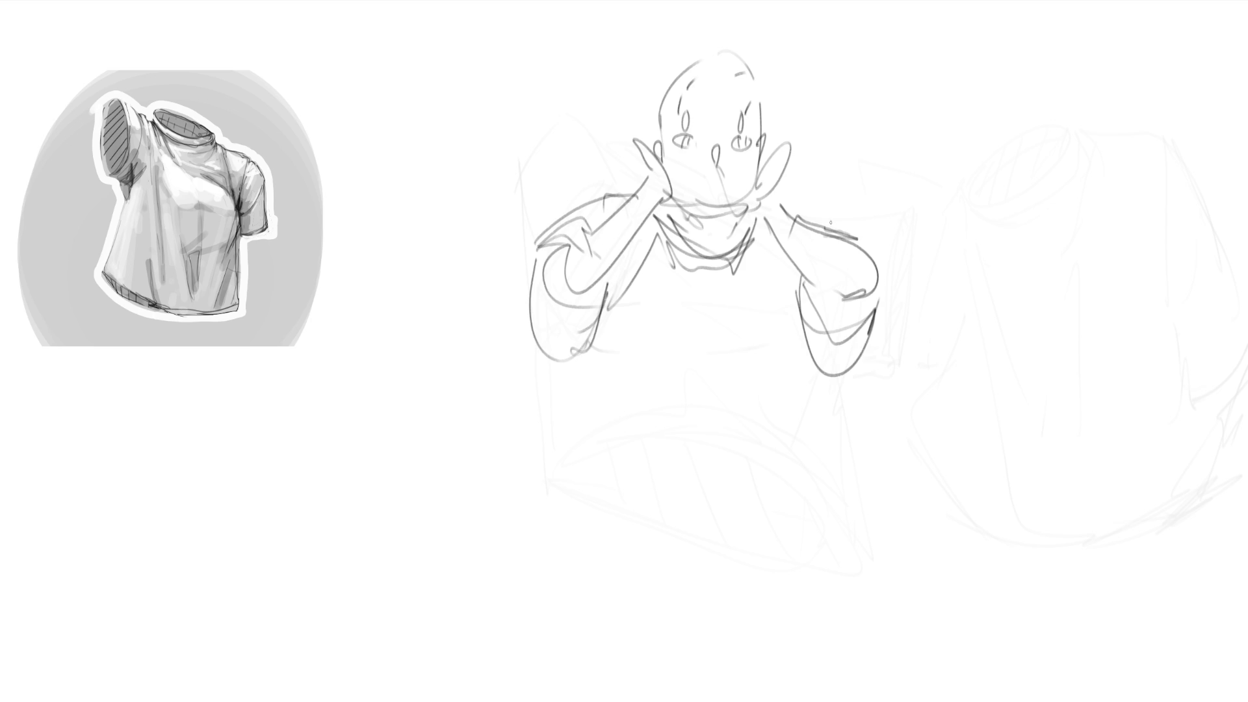
pyautogui.moveTo(820, 228); pyautogui.dragTo(866, 252)
pyautogui.moveTo(783, 206); pyautogui.dragTo(816, 227)
pyautogui.moveTo(794, 209)
pyautogui.mouseDown()
pyautogui.moveTo(802, 270)
pyautogui.moveTo(780, 305)
pyautogui.mouseUp()
pyautogui.moveTo(647, 273)
pyautogui.mouseDown()
pyautogui.moveTo(623, 349)
pyautogui.moveTo(792, 354)
pyautogui.moveTo(738, 394)
pyautogui.moveTo(752, 273)
pyautogui.mouseUp()
# Add chest and belly curves with a centre line, torso sides and the left hip.
pyautogui.moveTo(730, 316)
pyautogui.mouseDown()
pyautogui.moveTo(695, 411)
pyautogui.moveTo(757, 386)
pyautogui.mouseUp()
pyautogui.moveTo(790, 357); pyautogui.dragTo(756, 388)
pyautogui.moveTo(794, 302); pyautogui.dragTo(789, 382)
pyautogui.moveTo(612, 356); pyautogui.dragTo(670, 403)
pyautogui.moveTo(776, 385)
pyautogui.mouseDown()
pyautogui.moveTo(714, 418)
pyautogui.moveTo(599, 368)
pyautogui.moveTo(611, 448)
pyautogui.mouseUp()
pyautogui.moveTo(598, 356)
pyautogui.mouseDown()
pyautogui.moveTo(547, 468)
pyautogui.moveTo(618, 511)
pyautogui.mouseUp()
pyautogui.moveTo(607, 427); pyautogui.dragTo(647, 514)
pyautogui.moveTo(663, 457)
pyautogui.mouseDown()
pyautogui.moveTo(660, 529)
pyautogui.moveTo(780, 497)
pyautogui.mouseUp()
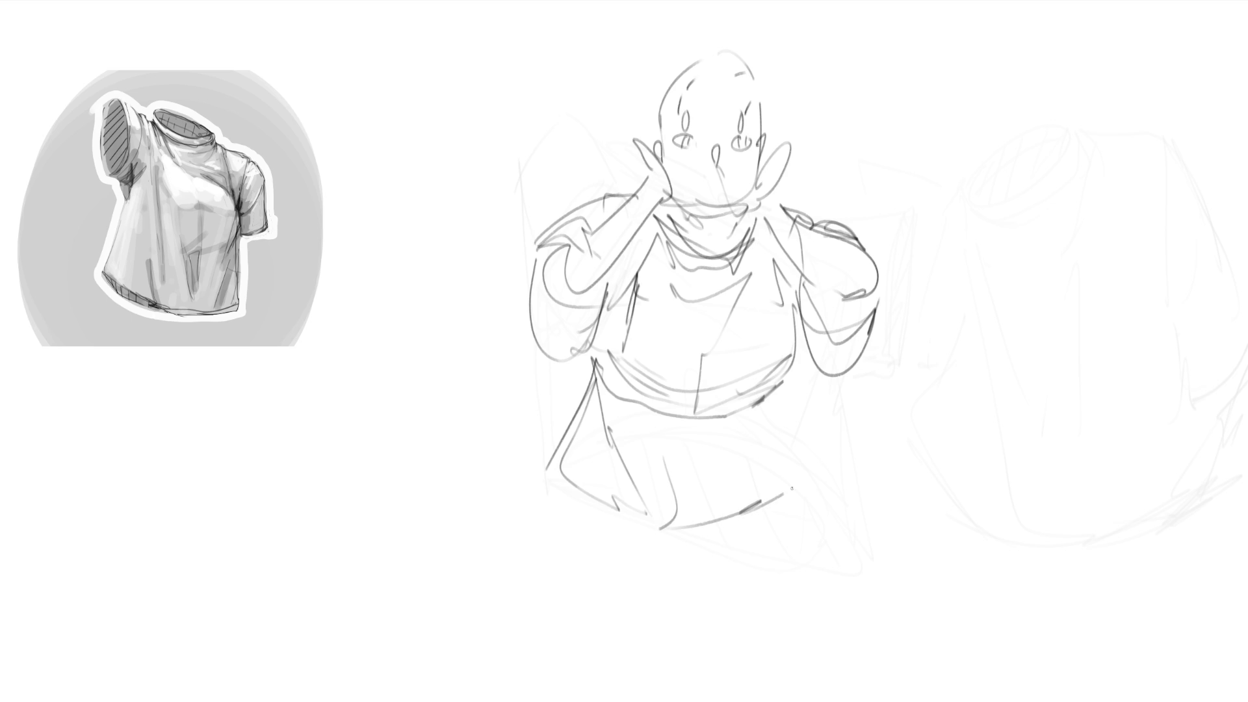
# Draw and darken the shirt's bottom hem with a fold and reinforced right side.
pyautogui.moveTo(806, 383)
pyautogui.mouseDown()
pyautogui.moveTo(812, 485)
pyautogui.moveTo(739, 455)
pyautogui.mouseUp()
pyautogui.moveTo(793, 361); pyautogui.dragTo(819, 482)
pyautogui.moveTo(821, 486); pyautogui.dragTo(777, 501)
pyautogui.moveTo(814, 405)
pyautogui.mouseDown()
pyautogui.moveTo(821, 478)
pyautogui.moveTo(607, 514)
pyautogui.mouseUp()
pyautogui.moveTo(715, 517); pyautogui.dragTo(826, 460)
pyautogui.moveTo(813, 467); pyautogui.dragTo(664, 516)
pyautogui.moveTo(589, 478); pyautogui.dragTo(663, 509)
pyautogui.moveTo(613, 500)
pyautogui.mouseDown()
pyautogui.moveTo(778, 489)
pyautogui.moveTo(730, 498)
pyautogui.mouseUp()
pyautogui.moveTo(574, 483)
pyautogui.mouseDown()
pyautogui.moveTo(643, 505)
pyautogui.moveTo(782, 514)
pyautogui.moveTo(763, 547)
pyautogui.mouseUp()
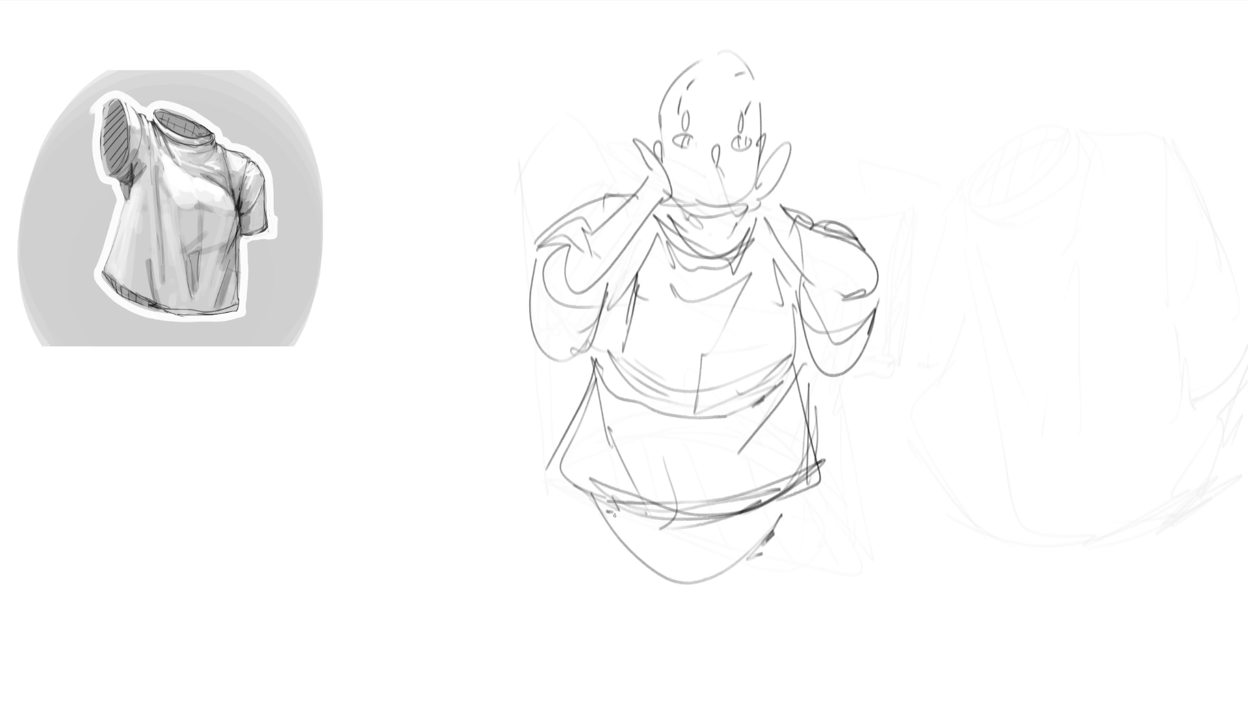
# Draw the rounded hips and legs below the shirt with a line between the legs.
pyautogui.moveTo(788, 495); pyautogui.dragTo(770, 675)
pyautogui.moveTo(572, 492)
pyautogui.mouseDown()
pyautogui.moveTo(628, 695)
pyautogui.moveTo(664, 698)
pyautogui.mouseUp()
pyautogui.moveTo(757, 668); pyautogui.dragTo(728, 678)
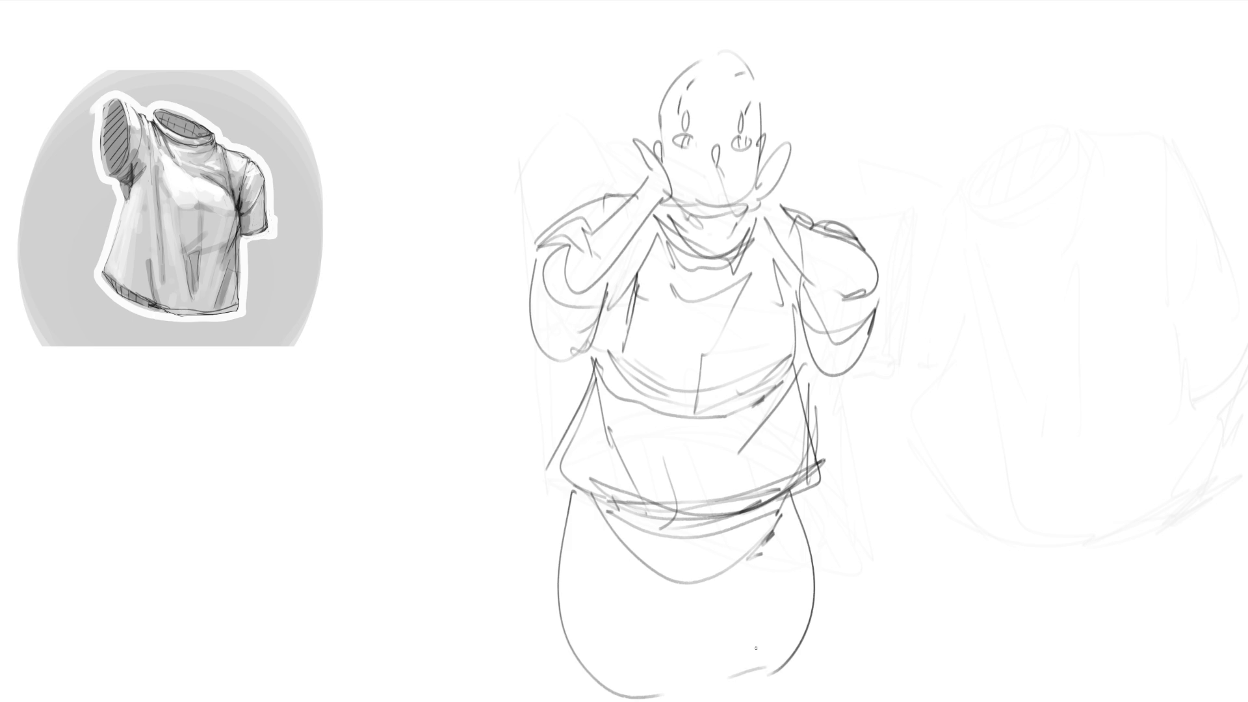
pyautogui.moveTo(682, 601); pyautogui.dragTo(687, 665)
# Lasso-select the sleeves, collar and chest areas, then fill the selection with flat grey.
pyautogui.moveTo(572, 257)
pyautogui.mouseDown()
pyautogui.moveTo(545, 276)
pyautogui.moveTo(606, 302)
pyautogui.moveTo(566, 279)
pyautogui.moveTo(597, 224)
pyautogui.moveTo(653, 253)
pyautogui.moveTo(611, 300)
pyautogui.moveTo(625, 367)
pyautogui.moveTo(751, 382)
pyautogui.moveTo(775, 414)
pyautogui.moveTo(692, 504)
pyautogui.moveTo(595, 364)
pyautogui.moveTo(623, 563)
pyautogui.moveTo(573, 483)
pyautogui.moveTo(569, 557)
pyautogui.moveTo(686, 630)
pyautogui.moveTo(809, 576)
pyautogui.moveTo(696, 507)
pyautogui.moveTo(571, 489)
pyautogui.mouseUp()
pyautogui.moveTo(795, 374)
pyautogui.mouseDown()
pyautogui.moveTo(790, 277)
pyautogui.moveTo(790, 393)
pyautogui.moveTo(820, 350)
pyautogui.mouseUp()
pyautogui.moveTo(804, 275)
pyautogui.mouseDown()
pyautogui.moveTo(810, 318)
pyautogui.moveTo(869, 306)
pyautogui.moveTo(842, 257)
pyautogui.moveTo(806, 279)
pyautogui.mouseUp()
pyautogui.moveTo(733, 264)
pyautogui.mouseDown()
pyautogui.moveTo(689, 238)
pyautogui.moveTo(673, 209)
pyautogui.moveTo(726, 260)
pyautogui.moveTo(679, 224)
pyautogui.moveTo(708, 260)
pyautogui.moveTo(748, 234)
pyautogui.moveTo(679, 266)
pyautogui.moveTo(693, 301)
pyautogui.moveTo(663, 273)
pyautogui.moveTo(667, 306)
pyautogui.moveTo(743, 301)
pyautogui.moveTo(775, 278)
pyautogui.moveTo(774, 226)
pyautogui.moveTo(670, 219)
pyautogui.moveTo(667, 261)
pyautogui.moveTo(763, 246)
pyautogui.mouseUp()
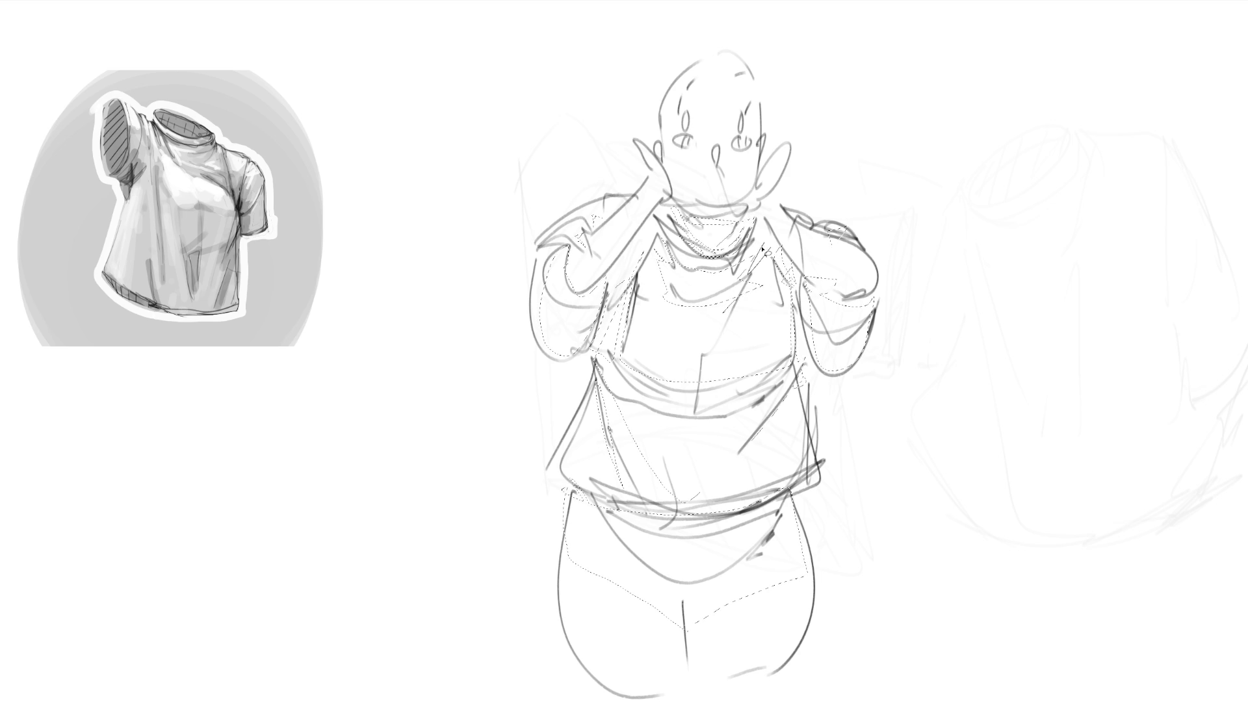
pyautogui.moveTo(781, 291); pyautogui.dragTo(740, 332)
pyautogui.moveTo(1048, 231)
pyautogui.mouseDown()
pyautogui.moveTo(236, 292)
pyautogui.moveTo(1245, 650)
pyautogui.mouseUp()
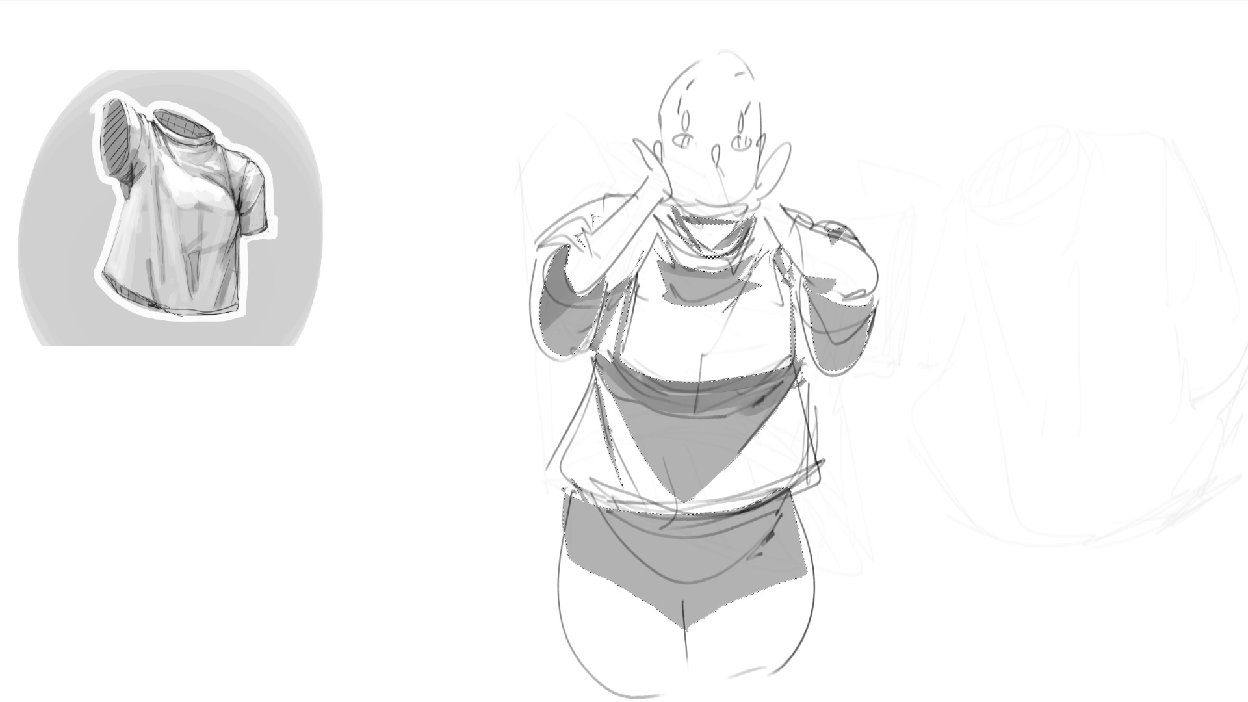
# Darken the left sleeve edge and the shorts' upper band, then clear the selection.
pyautogui.moveTo(626, 308); pyautogui.dragTo(635, 276)
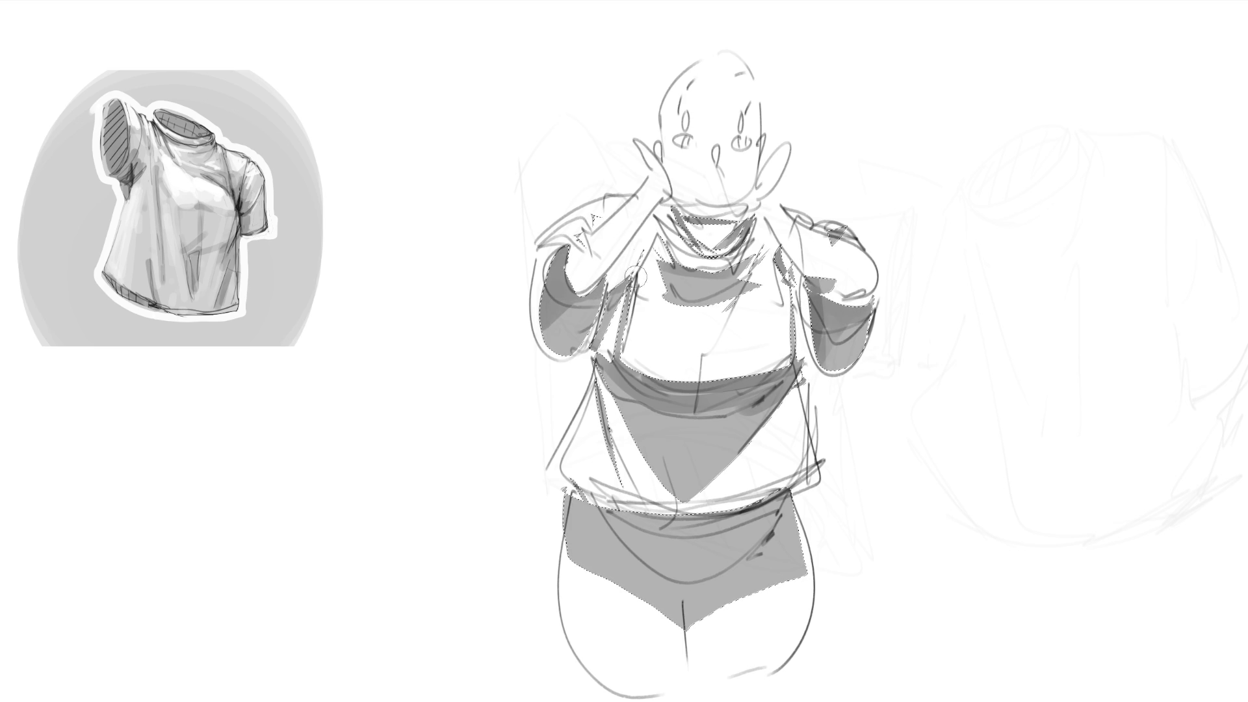
pyautogui.moveTo(810, 494)
pyautogui.mouseDown()
pyautogui.moveTo(585, 514)
pyautogui.moveTo(734, 562)
pyautogui.mouseUp()
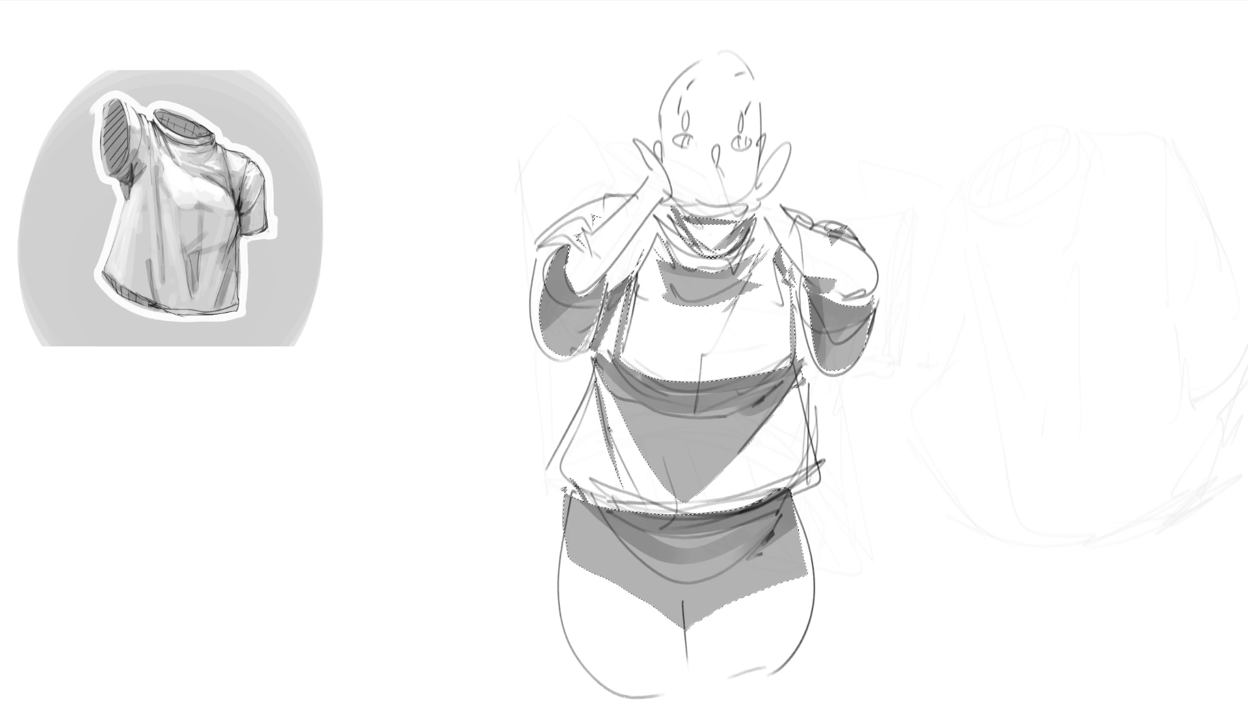
pyautogui.hotkey('ctrl', 'd')
# Shade the upper chest, neck, shoulder, chest edge and lower-left shirt in darker grey.
pyautogui.moveTo(653, 260); pyautogui.dragTo(718, 280)
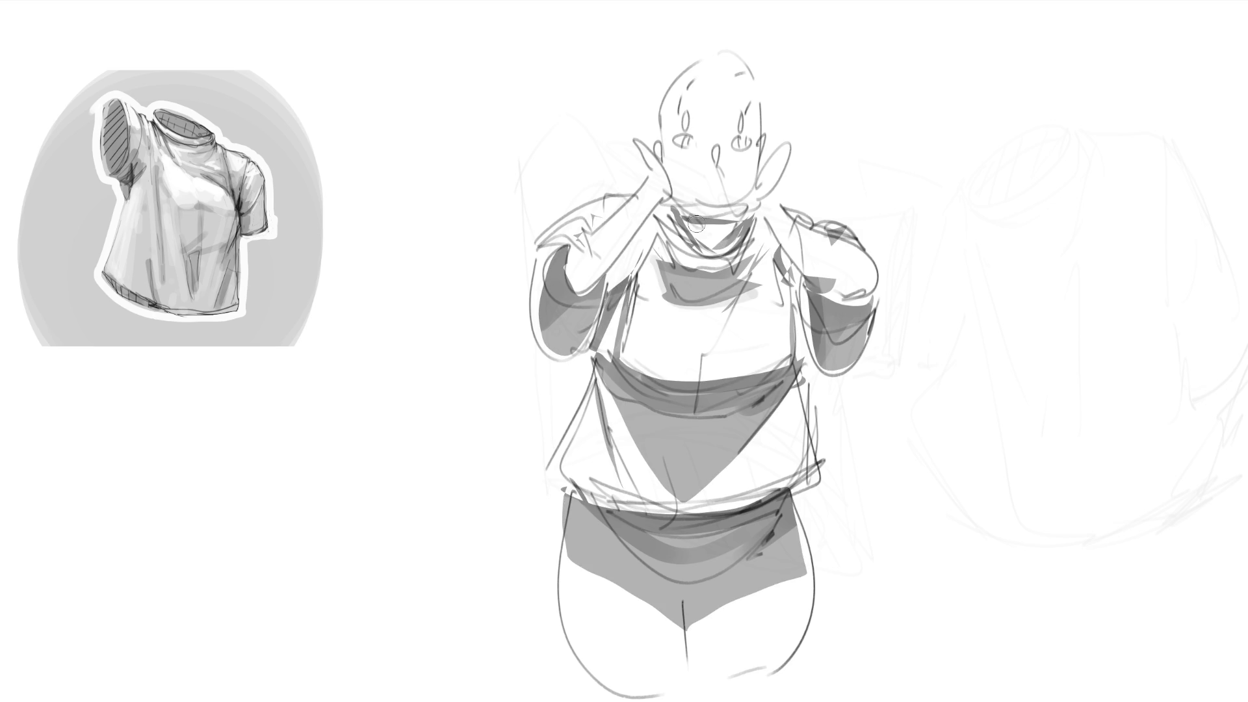
pyautogui.moveTo(696, 225)
pyautogui.mouseDown()
pyautogui.moveTo(718, 208)
pyautogui.moveTo(689, 238)
pyautogui.moveTo(738, 228)
pyautogui.moveTo(713, 248)
pyautogui.moveTo(657, 238)
pyautogui.moveTo(764, 250)
pyautogui.moveTo(643, 254)
pyautogui.moveTo(672, 291)
pyautogui.moveTo(755, 273)
pyautogui.moveTo(650, 312)
pyautogui.moveTo(774, 319)
pyautogui.moveTo(624, 358)
pyautogui.moveTo(783, 354)
pyautogui.mouseUp()
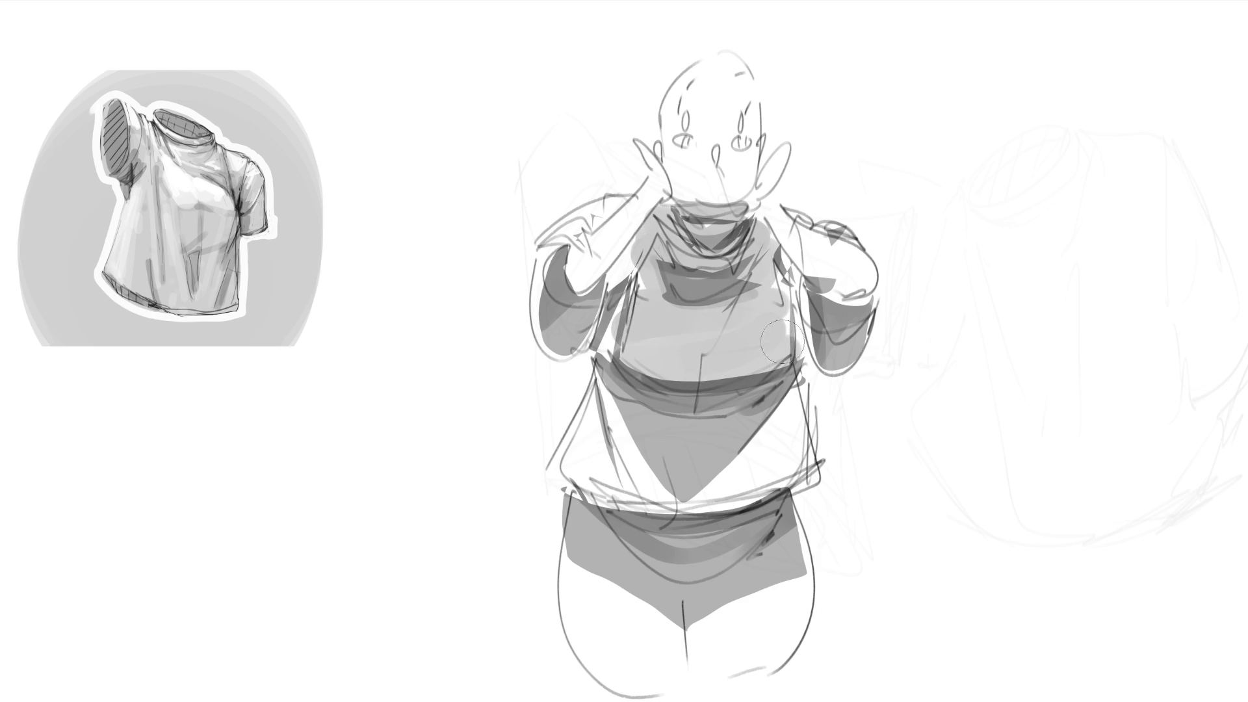
pyautogui.moveTo(714, 311)
pyautogui.mouseDown()
pyautogui.moveTo(627, 247)
pyautogui.moveTo(618, 313)
pyautogui.moveTo(621, 270)
pyautogui.moveTo(634, 276)
pyautogui.mouseUp()
pyautogui.moveTo(805, 272); pyautogui.dragTo(774, 259)
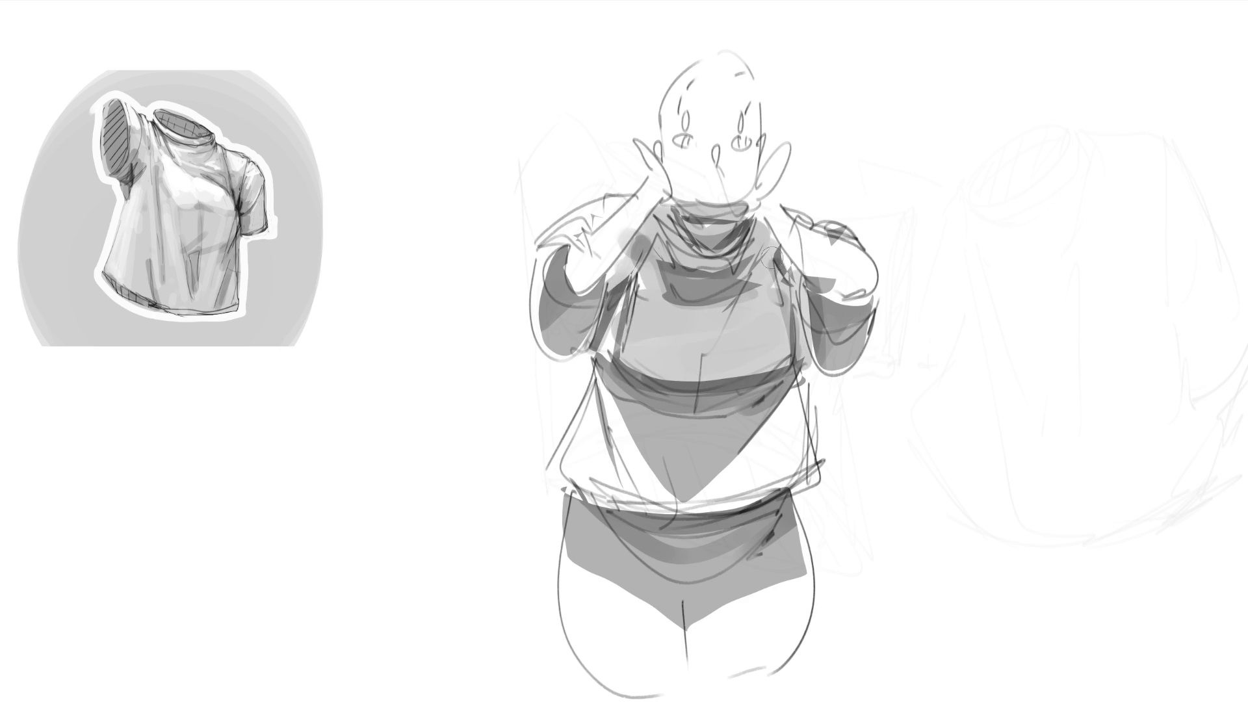
pyautogui.moveTo(615, 405)
pyautogui.mouseDown()
pyautogui.moveTo(615, 455)
pyautogui.moveTo(591, 383)
pyautogui.moveTo(653, 507)
pyautogui.moveTo(708, 497)
pyautogui.moveTo(797, 432)
pyautogui.moveTo(715, 501)
pyautogui.moveTo(787, 403)
pyautogui.moveTo(791, 462)
pyautogui.mouseUp()
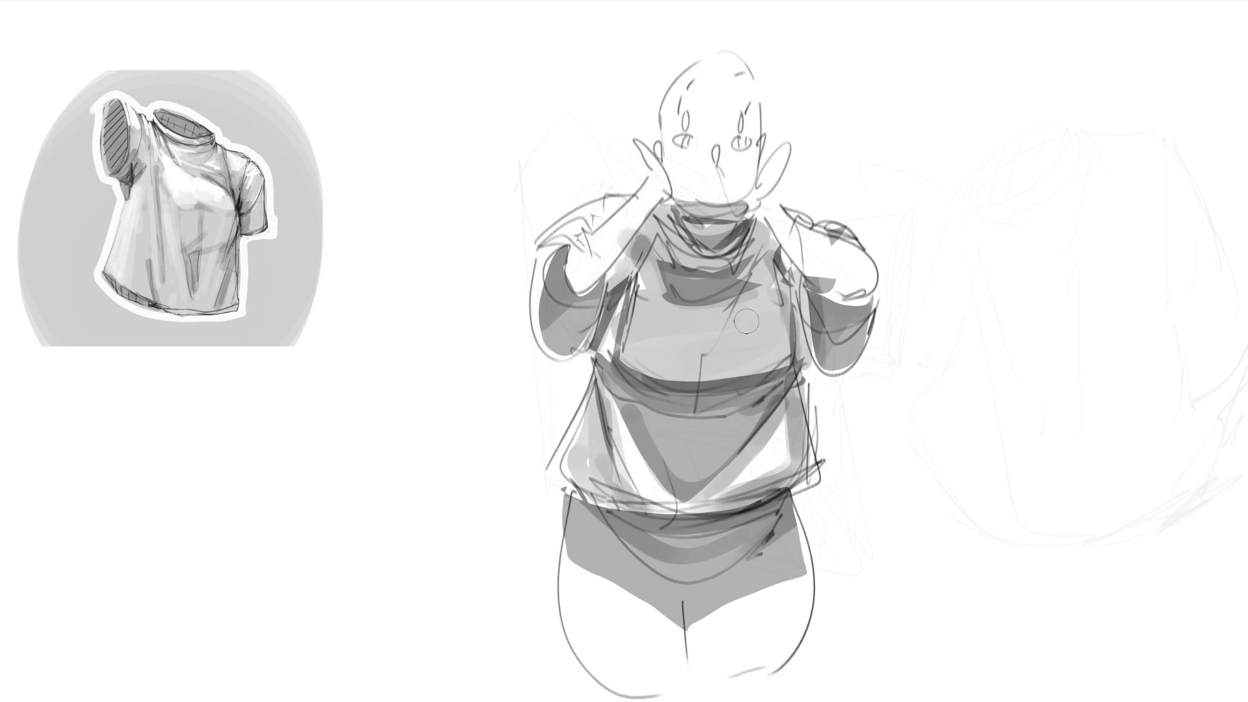
# Add a pale chest highlight, deepen the right chest shadow, and paint a dark V neckline and waist line.
pyautogui.moveTo(756, 303)
pyautogui.mouseDown()
pyautogui.moveTo(720, 332)
pyautogui.moveTo(761, 305)
pyautogui.moveTo(728, 342)
pyautogui.moveTo(660, 328)
pyautogui.moveTo(648, 356)
pyautogui.moveTo(774, 301)
pyautogui.moveTo(759, 351)
pyautogui.moveTo(766, 323)
pyautogui.moveTo(644, 331)
pyautogui.moveTo(780, 382)
pyautogui.mouseUp()
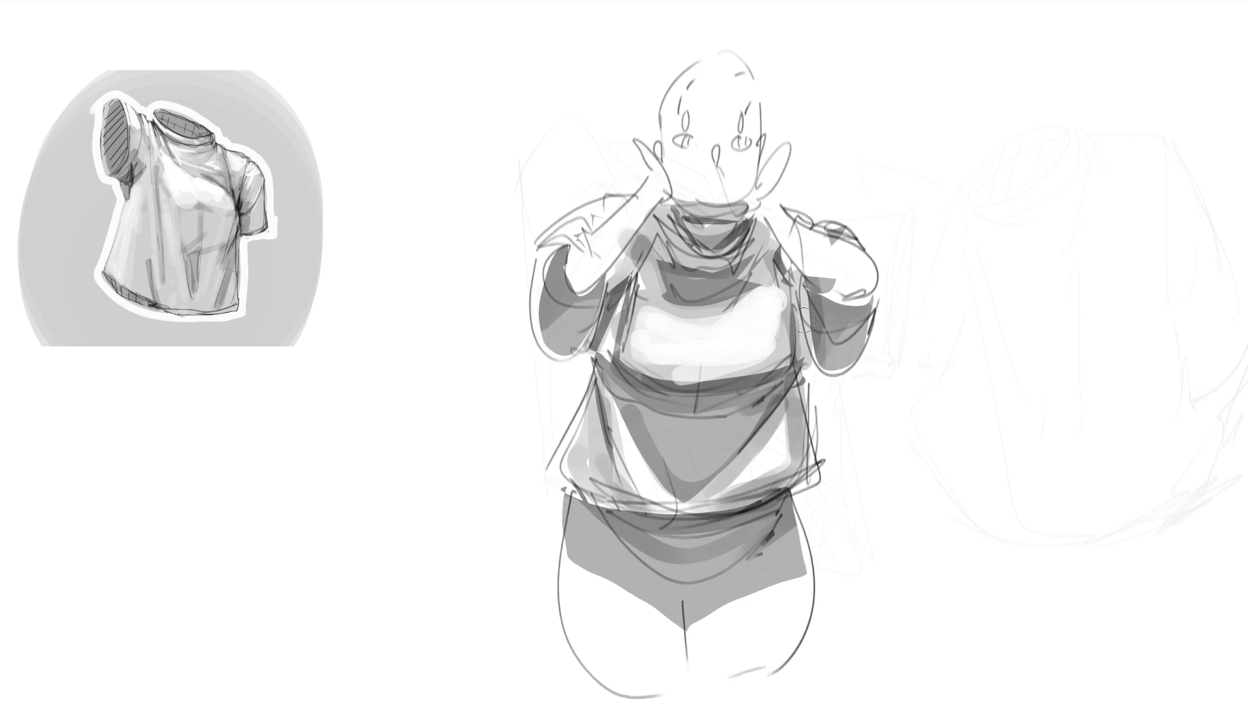
pyautogui.moveTo(778, 286); pyautogui.dragTo(779, 327)
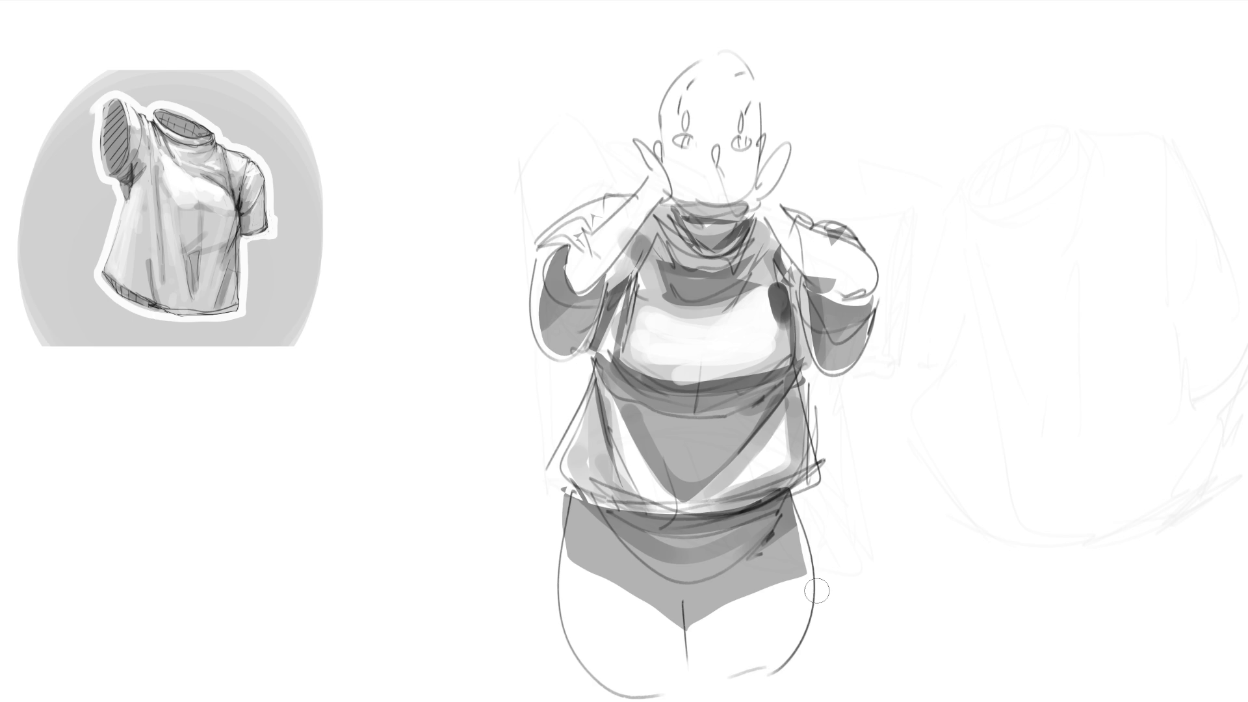
pyautogui.moveTo(660, 300)
pyautogui.mouseDown()
pyautogui.moveTo(699, 325)
pyautogui.moveTo(746, 294)
pyautogui.moveTo(714, 311)
pyautogui.mouseUp()
pyautogui.moveTo(647, 401); pyautogui.dragTo(783, 398)
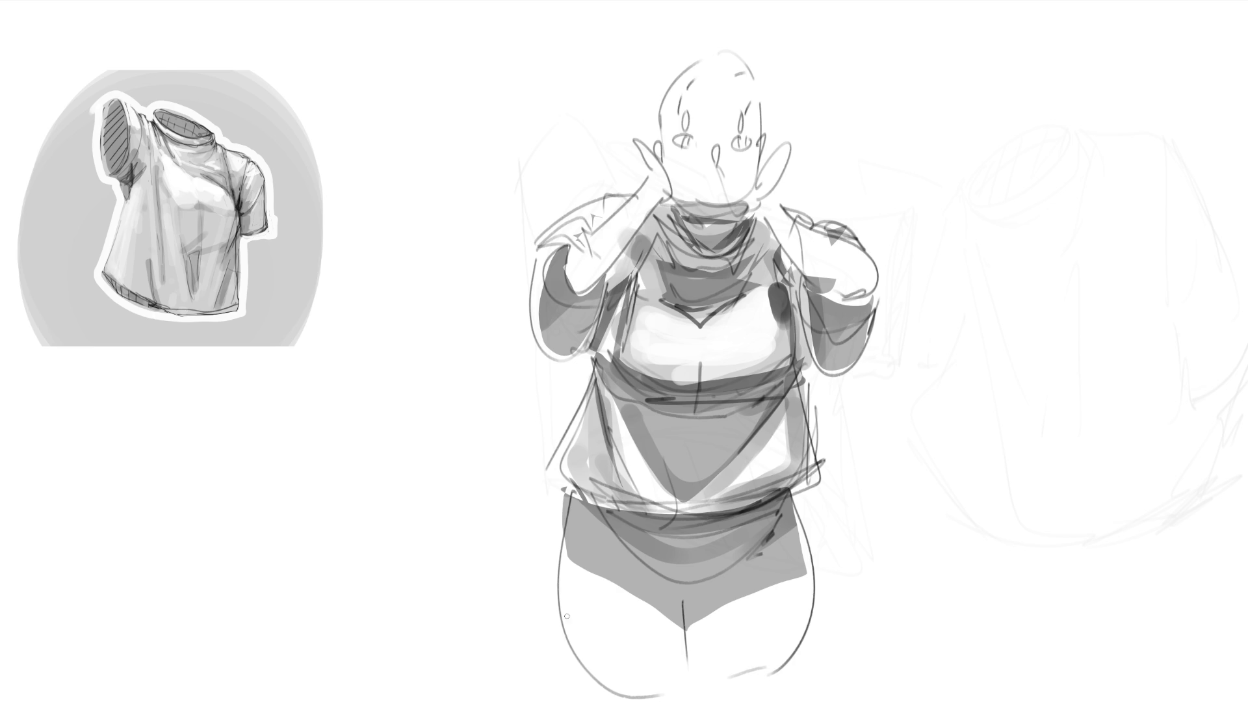
# Outline the shorts and thighs in dark strokes, with hip line, crotch seams and leg centre lines.
pyautogui.moveTo(571, 499)
pyautogui.mouseDown()
pyautogui.moveTo(573, 585)
pyautogui.moveTo(604, 696)
pyautogui.mouseUp()
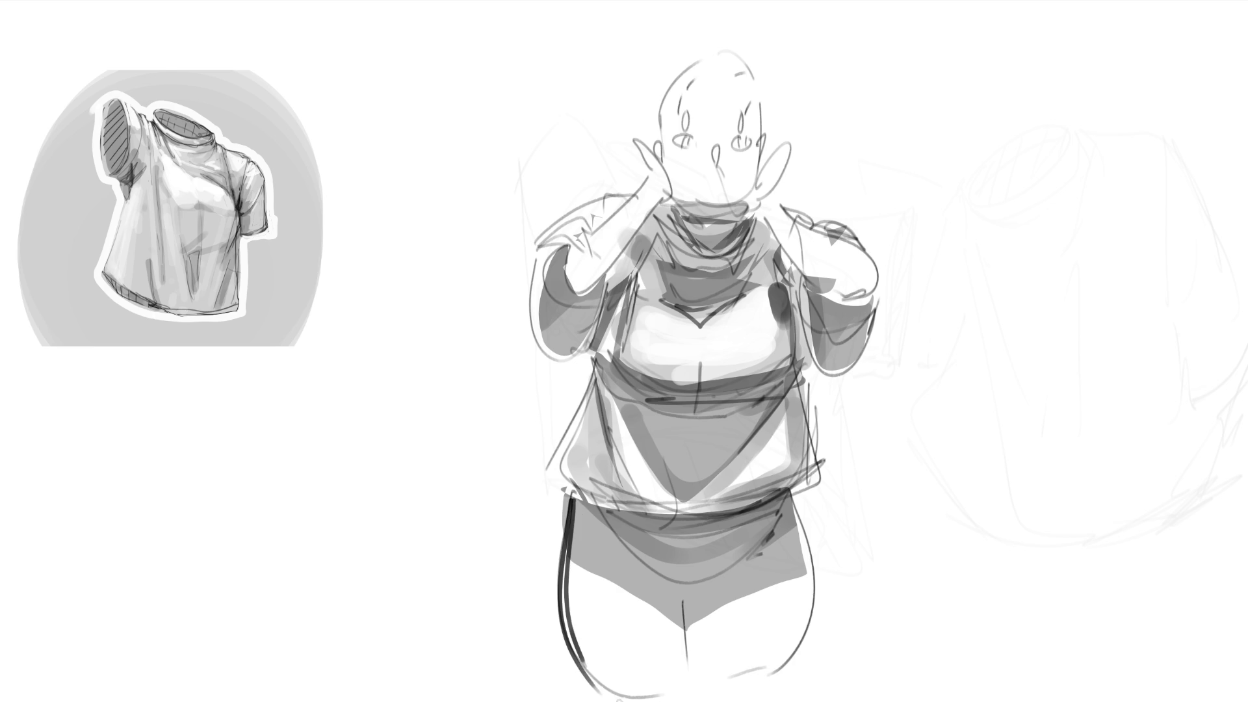
pyautogui.moveTo(615, 557)
pyautogui.mouseDown()
pyautogui.moveTo(699, 597)
pyautogui.moveTo(778, 562)
pyautogui.mouseUp()
pyautogui.moveTo(616, 593)
pyautogui.mouseDown()
pyautogui.moveTo(709, 595)
pyautogui.moveTo(779, 565)
pyautogui.mouseUp()
pyautogui.moveTo(732, 609); pyautogui.dragTo(651, 598)
pyautogui.moveTo(677, 521); pyautogui.dragTo(688, 591)
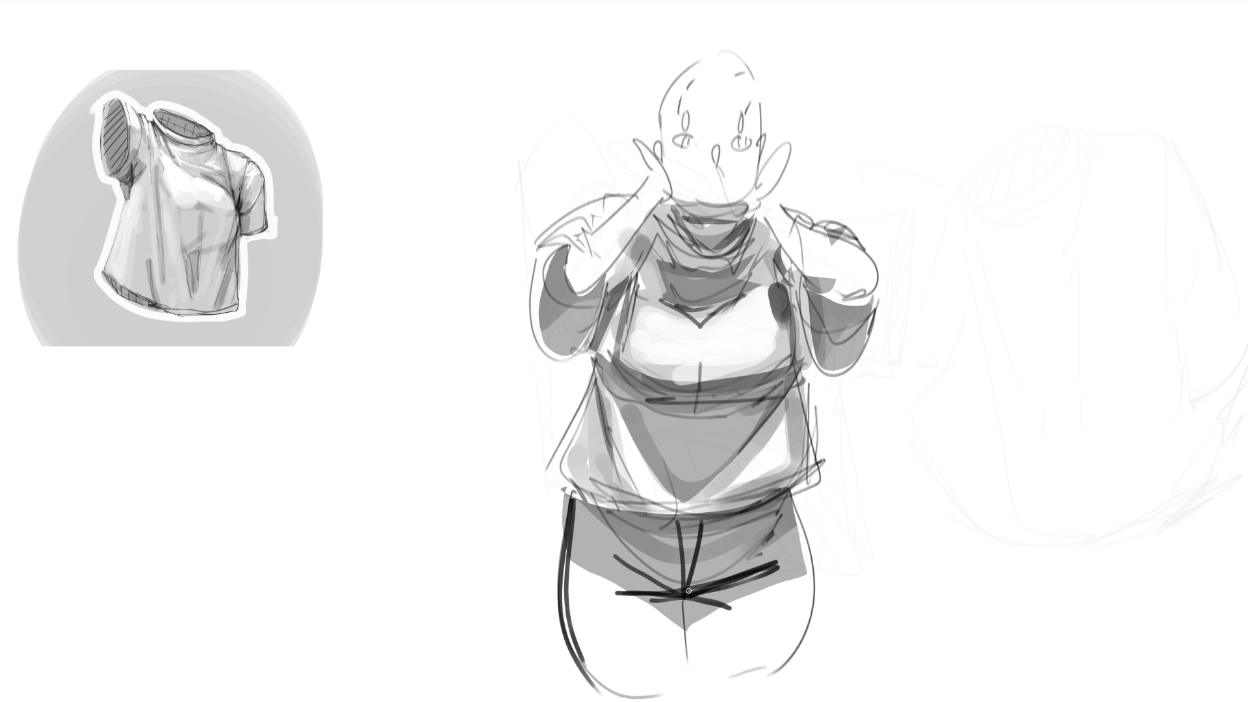
pyautogui.moveTo(799, 513); pyautogui.dragTo(774, 523)
pyautogui.moveTo(600, 507); pyautogui.dragTo(609, 520)
pyautogui.moveTo(606, 527); pyautogui.dragTo(621, 531)
pyautogui.moveTo(792, 505)
pyautogui.mouseDown()
pyautogui.moveTo(806, 559)
pyautogui.moveTo(780, 698)
pyautogui.mouseUp()
pyautogui.moveTo(690, 609); pyautogui.dragTo(685, 656)
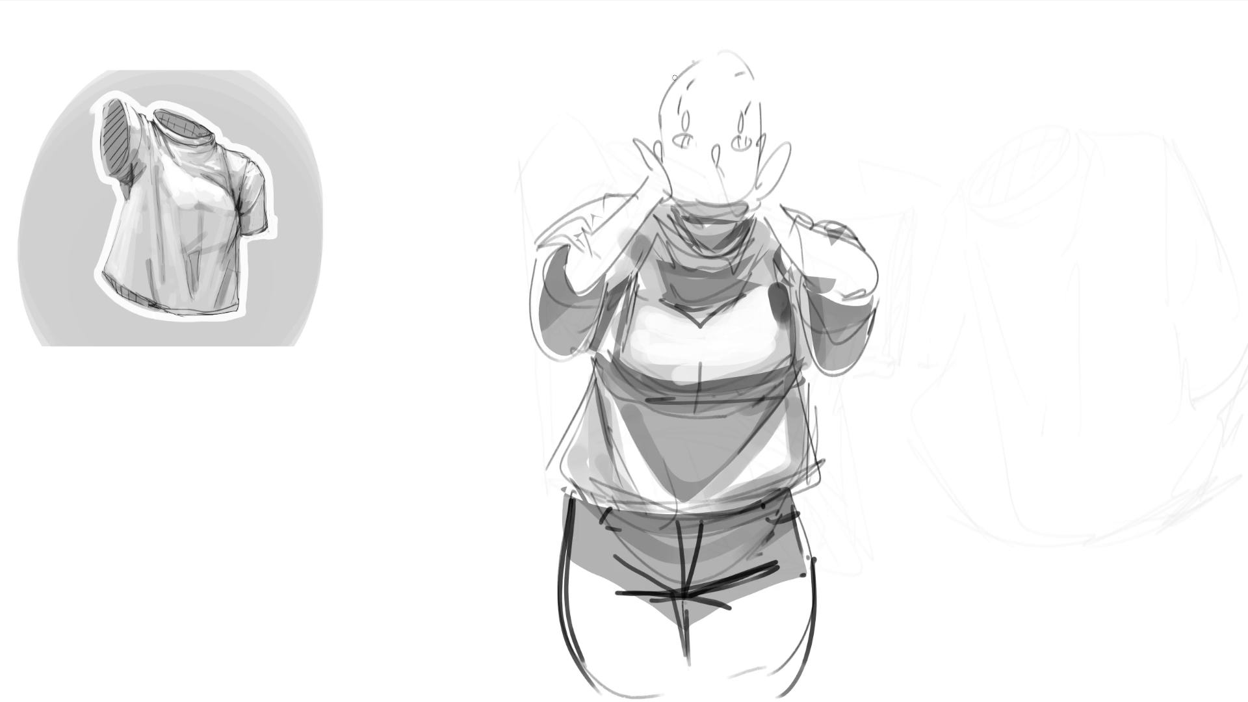
# Retrace the head outline and add hair, a bun, a curl and a hook beside the face.
pyautogui.moveTo(676, 56)
pyautogui.mouseDown()
pyautogui.moveTo(652, 145)
pyautogui.moveTo(747, 52)
pyautogui.moveTo(777, 137)
pyautogui.moveTo(662, 69)
pyautogui.moveTo(755, 78)
pyautogui.moveTo(650, 119)
pyautogui.moveTo(632, 112)
pyautogui.mouseUp()
pyautogui.moveTo(660, 60); pyautogui.dragTo(655, 101)
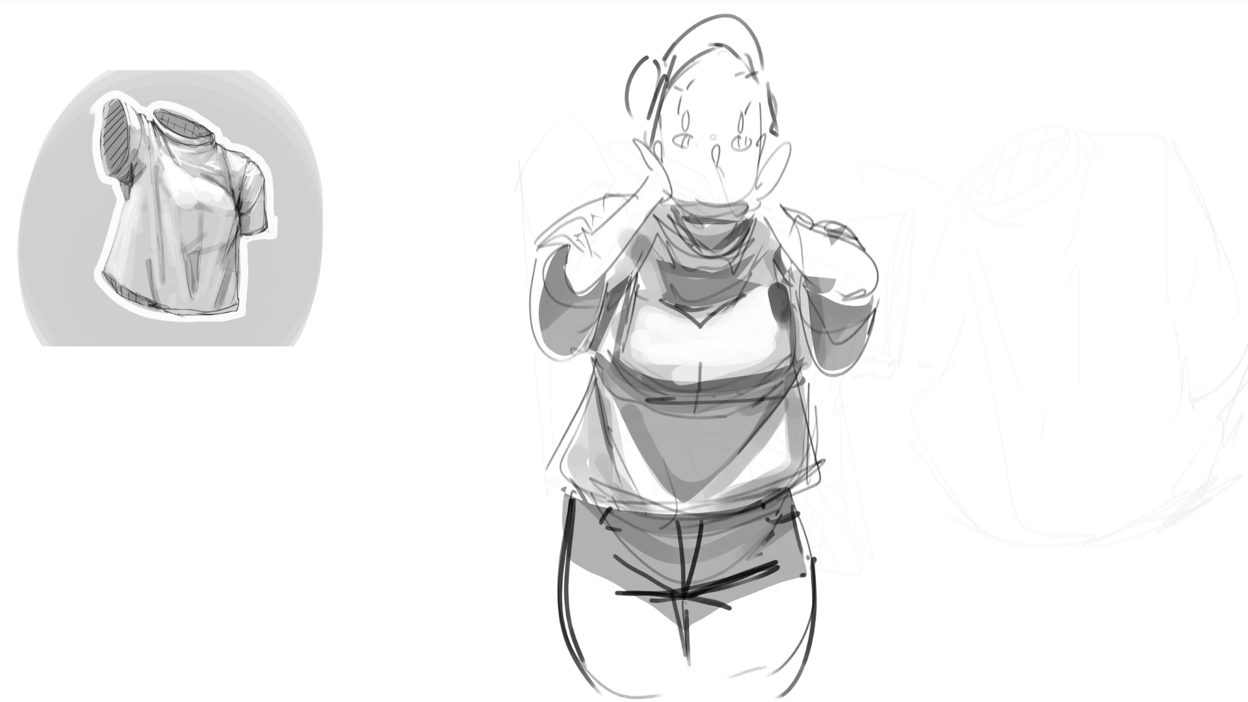
pyautogui.moveTo(762, 109)
pyautogui.mouseDown()
pyautogui.moveTo(777, 138)
pyautogui.moveTo(803, 134)
pyautogui.moveTo(848, 175)
pyautogui.moveTo(774, 194)
pyautogui.mouseUp()
pyautogui.click(626, 174)
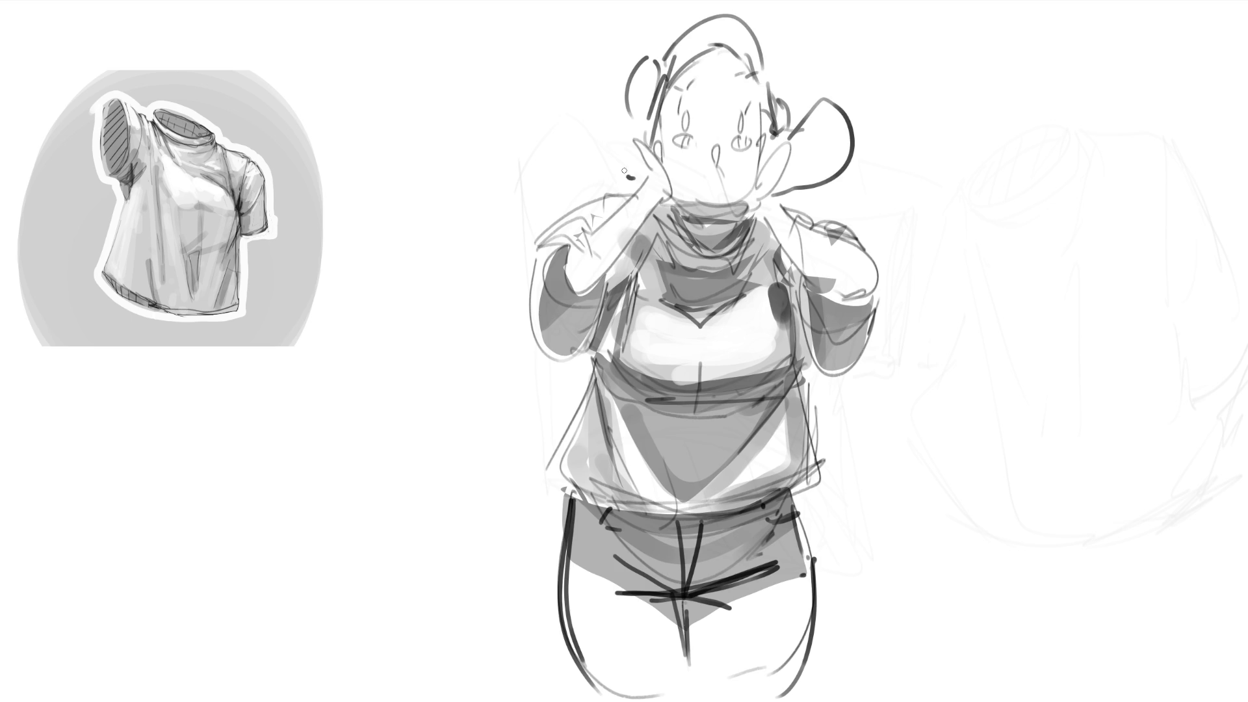
pyautogui.moveTo(628, 174); pyautogui.dragTo(580, 170)
# Soft-erase across the head, torso and shorts to lighten the figure.
pyautogui.moveTo(906, 181)
pyautogui.mouseDown()
pyautogui.moveTo(794, 56)
pyautogui.moveTo(702, 325)
pyautogui.moveTo(466, 414)
pyautogui.mouseUp()
pyautogui.moveTo(410, 560)
pyautogui.mouseDown()
pyautogui.moveTo(618, 650)
pyautogui.moveTo(892, 474)
pyautogui.moveTo(535, 61)
pyautogui.moveTo(660, 91)
pyautogui.moveTo(1036, 392)
pyautogui.moveTo(883, 438)
pyautogui.moveTo(753, 145)
pyautogui.moveTo(589, 134)
pyautogui.moveTo(997, 494)
pyautogui.mouseUp()
pyautogui.scroll(-1, 570, 101)
# Shrink the figure sketch below the shirt study and begin outlining a new shirt at top centre.
pyautogui.hotkey('ctrl', 't')
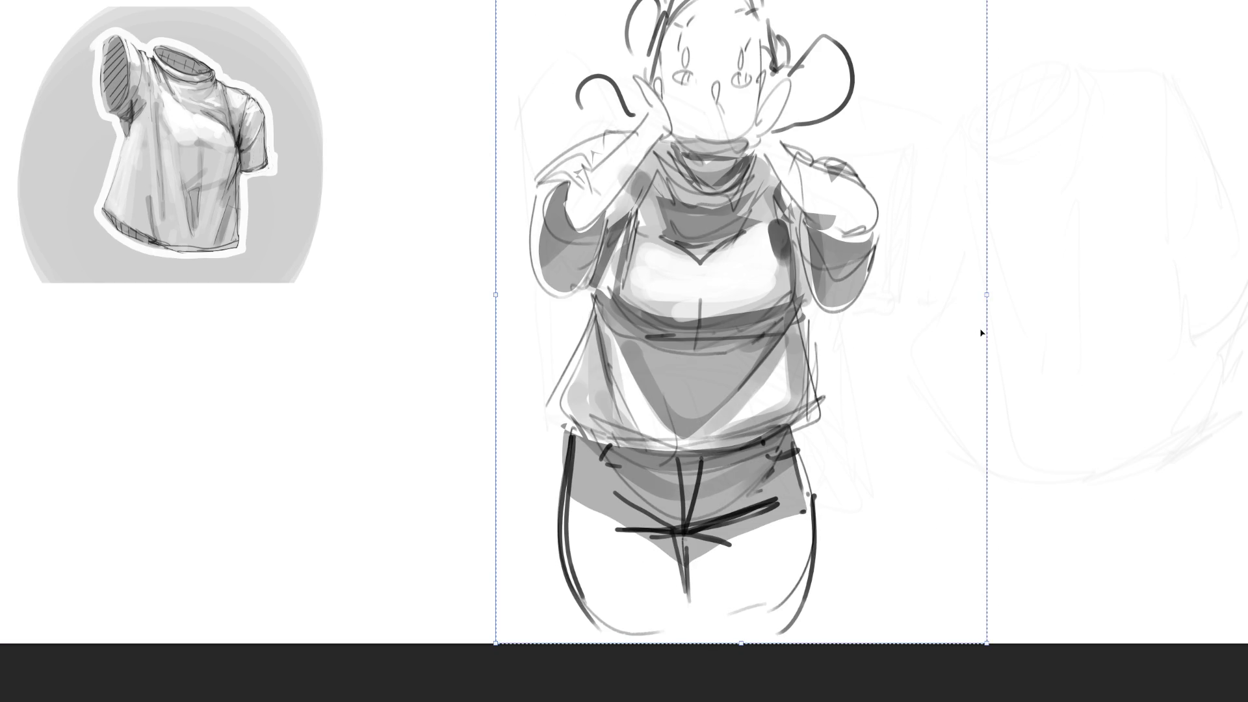
pyautogui.moveTo(982, 333)
pyautogui.mouseDown()
pyautogui.moveTo(674, 354)
pyautogui.moveTo(210, 480)
pyautogui.mouseUp()
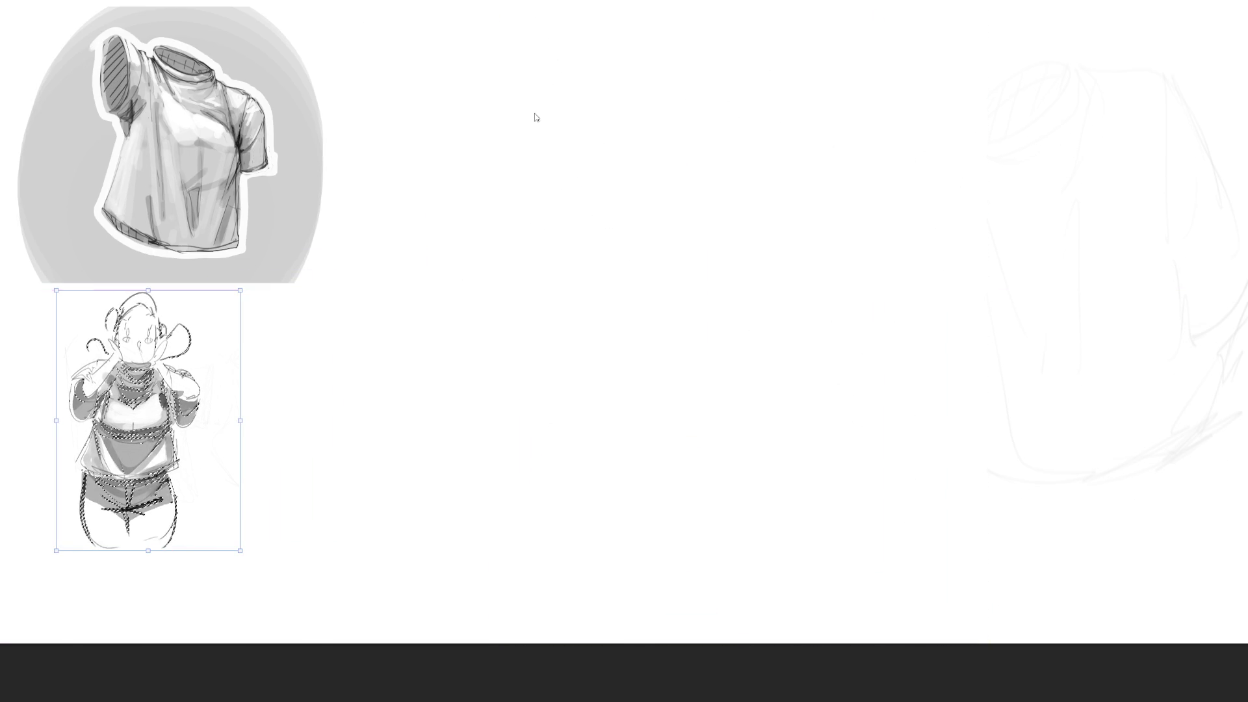
pyautogui.press('Return')
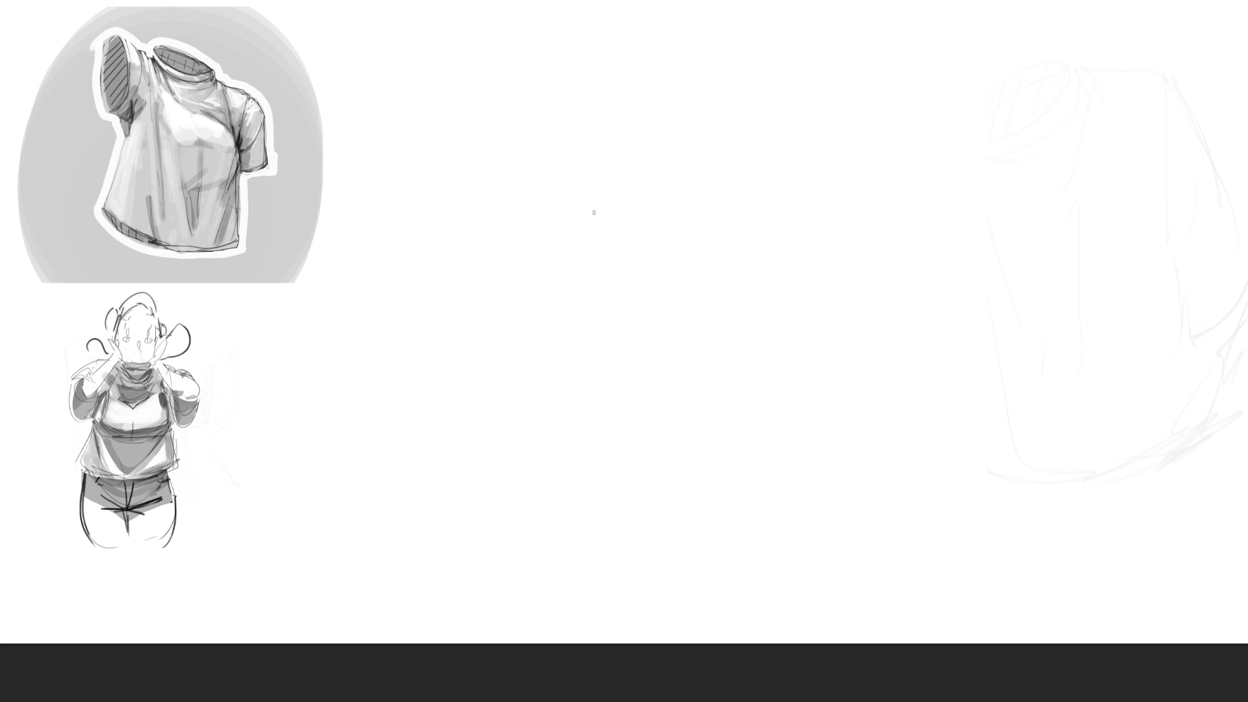
pyautogui.moveTo(646, 124)
pyautogui.mouseDown()
pyautogui.moveTo(681, 165)
pyautogui.moveTo(665, 356)
pyautogui.mouseUp()
pyautogui.moveTo(671, 78)
pyautogui.mouseDown()
pyautogui.moveTo(812, 91)
pyautogui.moveTo(764, 311)
pyautogui.mouseUp()
# Sketch the folded top's upper edge, side line, inner folds and left edge down to the bottom.
pyautogui.moveTo(818, 118)
pyautogui.mouseDown()
pyautogui.moveTo(901, 178)
pyautogui.moveTo(810, 292)
pyautogui.moveTo(773, 316)
pyautogui.mouseUp()
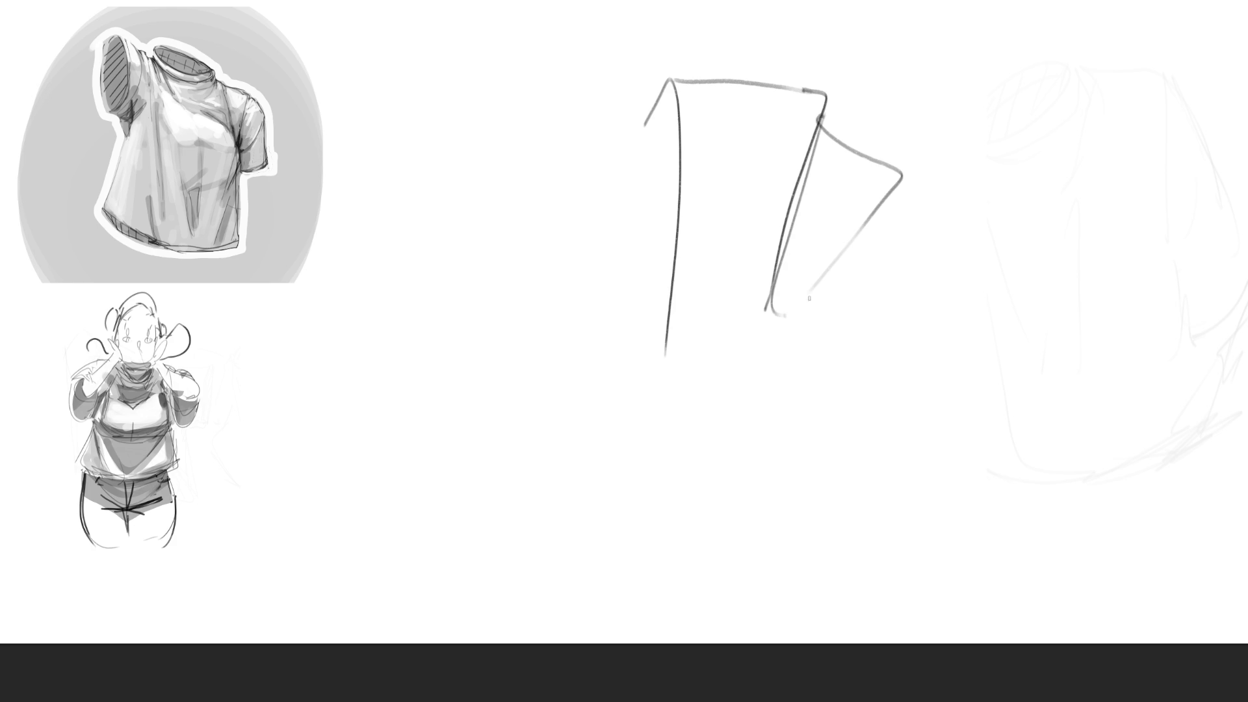
pyautogui.moveTo(909, 175)
pyautogui.mouseDown()
pyautogui.moveTo(770, 343)
pyautogui.moveTo(771, 417)
pyautogui.moveTo(761, 329)
pyautogui.moveTo(767, 390)
pyautogui.moveTo(738, 417)
pyautogui.mouseUp()
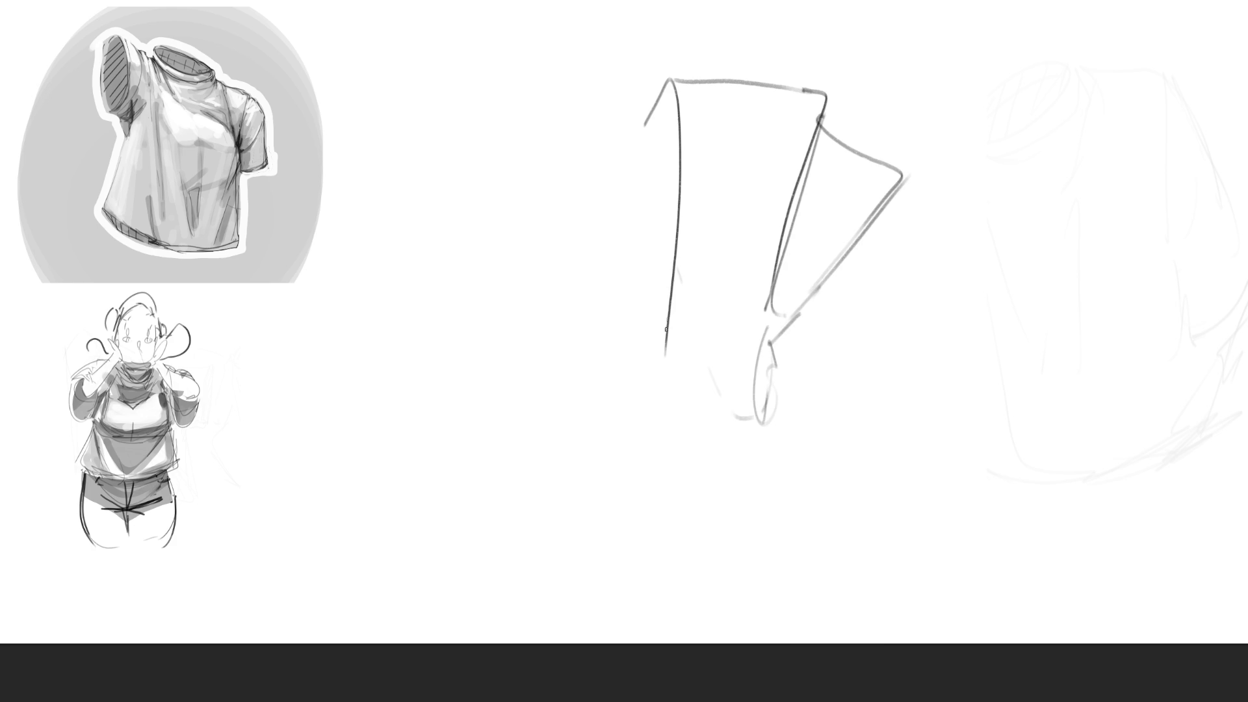
pyautogui.moveTo(687, 150)
pyautogui.mouseDown()
pyautogui.moveTo(621, 400)
pyautogui.moveTo(682, 422)
pyautogui.mouseUp()
pyautogui.moveTo(683, 421)
pyautogui.mouseDown()
pyautogui.moveTo(742, 382)
pyautogui.moveTo(683, 422)
pyautogui.mouseUp()
pyautogui.moveTo(684, 421); pyautogui.dragTo(720, 455)
pyautogui.moveTo(726, 455)
pyautogui.mouseDown()
pyautogui.moveTo(760, 453)
pyautogui.moveTo(717, 475)
pyautogui.moveTo(857, 601)
pyautogui.moveTo(1024, 540)
pyautogui.mouseUp()
# Outline the right flap, right edge and hem, and the left cylinder's outer and inner edges.
pyautogui.moveTo(905, 168)
pyautogui.mouseDown()
pyautogui.moveTo(911, 209)
pyautogui.moveTo(883, 203)
pyautogui.moveTo(970, 173)
pyautogui.moveTo(1002, 220)
pyautogui.moveTo(988, 276)
pyautogui.moveTo(1006, 291)
pyautogui.moveTo(885, 394)
pyautogui.mouseUp()
pyautogui.moveTo(930, 361)
pyautogui.mouseDown()
pyautogui.moveTo(1086, 258)
pyautogui.moveTo(1137, 403)
pyautogui.mouseUp()
pyautogui.moveTo(1144, 238)
pyautogui.mouseDown()
pyautogui.moveTo(1126, 468)
pyautogui.moveTo(1143, 538)
pyautogui.mouseUp()
pyautogui.moveTo(1096, 548); pyautogui.dragTo(1030, 571)
pyautogui.moveTo(1144, 238)
pyautogui.mouseDown()
pyautogui.moveTo(1151, 310)
pyautogui.moveTo(1122, 540)
pyautogui.moveTo(827, 614)
pyautogui.moveTo(739, 616)
pyautogui.mouseUp()
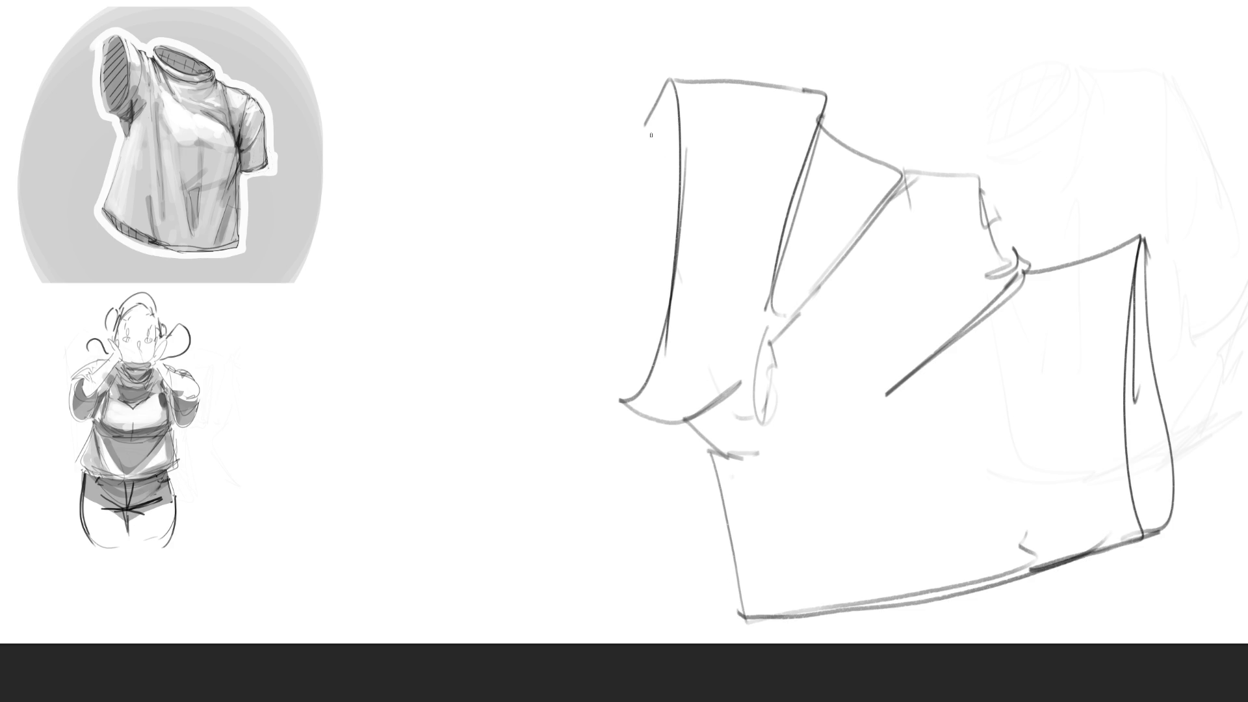
pyautogui.moveTo(654, 121); pyautogui.dragTo(619, 381)
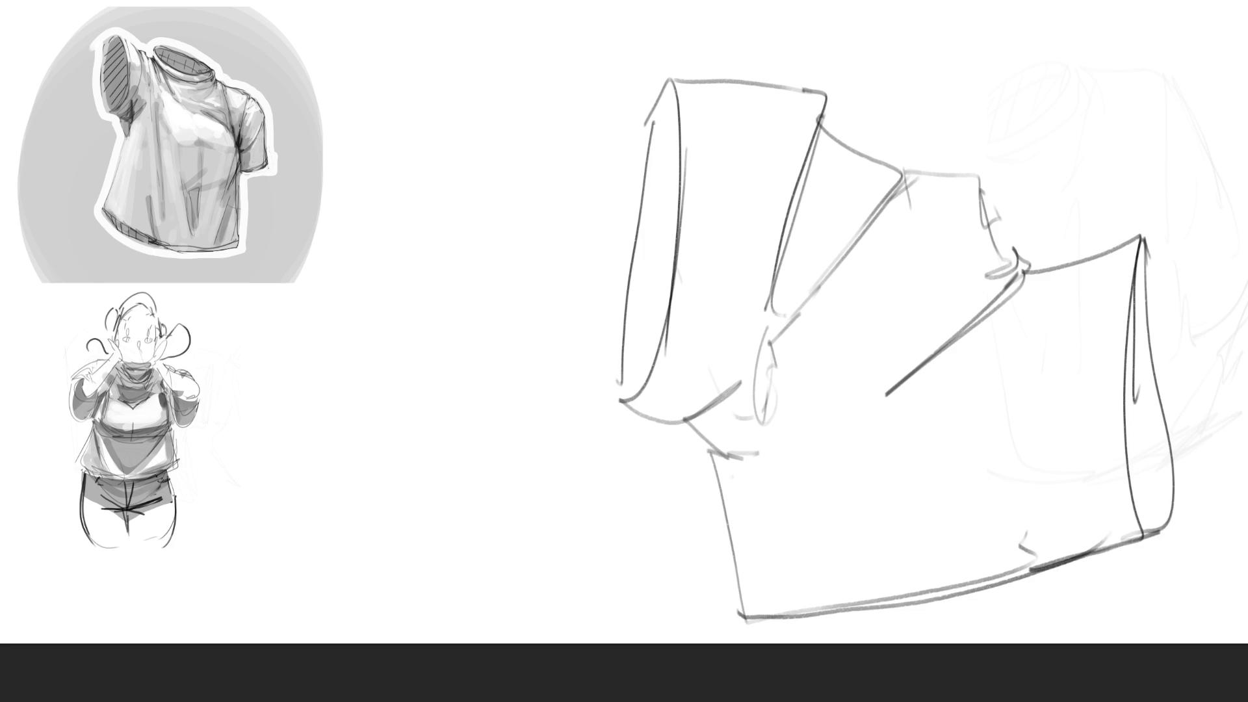
pyautogui.moveTo(650, 119)
pyautogui.mouseDown()
pyautogui.moveTo(625, 406)
pyautogui.moveTo(694, 428)
pyautogui.moveTo(775, 633)
pyautogui.moveTo(1159, 555)
pyautogui.moveTo(1166, 310)
pyautogui.moveTo(1054, 270)
pyautogui.moveTo(1026, 277)
pyautogui.moveTo(975, 177)
pyautogui.moveTo(885, 167)
pyautogui.moveTo(821, 130)
pyautogui.moveTo(793, 92)
pyautogui.moveTo(658, 85)
pyautogui.mouseUp()
# Replace the solid black fill with a light-grey base over the shirt shape.
pyautogui.moveTo(682, 149); pyautogui.dragTo(1106, 146)
pyautogui.moveTo(1209, 277); pyautogui.dragTo(989, 530)
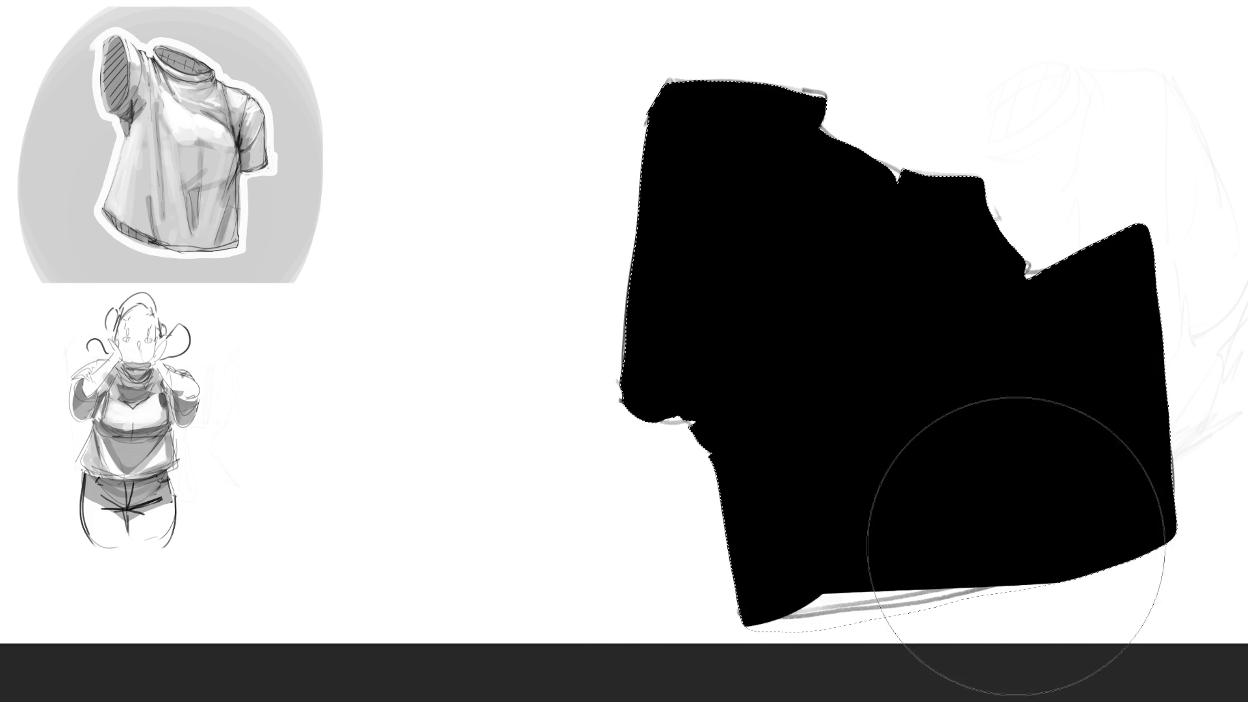
pyautogui.hotkey('ctrl', 'z')
pyautogui.moveTo(1032, 363)
pyautogui.mouseDown()
pyautogui.moveTo(1053, 275)
pyautogui.moveTo(845, 553)
pyautogui.mouseUp()
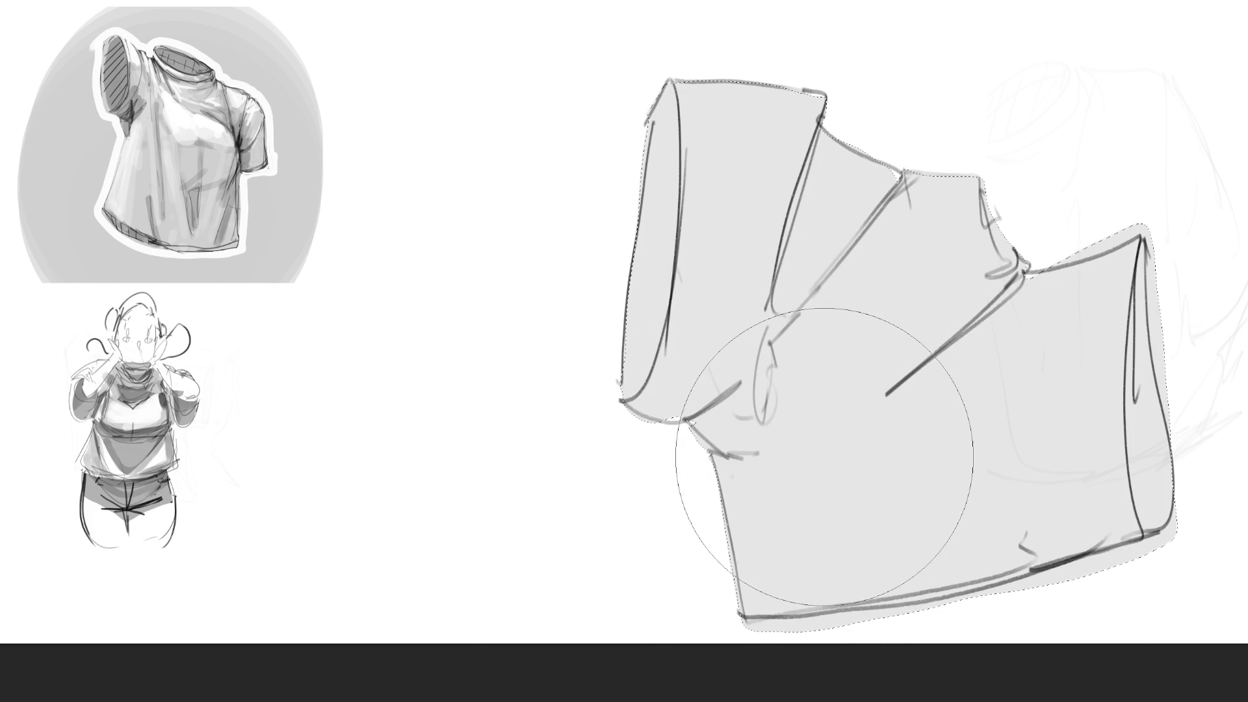
# With a smaller brush, shade both cuff interiors and the left panel fold in dark grey.
pyautogui.press('[')
pyautogui.press('[')
pyautogui.press('[')
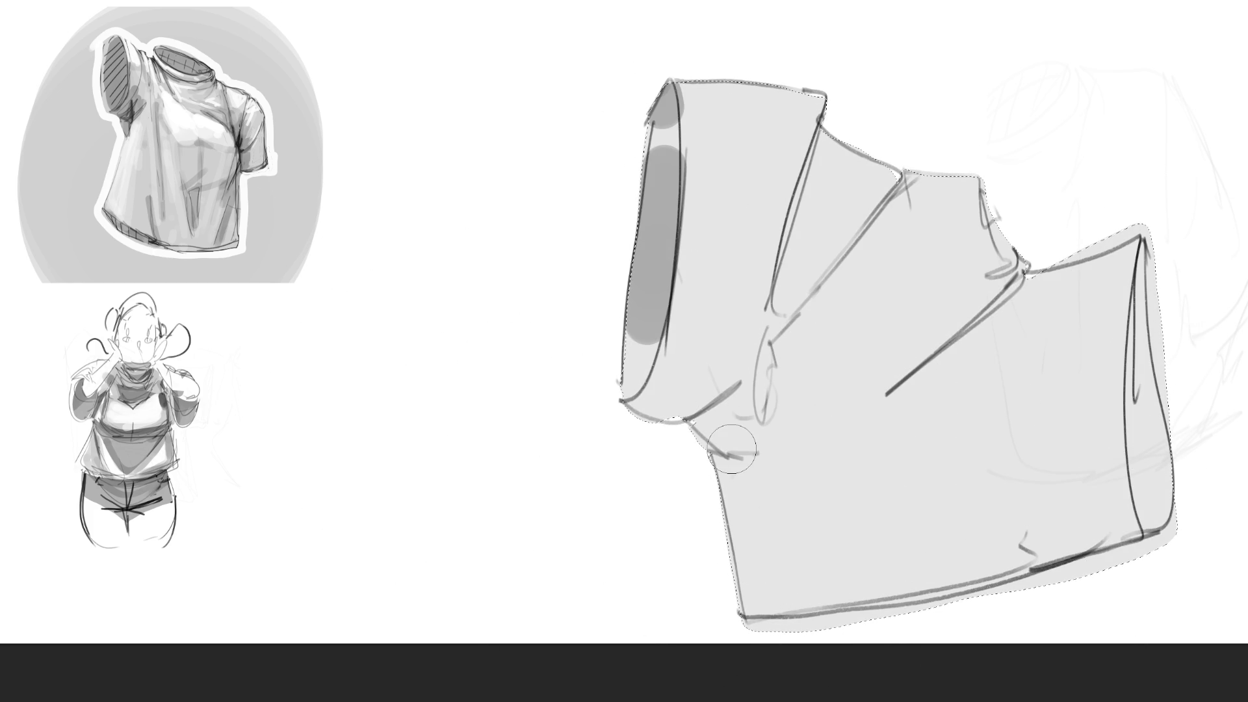
pyautogui.moveTo(650, 325)
pyautogui.mouseDown()
pyautogui.moveTo(671, 123)
pyautogui.moveTo(647, 364)
pyautogui.mouseUp()
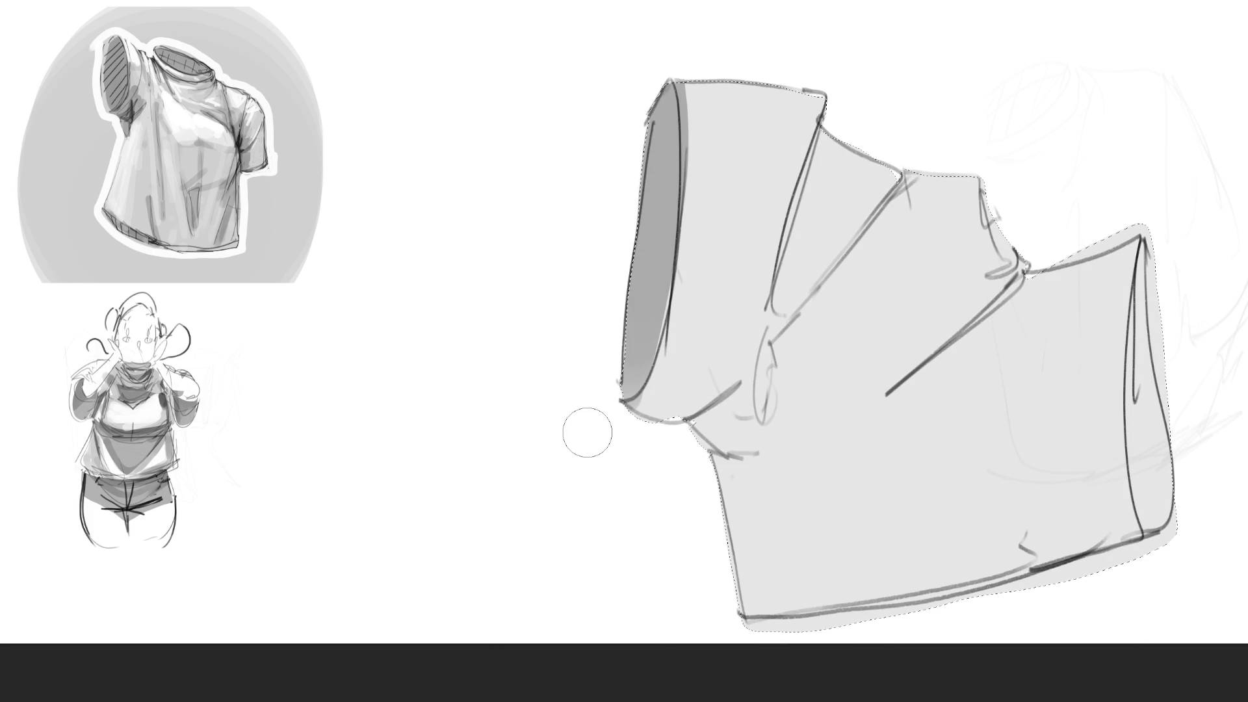
pyautogui.moveTo(1139, 247); pyautogui.dragTo(1162, 546)
pyautogui.moveTo(1161, 389); pyautogui.dragTo(1151, 556)
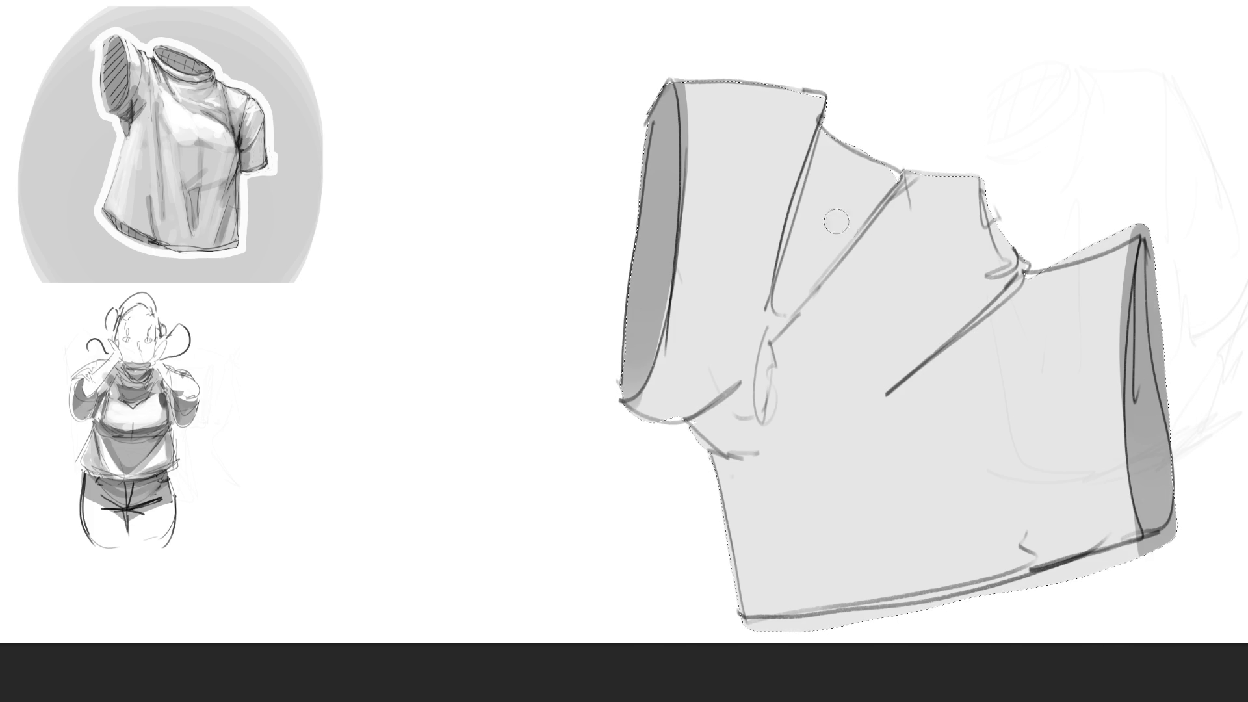
pyautogui.moveTo(820, 134); pyautogui.dragTo(809, 211)
pyautogui.moveTo(798, 279); pyautogui.dragTo(798, 317)
pyautogui.moveTo(821, 133)
pyautogui.mouseDown()
pyautogui.moveTo(770, 335)
pyautogui.moveTo(764, 422)
pyautogui.mouseUp()
pyautogui.moveTo(767, 341); pyautogui.dragTo(766, 422)
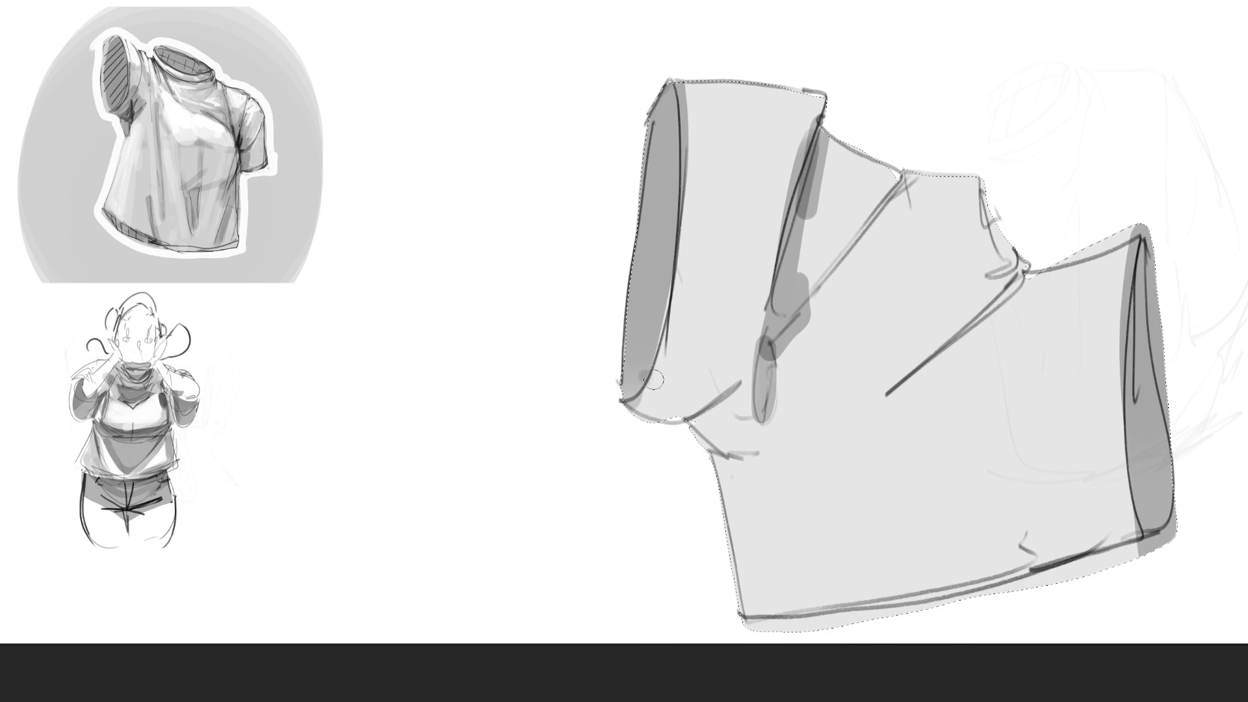
pyautogui.moveTo(644, 377)
pyautogui.mouseDown()
pyautogui.moveTo(734, 377)
pyautogui.moveTo(766, 417)
pyautogui.moveTo(885, 393)
pyautogui.moveTo(784, 452)
pyautogui.moveTo(871, 514)
pyautogui.moveTo(1118, 548)
pyautogui.mouseUp()
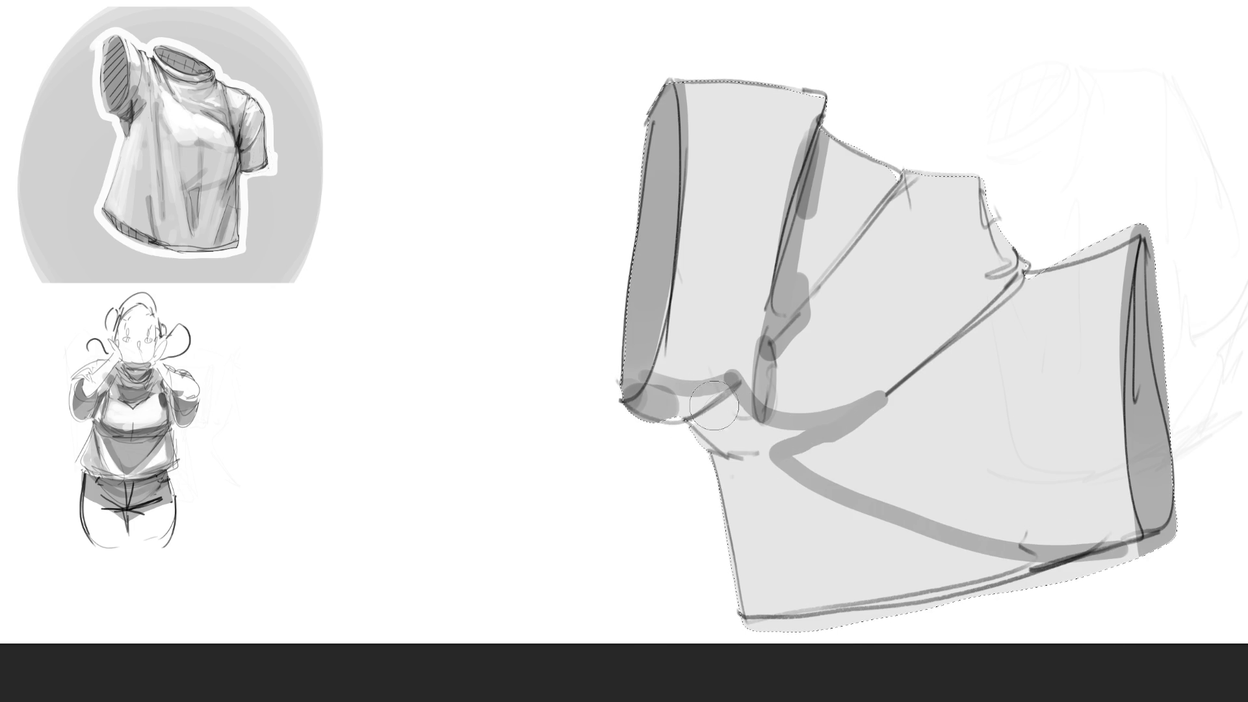
pyautogui.moveTo(775, 409)
pyautogui.mouseDown()
pyautogui.moveTo(794, 605)
pyautogui.moveTo(1035, 593)
pyautogui.moveTo(806, 589)
pyautogui.moveTo(845, 559)
pyautogui.moveTo(819, 494)
pyautogui.moveTo(895, 608)
pyautogui.mouseUp()
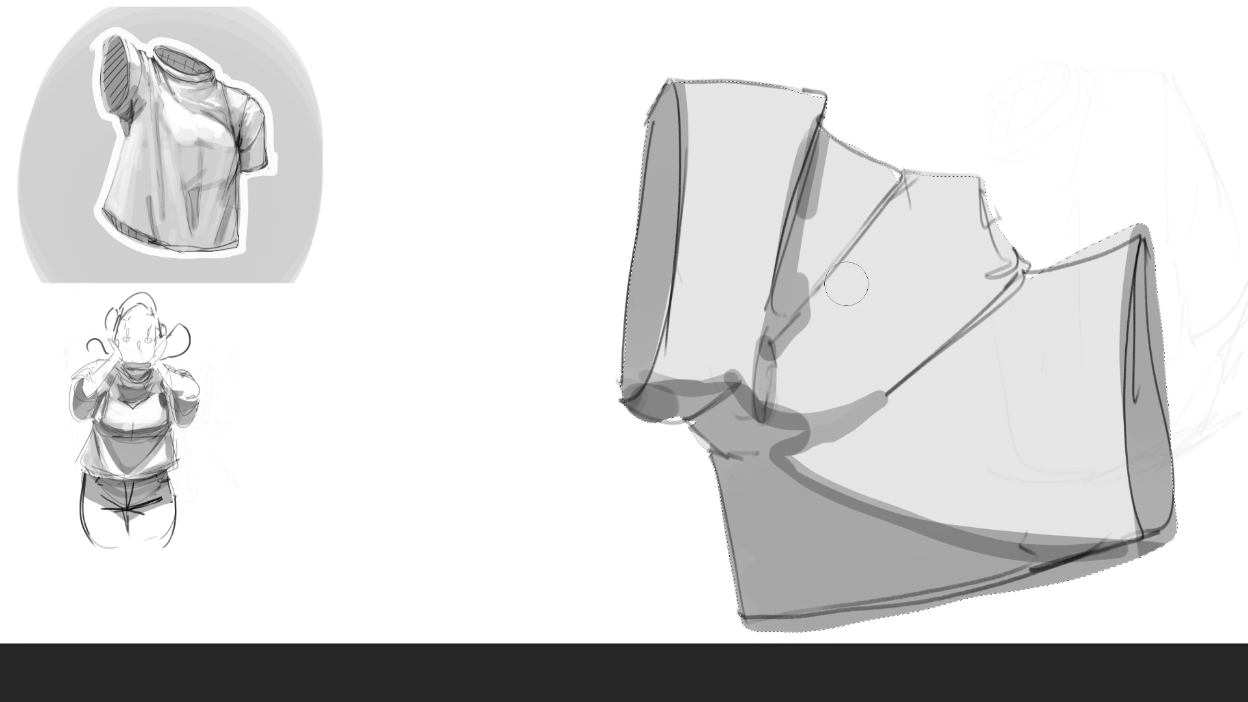
# Darken the left fold edge, left cylinder interior, right fold and two bands along the diagonal fold.
pyautogui.moveTo(817, 188)
pyautogui.mouseDown()
pyautogui.moveTo(804, 281)
pyautogui.moveTo(811, 206)
pyautogui.moveTo(754, 394)
pyautogui.moveTo(771, 290)
pyautogui.moveTo(761, 377)
pyautogui.mouseUp()
pyautogui.moveTo(816, 273); pyautogui.dragTo(774, 338)
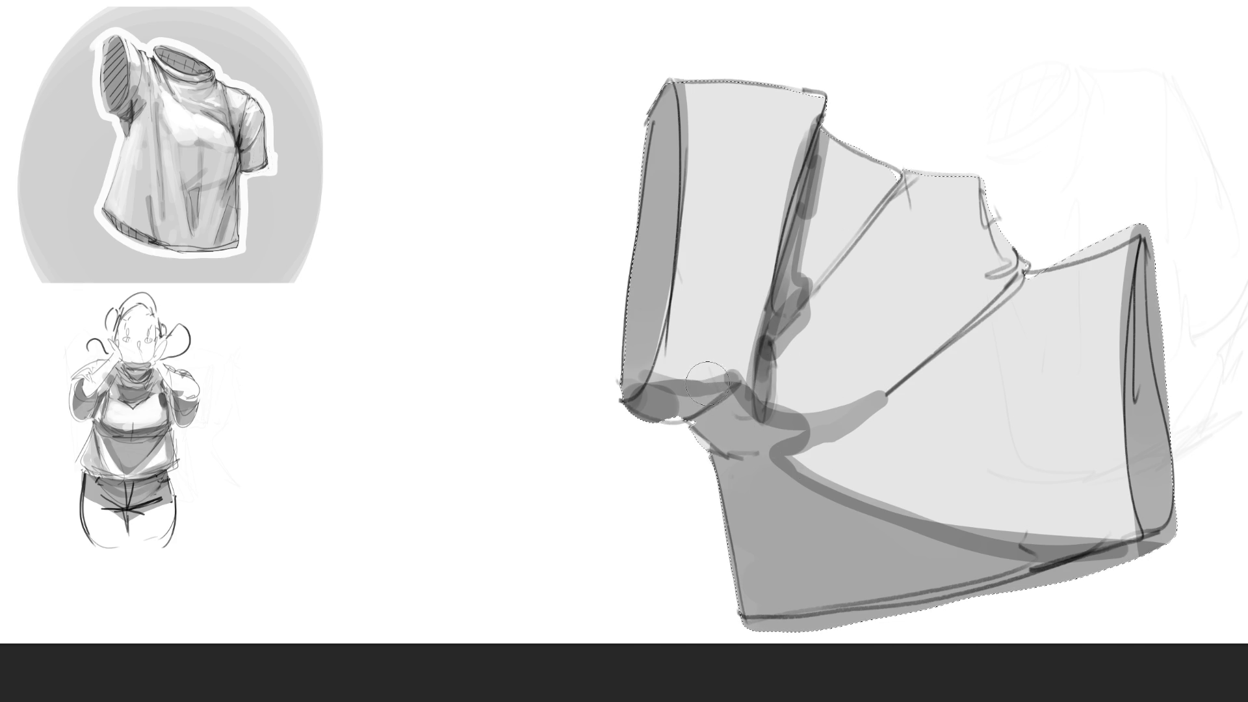
pyautogui.press(']')
pyautogui.press(']')
pyautogui.press(']')
pyautogui.moveTo(666, 244); pyautogui.dragTo(664, 120)
pyautogui.press('[')
pyautogui.press('[')
pyautogui.moveTo(1138, 287); pyautogui.dragTo(1149, 465)
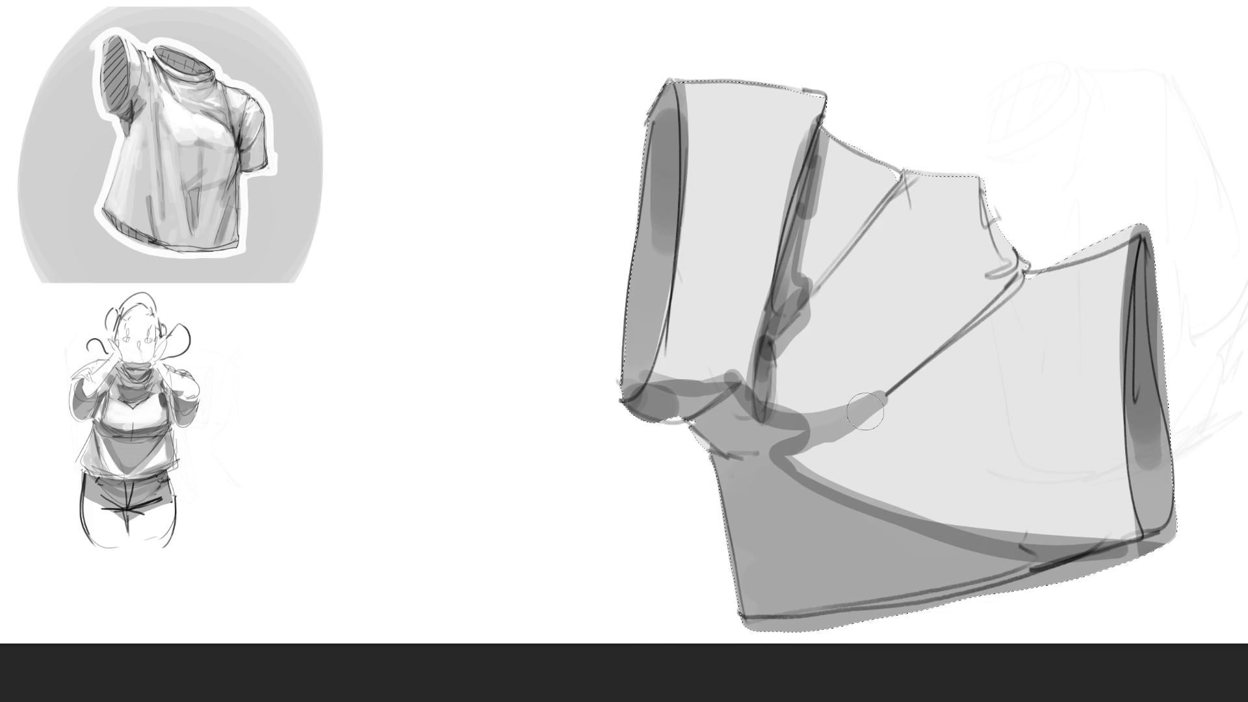
pyautogui.moveTo(809, 432); pyautogui.dragTo(1043, 277)
pyautogui.moveTo(902, 415); pyautogui.dragTo(787, 449)
pyautogui.moveTo(872, 384)
pyautogui.mouseDown()
pyautogui.moveTo(968, 315)
pyautogui.moveTo(838, 465)
pyautogui.moveTo(1004, 316)
pyautogui.mouseUp()
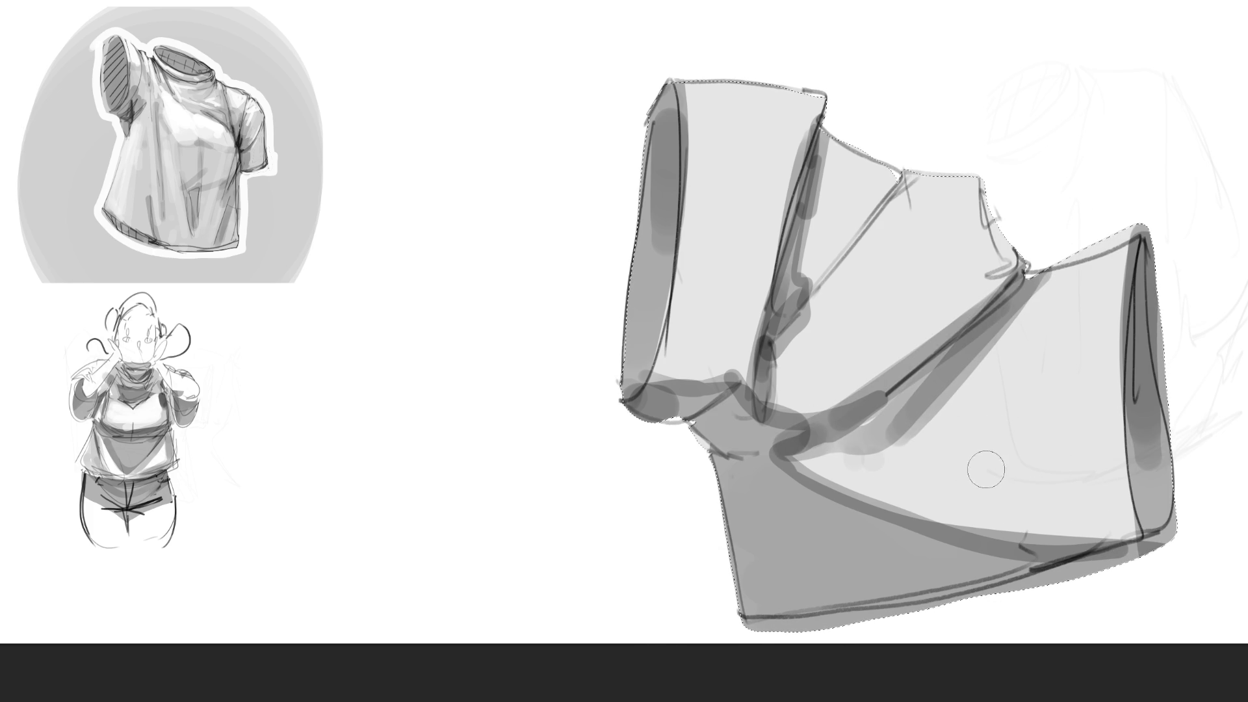
# Paint mid-grey shadow planes on the sleeve triangle, diagonal fold and middle panel edge, discarding a stray dab.
pyautogui.press(']')
pyautogui.press(']')
pyautogui.press(']')
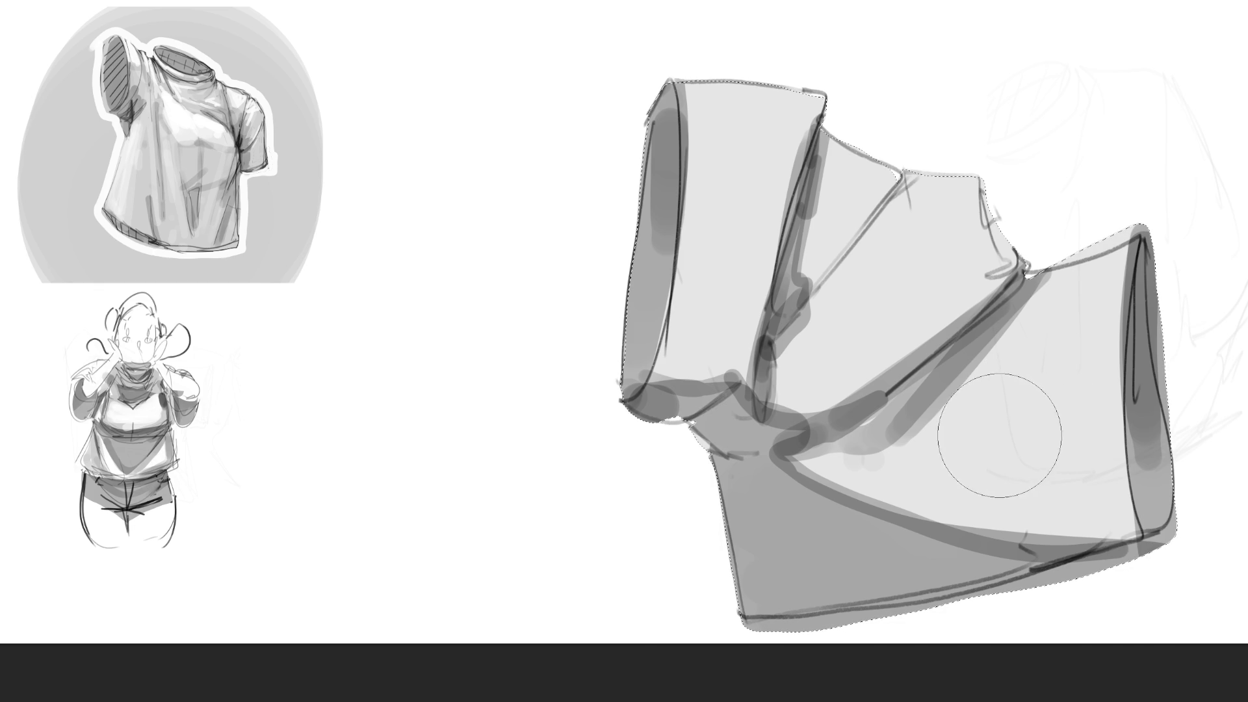
pyautogui.click(1028, 381)
pyautogui.moveTo(1019, 392)
pyautogui.mouseDown()
pyautogui.moveTo(1073, 390)
pyautogui.moveTo(1098, 364)
pyautogui.mouseUp()
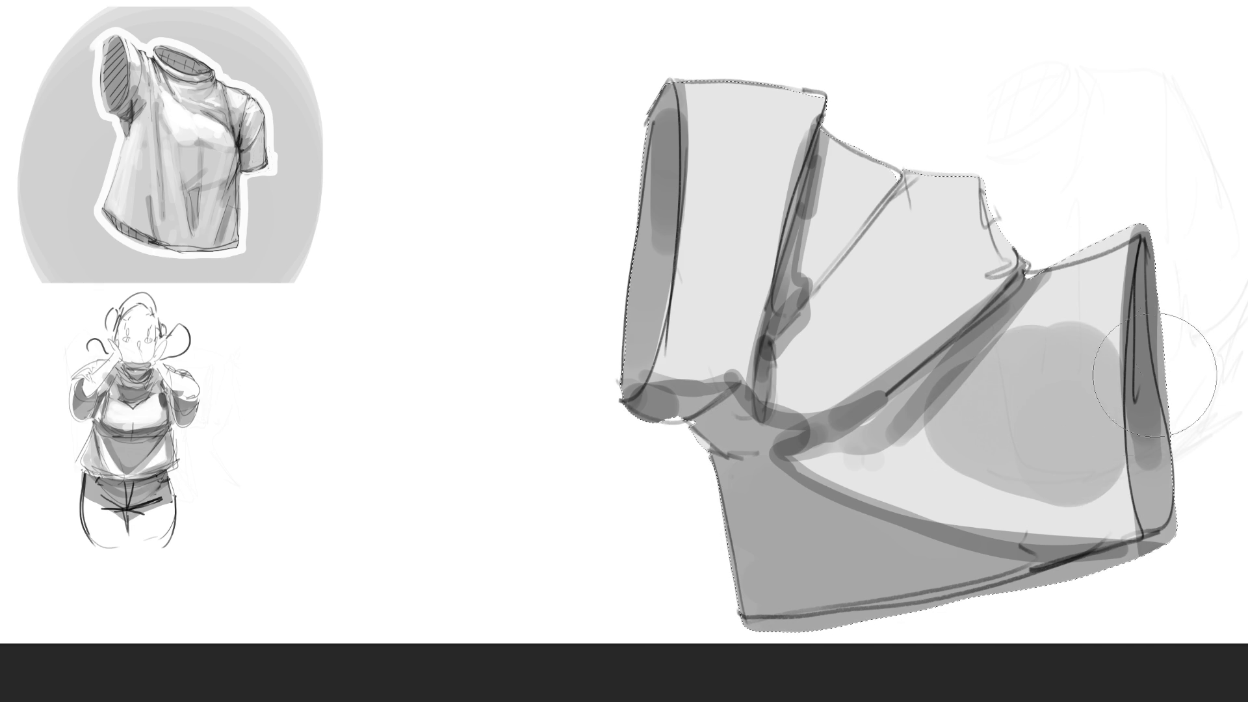
pyautogui.hotkey('ctrl', 'z')
pyautogui.hotkey('ctrl', 'z')
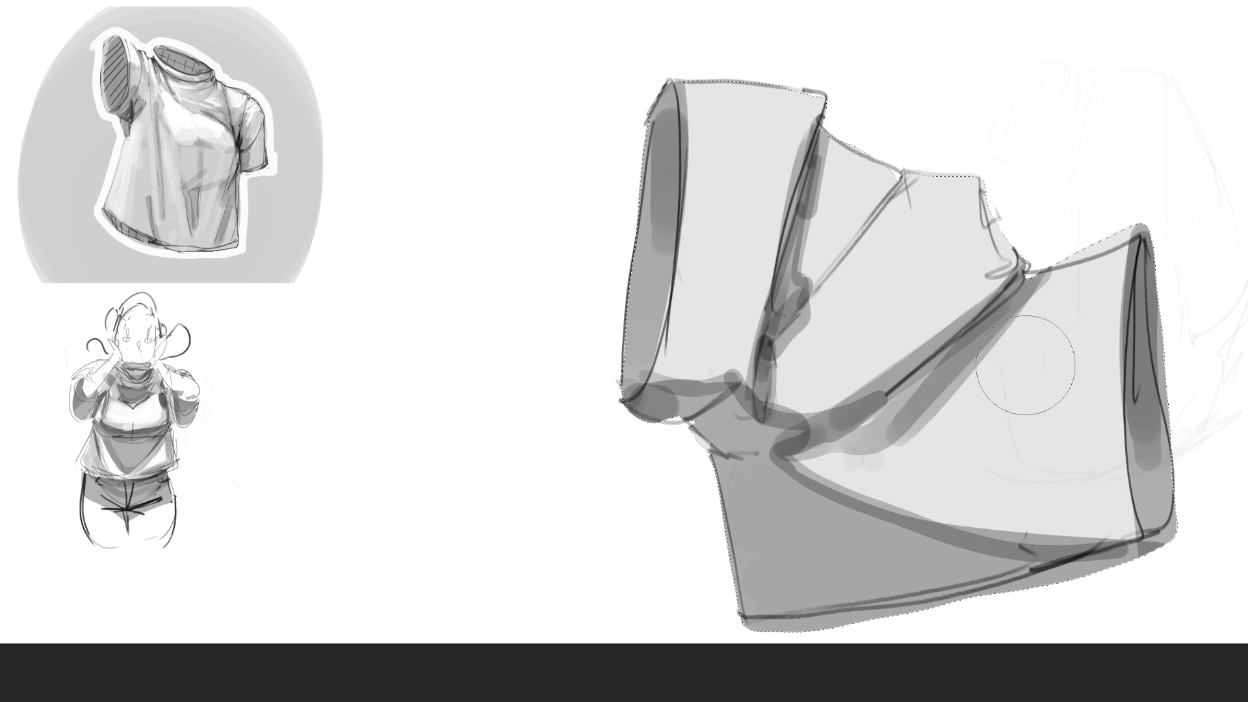
pyautogui.press('[')
pyautogui.press('[')
pyautogui.press('[')
pyautogui.moveTo(1026, 325)
pyautogui.mouseDown()
pyautogui.moveTo(1092, 455)
pyautogui.moveTo(1021, 381)
pyautogui.moveTo(1034, 413)
pyautogui.moveTo(1089, 373)
pyautogui.moveTo(947, 440)
pyautogui.moveTo(1087, 358)
pyautogui.moveTo(1006, 446)
pyautogui.mouseUp()
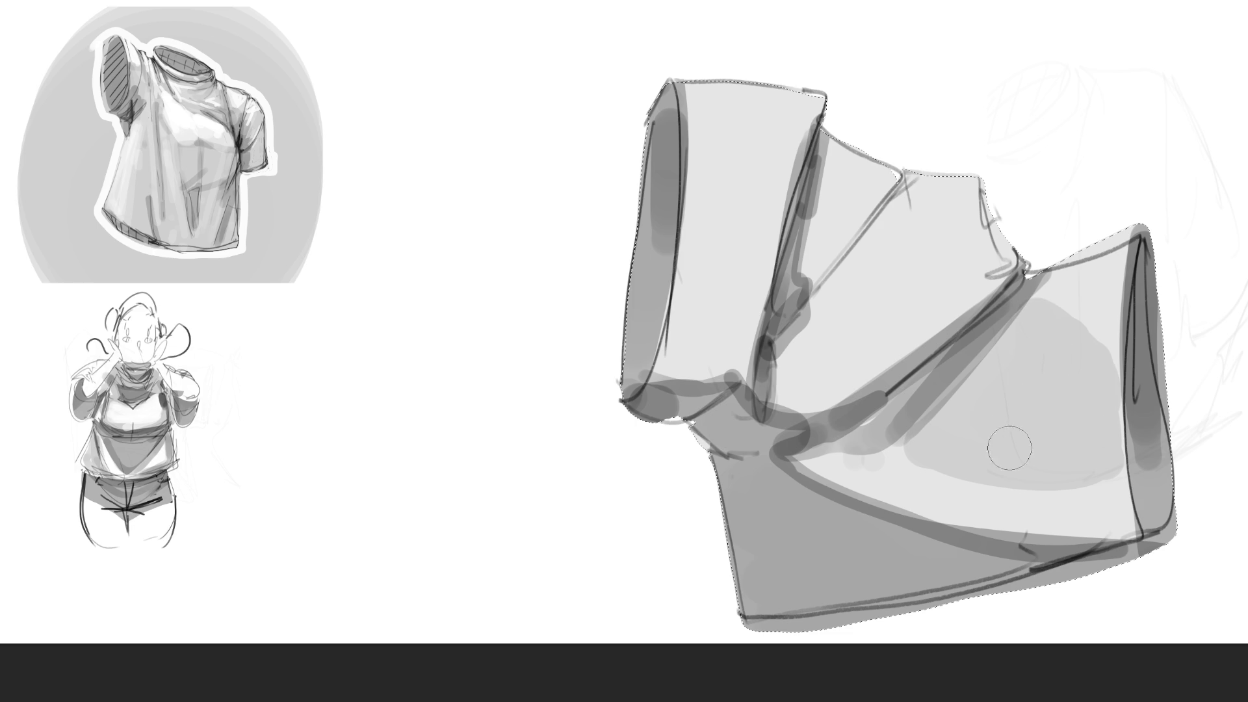
pyautogui.moveTo(956, 207)
pyautogui.mouseDown()
pyautogui.moveTo(825, 394)
pyautogui.moveTo(936, 261)
pyautogui.moveTo(886, 315)
pyautogui.mouseUp()
pyautogui.moveTo(843, 188)
pyautogui.mouseDown()
pyautogui.moveTo(816, 293)
pyautogui.moveTo(845, 225)
pyautogui.moveTo(816, 280)
pyautogui.mouseUp()
# Add light tones and bright highlights along the left panel top, right panel and middle fold.
pyautogui.press(']')
pyautogui.moveTo(727, 161)
pyautogui.mouseDown()
pyautogui.moveTo(725, 338)
pyautogui.moveTo(754, 143)
pyautogui.mouseUp()
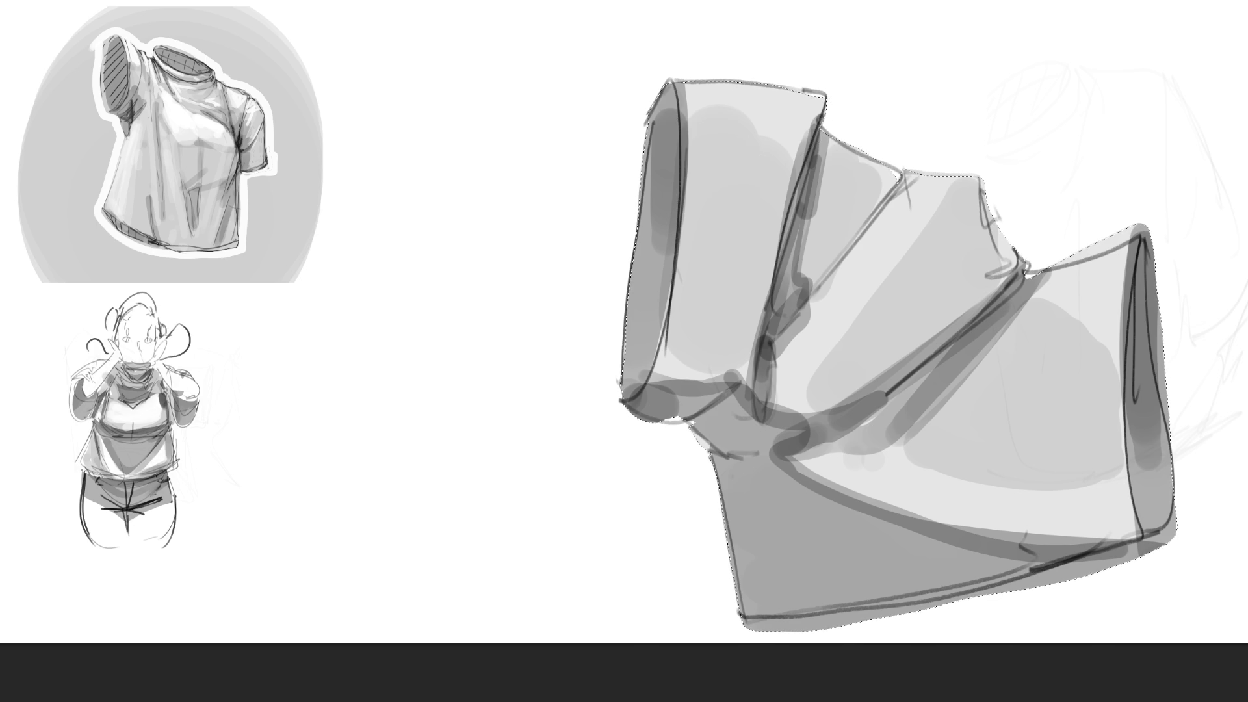
pyautogui.press('[')
pyautogui.press('[')
pyautogui.press('[')
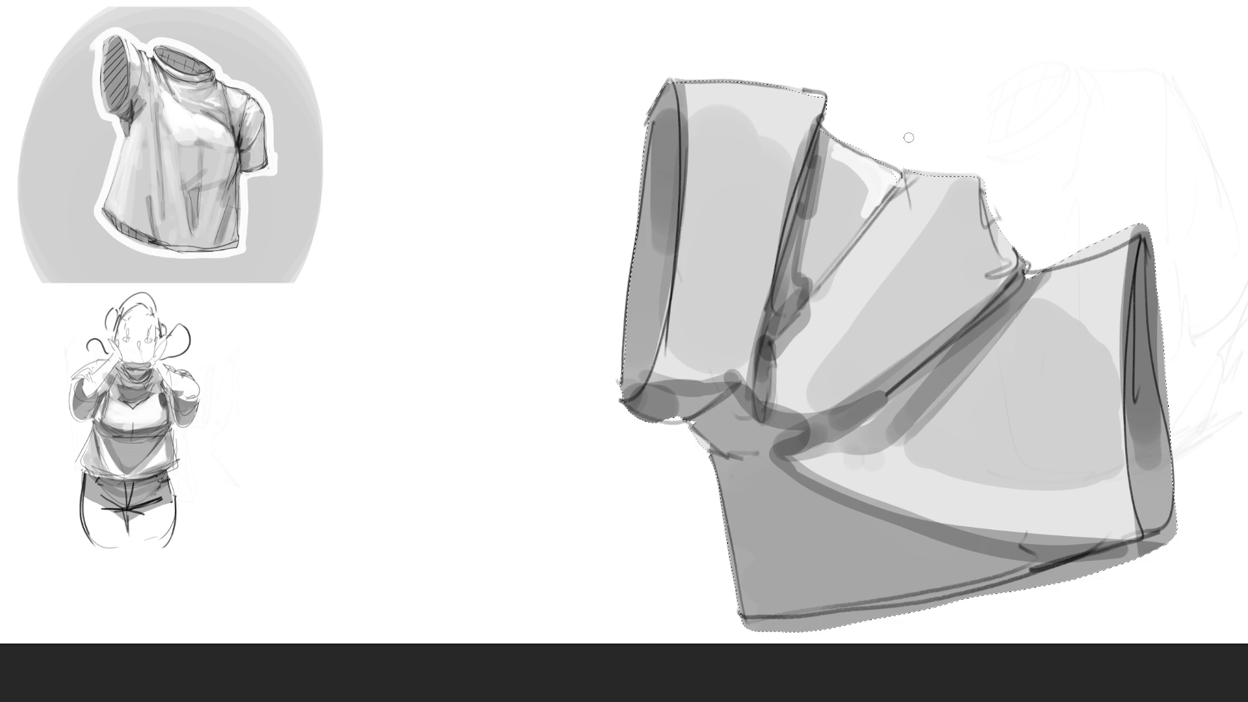
pyautogui.press(']')
pyautogui.press(']')
pyautogui.moveTo(887, 221)
pyautogui.mouseDown()
pyautogui.moveTo(865, 270)
pyautogui.moveTo(924, 224)
pyautogui.moveTo(878, 260)
pyautogui.mouseUp()
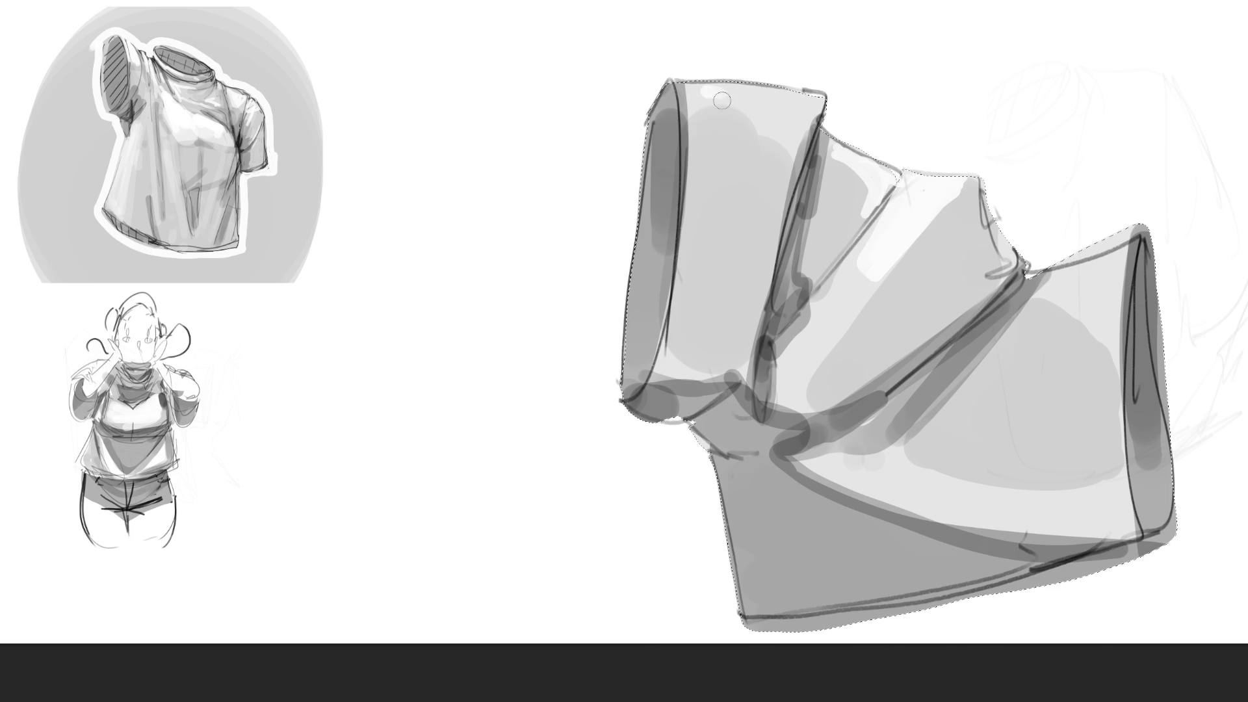
pyautogui.moveTo(710, 89); pyautogui.dragTo(792, 139)
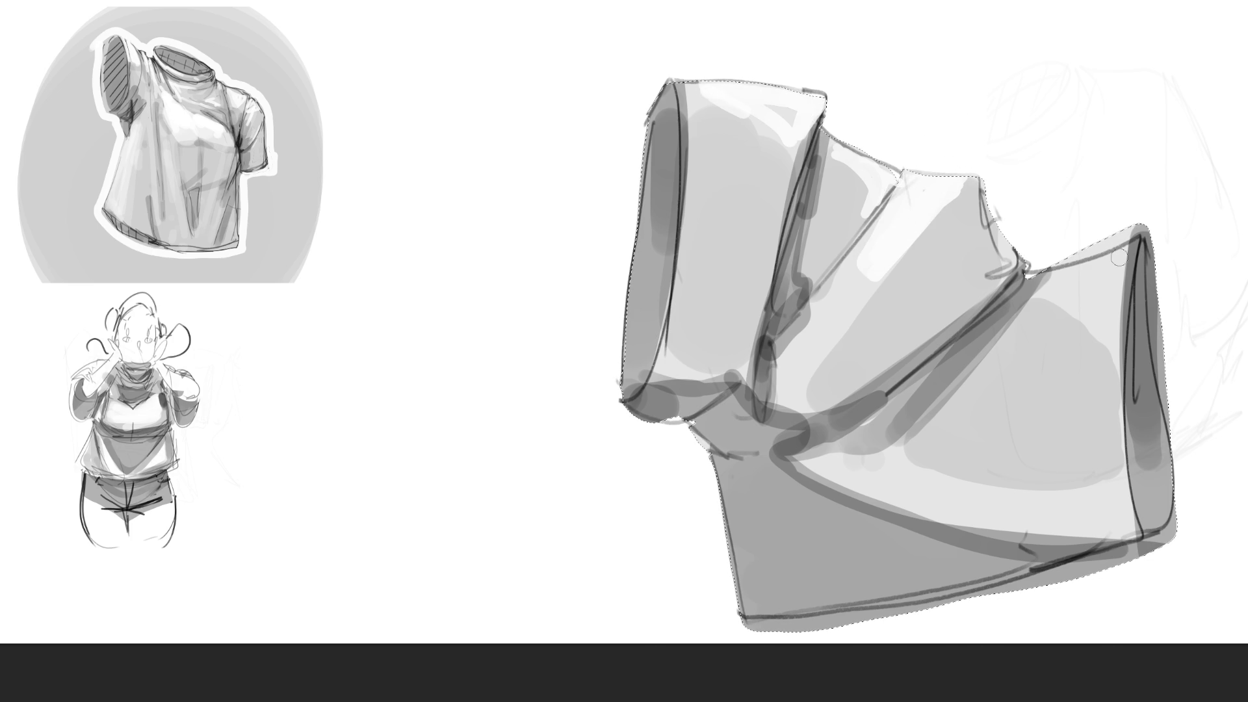
pyautogui.moveTo(1060, 279); pyautogui.dragTo(1098, 325)
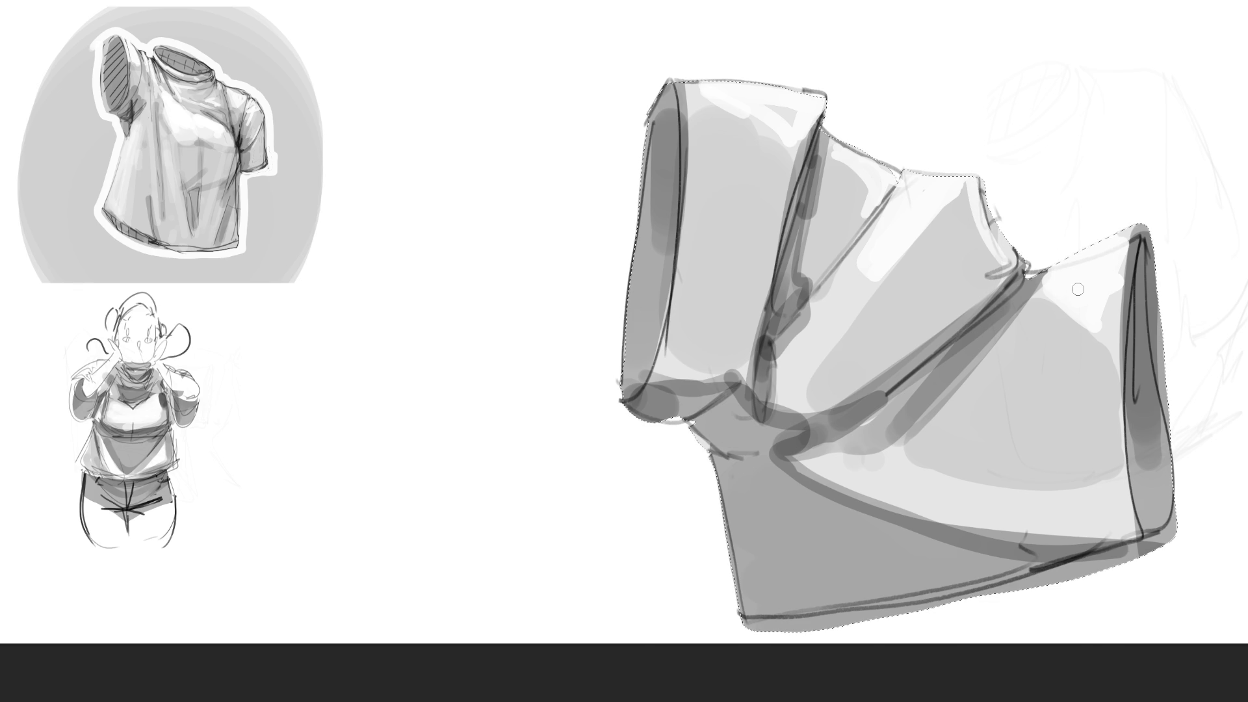
pyautogui.moveTo(1044, 276)
pyautogui.mouseDown()
pyautogui.moveTo(962, 403)
pyautogui.moveTo(982, 362)
pyautogui.mouseUp()
pyautogui.moveTo(937, 219); pyautogui.dragTo(884, 281)
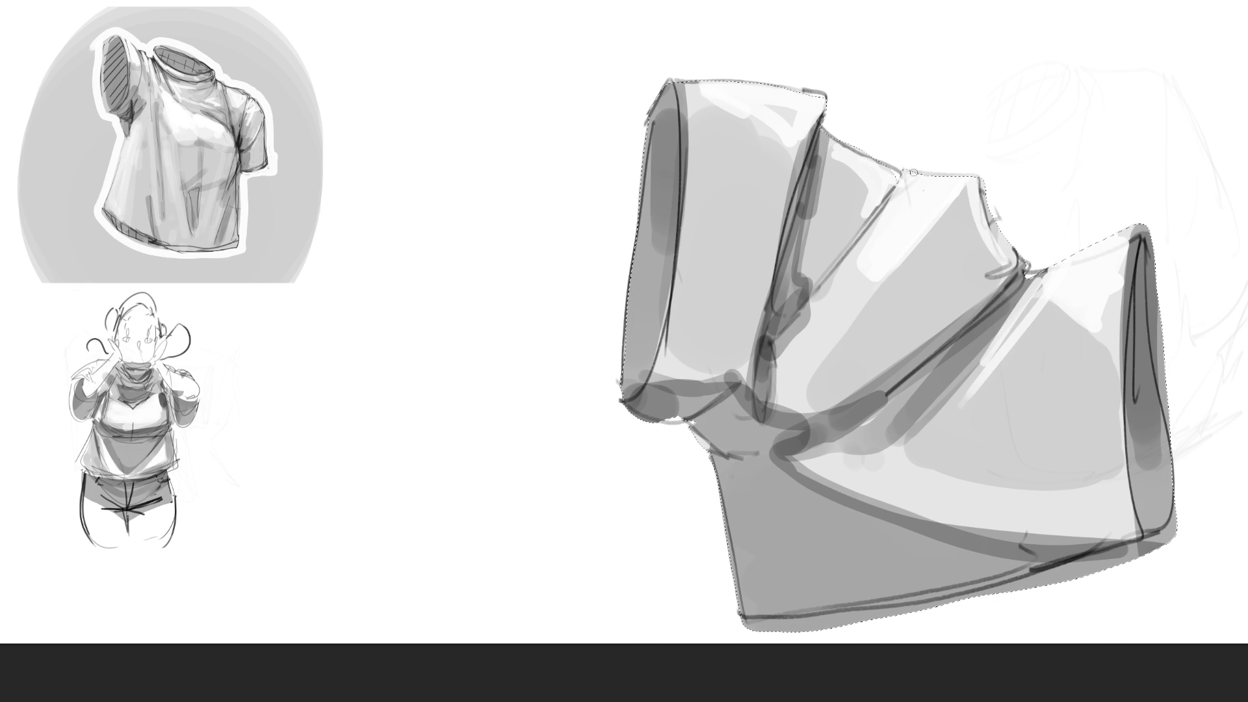
pyautogui.moveTo(880, 219); pyautogui.dragTo(818, 300)
pyautogui.moveTo(790, 188); pyautogui.dragTo(778, 223)
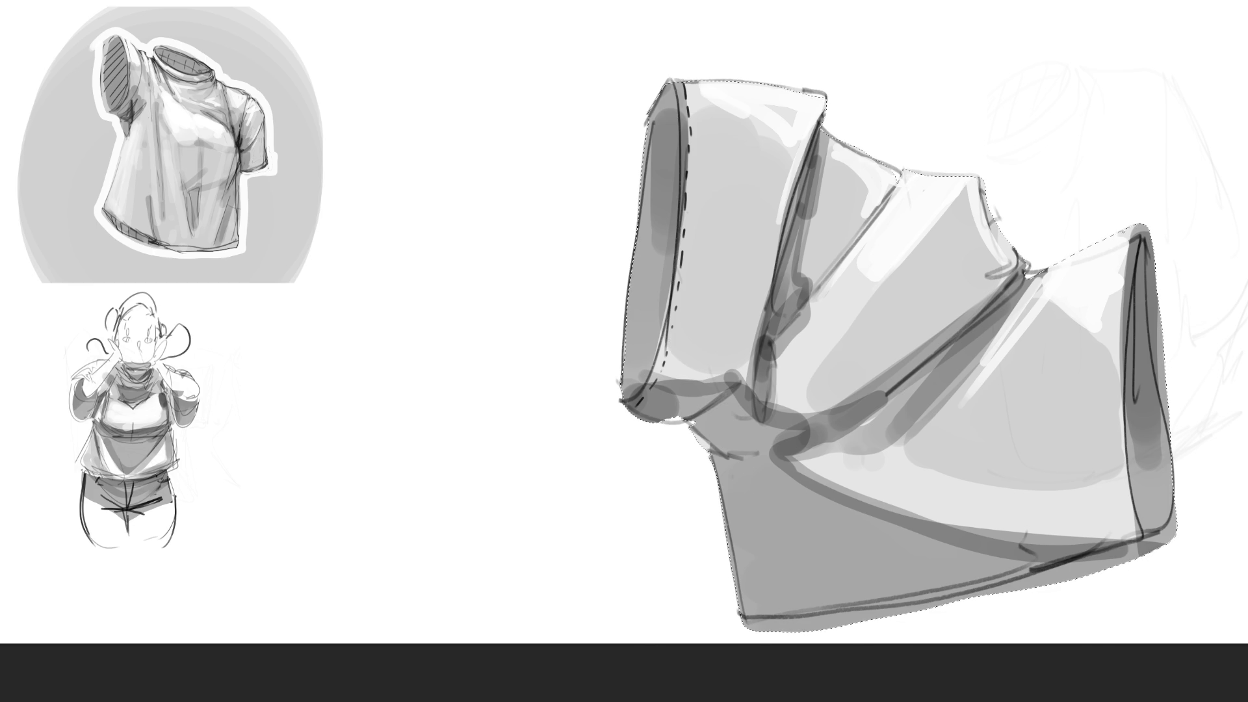
# Add dashed stitch marks down the right fold edge and a short one on the left fold.
pyautogui.moveTo(1117, 288); pyautogui.dragTo(1115, 299)
pyautogui.moveTo(1115, 303); pyautogui.dragTo(1113, 310)
pyautogui.moveTo(1113, 314); pyautogui.dragTo(1112, 329)
pyautogui.moveTo(1110, 424); pyautogui.dragTo(1111, 434)
pyautogui.moveTo(1113, 444); pyautogui.dragTo(1115, 463)
pyautogui.moveTo(687, 244); pyautogui.dragTo(700, 247)
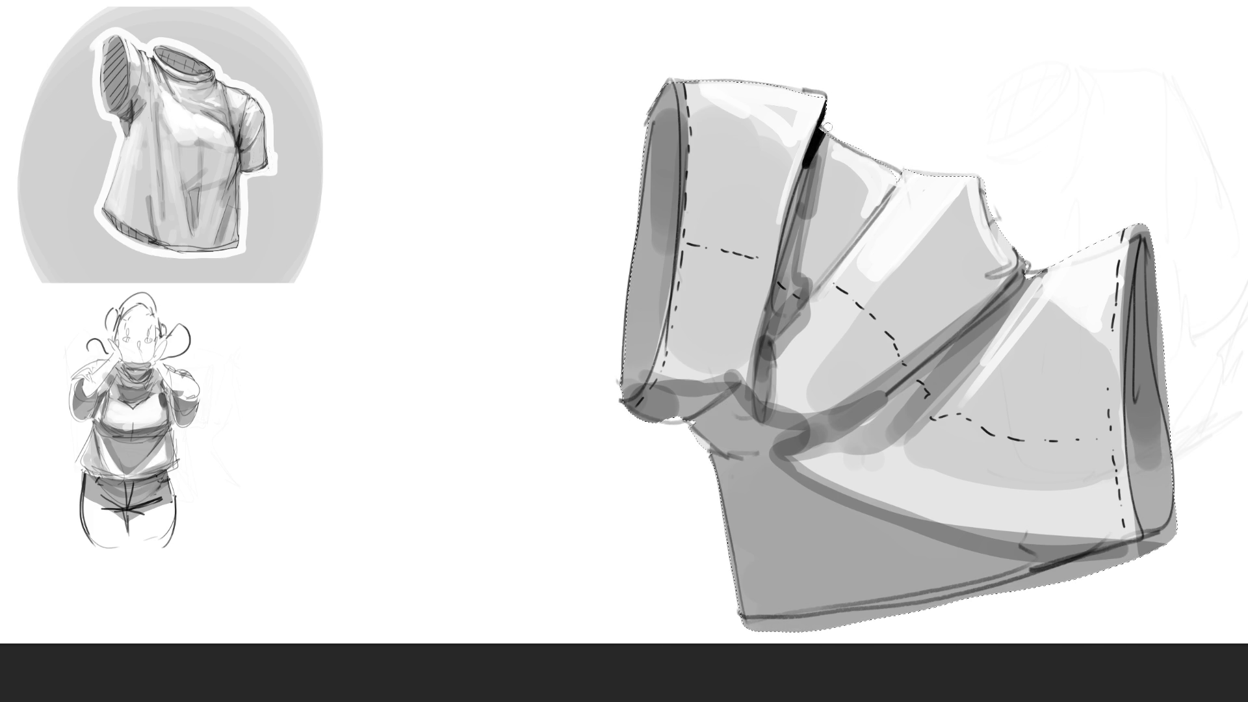
# Darken the collar and lower creases, paint a thick black right edge, and thicken the central fold.
pyautogui.moveTo(818, 134); pyautogui.dragTo(796, 197)
pyautogui.moveTo(766, 331)
pyautogui.mouseDown()
pyautogui.moveTo(762, 367)
pyautogui.moveTo(765, 351)
pyautogui.mouseUp()
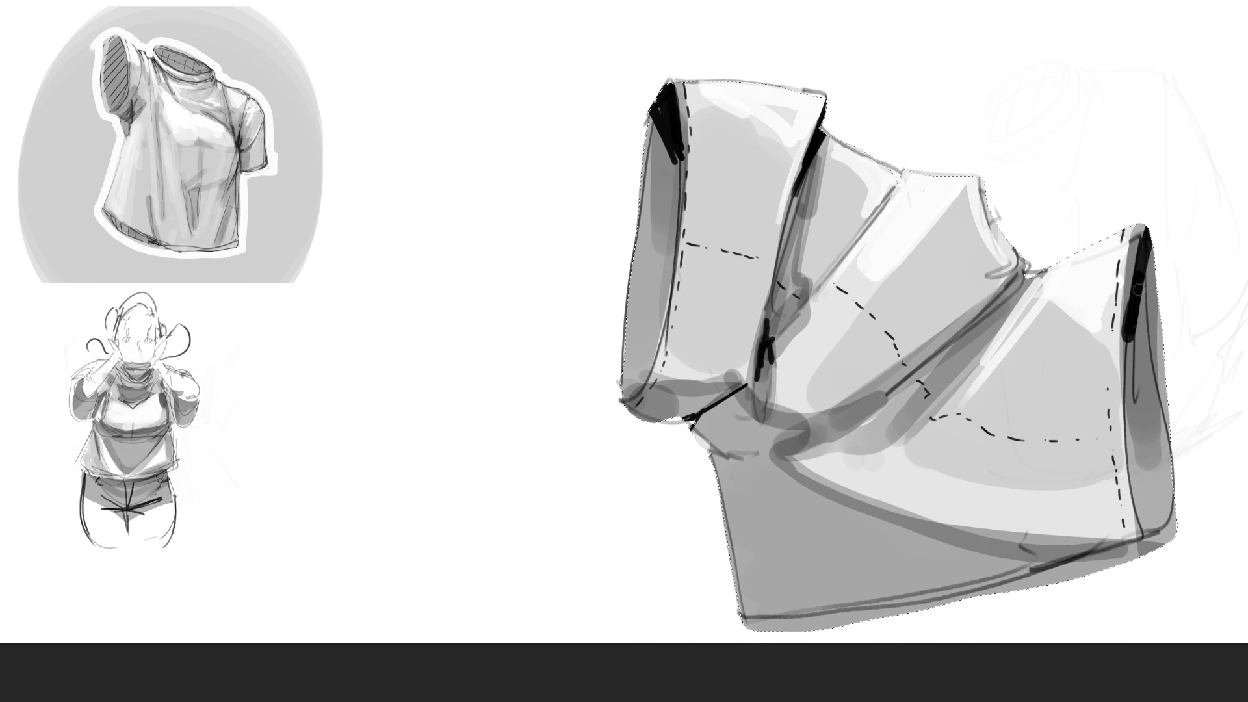
pyautogui.moveTo(1138, 288); pyautogui.dragTo(1119, 353)
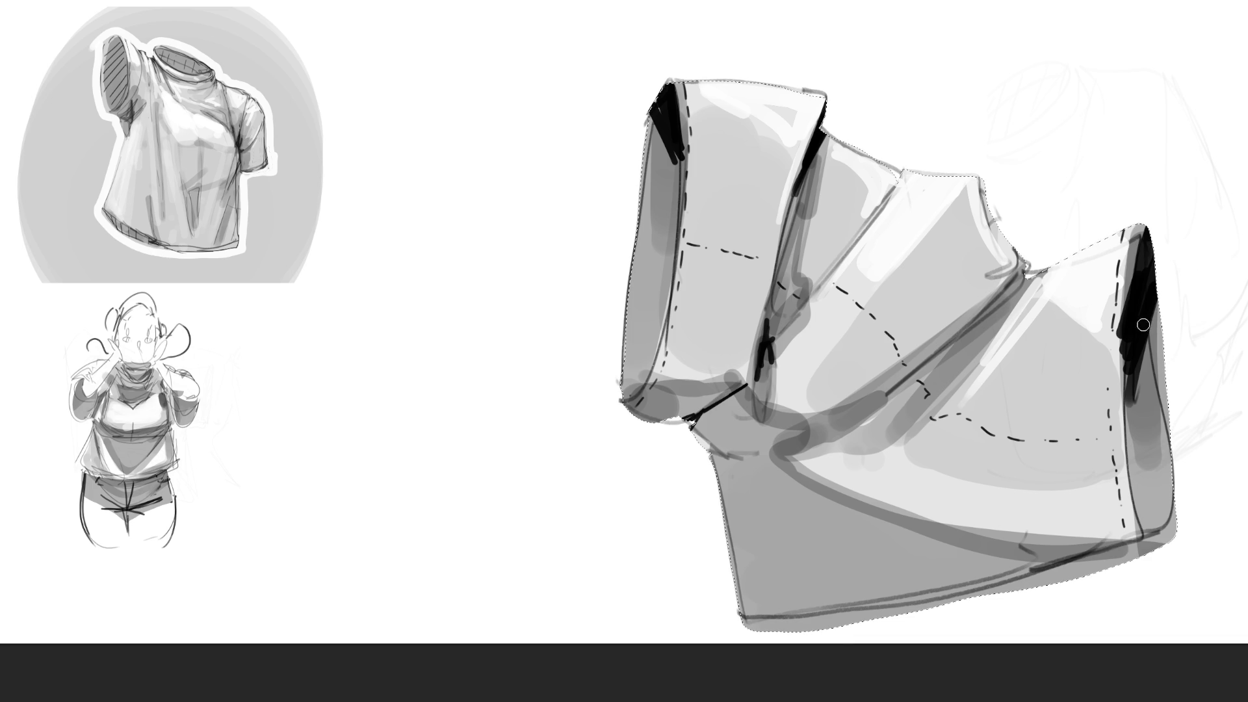
pyautogui.moveTo(1164, 312); pyautogui.dragTo(1145, 376)
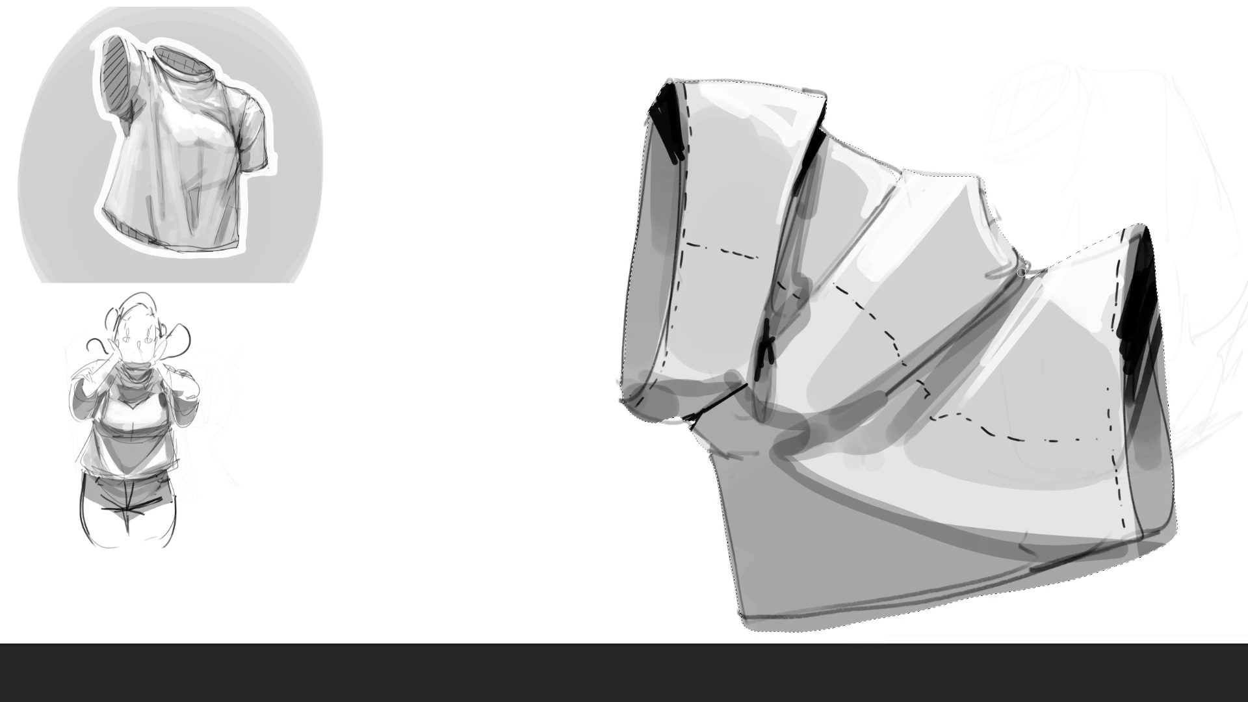
pyautogui.moveTo(1011, 284); pyautogui.dragTo(936, 353)
pyautogui.moveTo(991, 312); pyautogui.dragTo(964, 334)
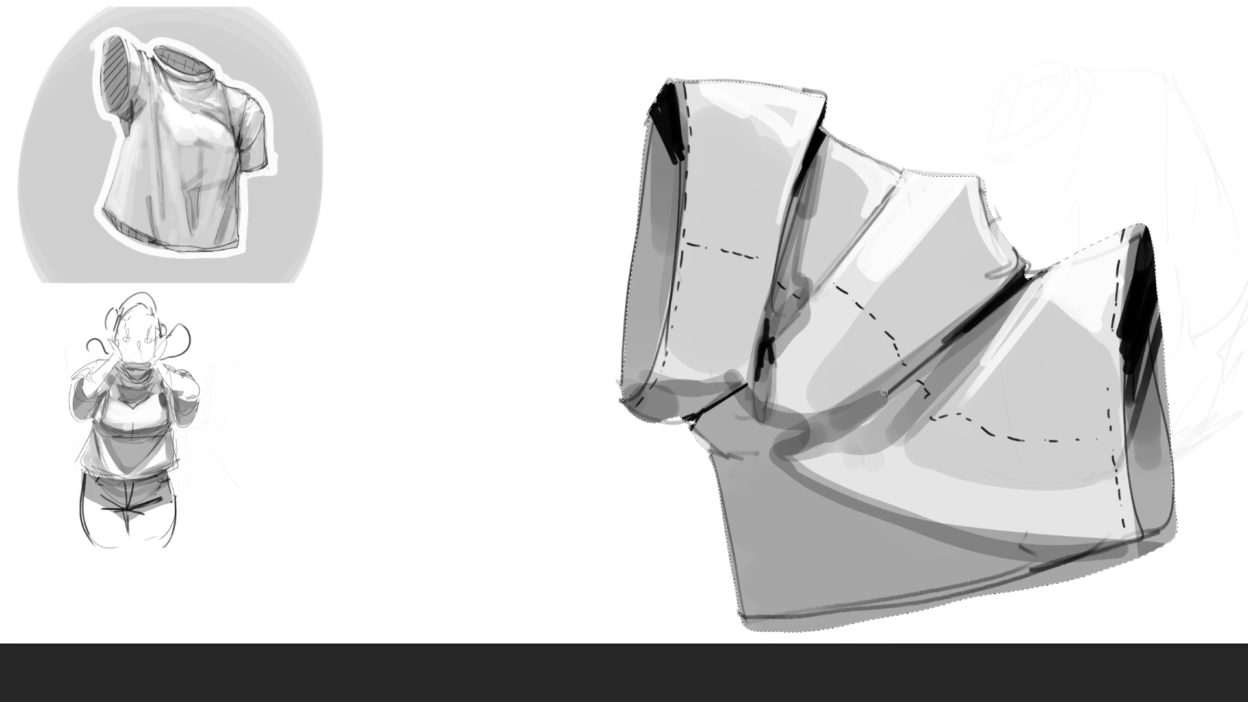
pyautogui.moveTo(804, 431)
pyautogui.mouseDown()
pyautogui.moveTo(790, 429)
pyautogui.moveTo(790, 449)
pyautogui.moveTo(857, 420)
pyautogui.moveTo(807, 438)
pyautogui.moveTo(825, 433)
pyautogui.mouseUp()
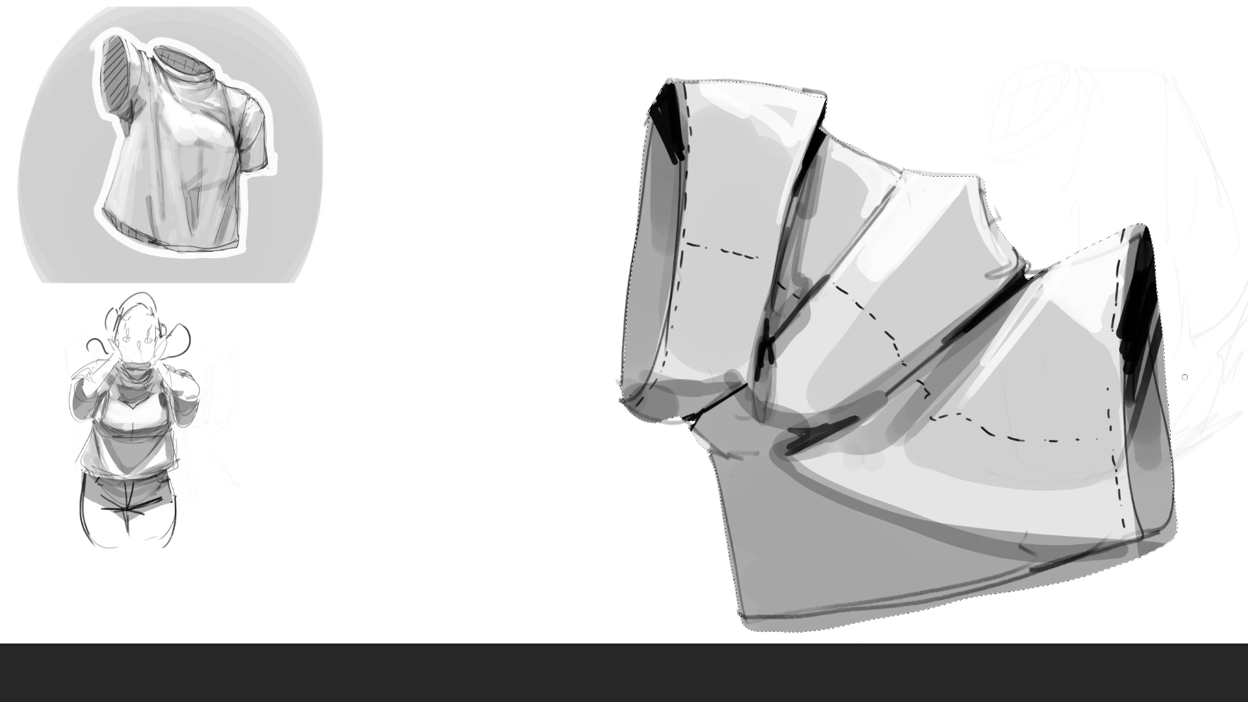
# With a large brush, softly shade the lower middle, lower fold and bottom panel grey, then deselect.
pyautogui.press(']')
pyautogui.press(']')
pyautogui.press(']')
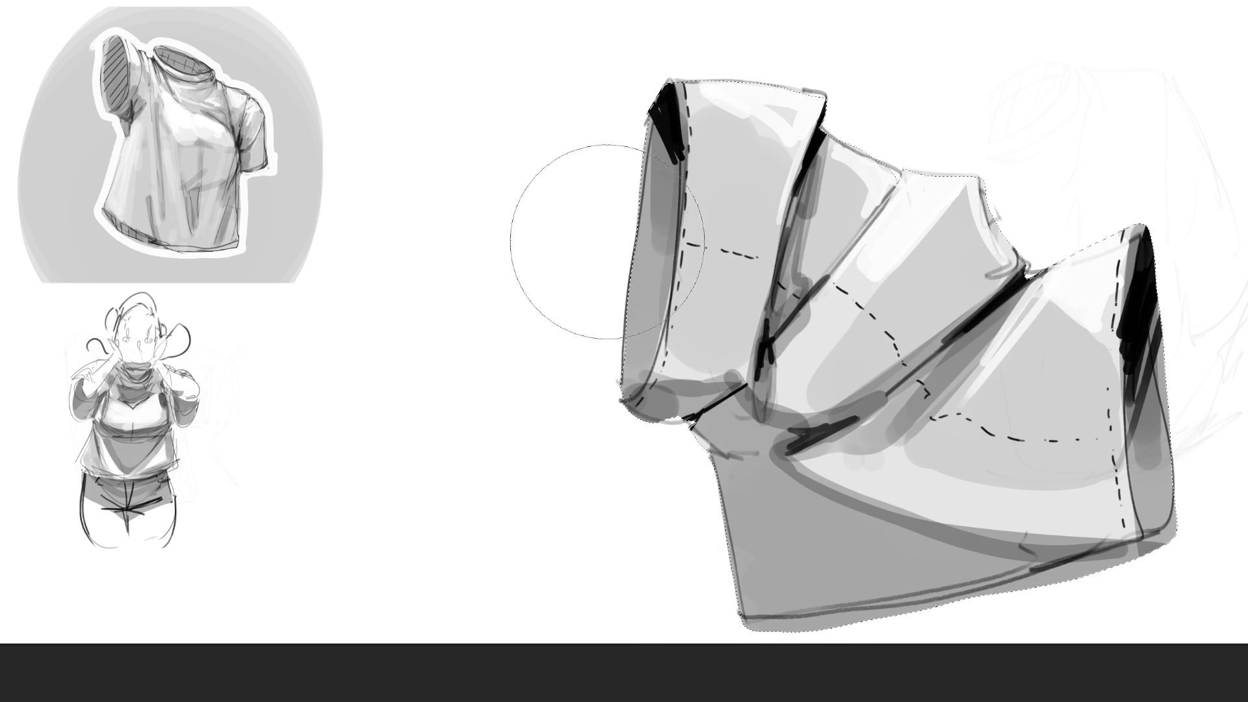
pyautogui.moveTo(839, 410); pyautogui.dragTo(1027, 432)
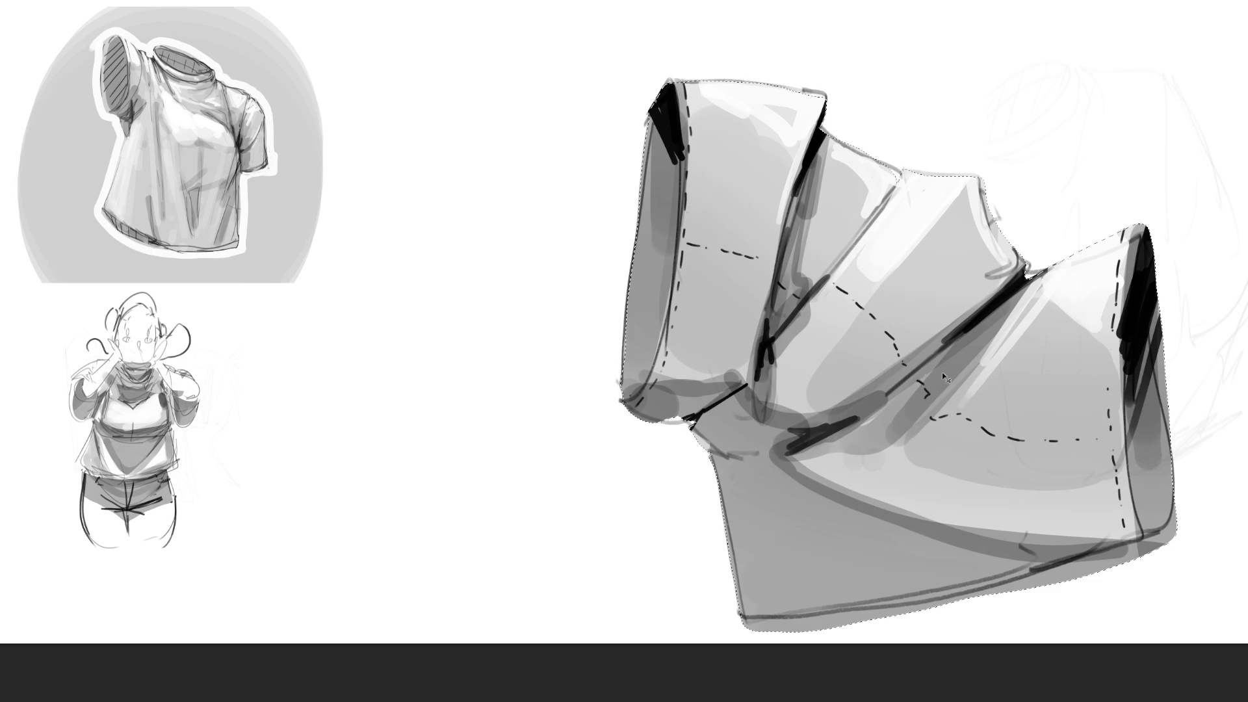
pyautogui.moveTo(780, 364)
pyautogui.mouseDown()
pyautogui.moveTo(1170, 557)
pyautogui.moveTo(1060, 544)
pyautogui.moveTo(630, 323)
pyautogui.mouseUp()
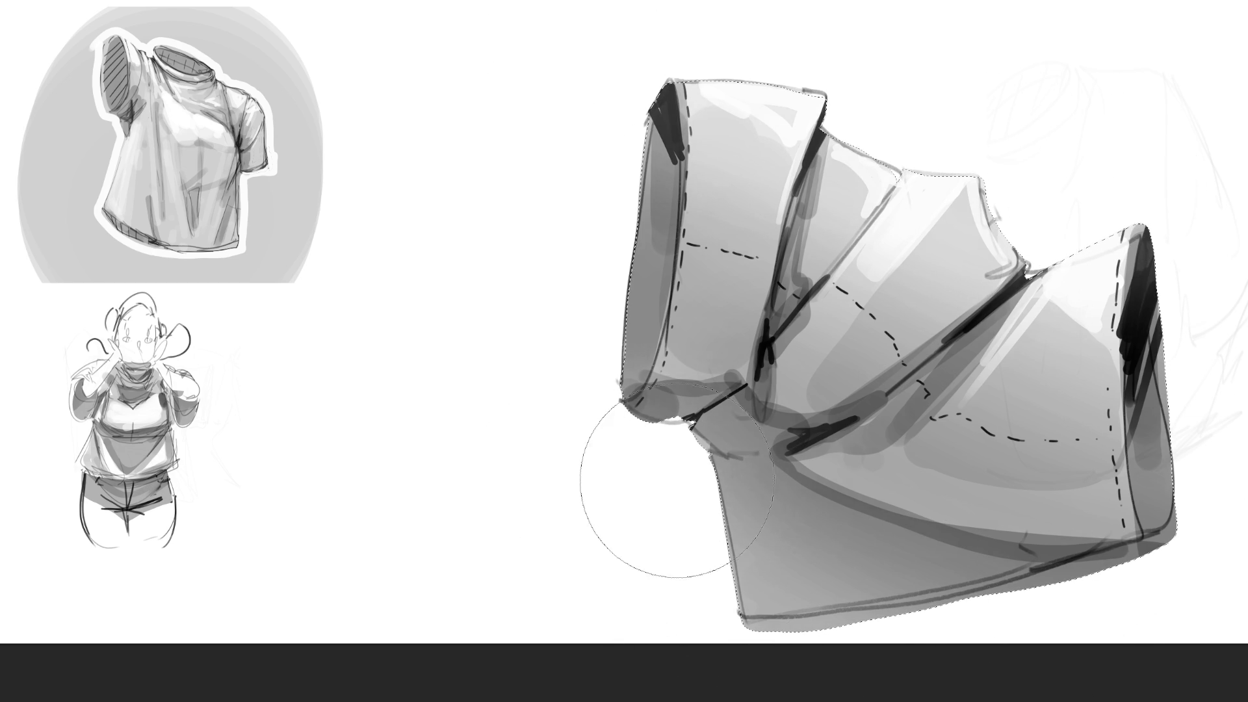
pyautogui.moveTo(773, 560); pyautogui.dragTo(950, 573)
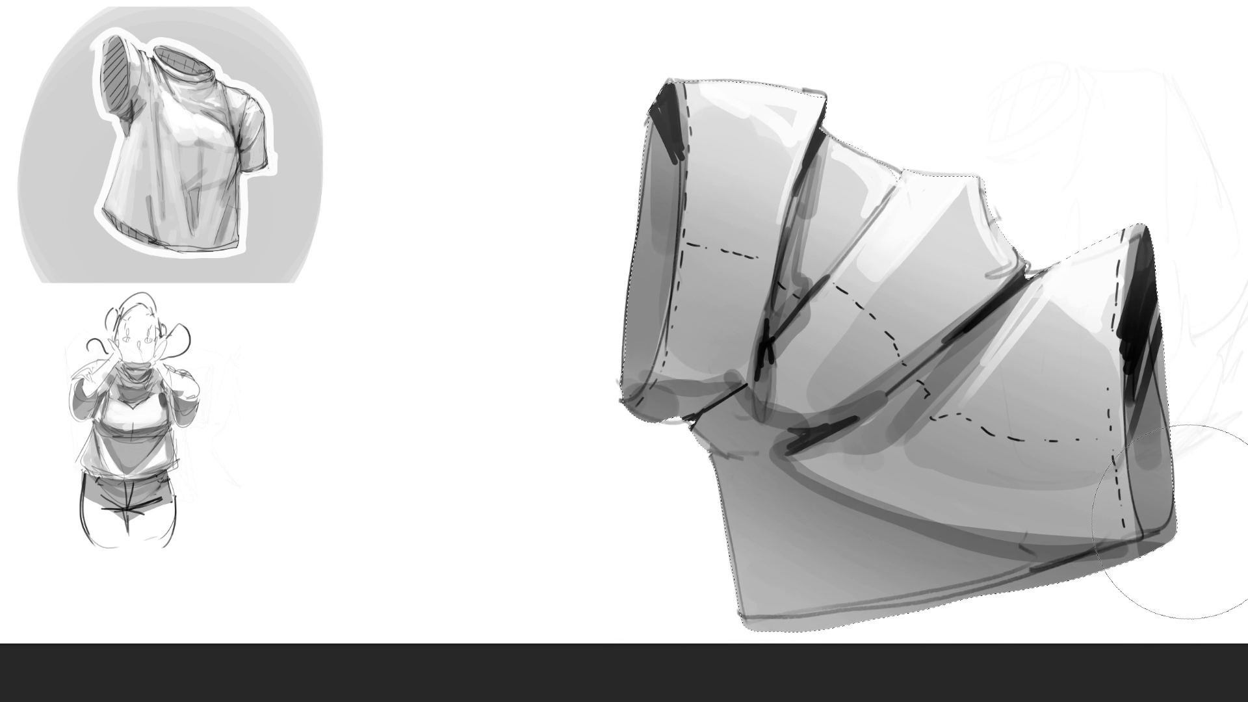
pyautogui.hotkey('ctrl', 'd')
# Scale the tube drawing down, set it beside the small figure sketch, and return to the brush.
pyautogui.hotkey('ctrl', 'shift', 'd')
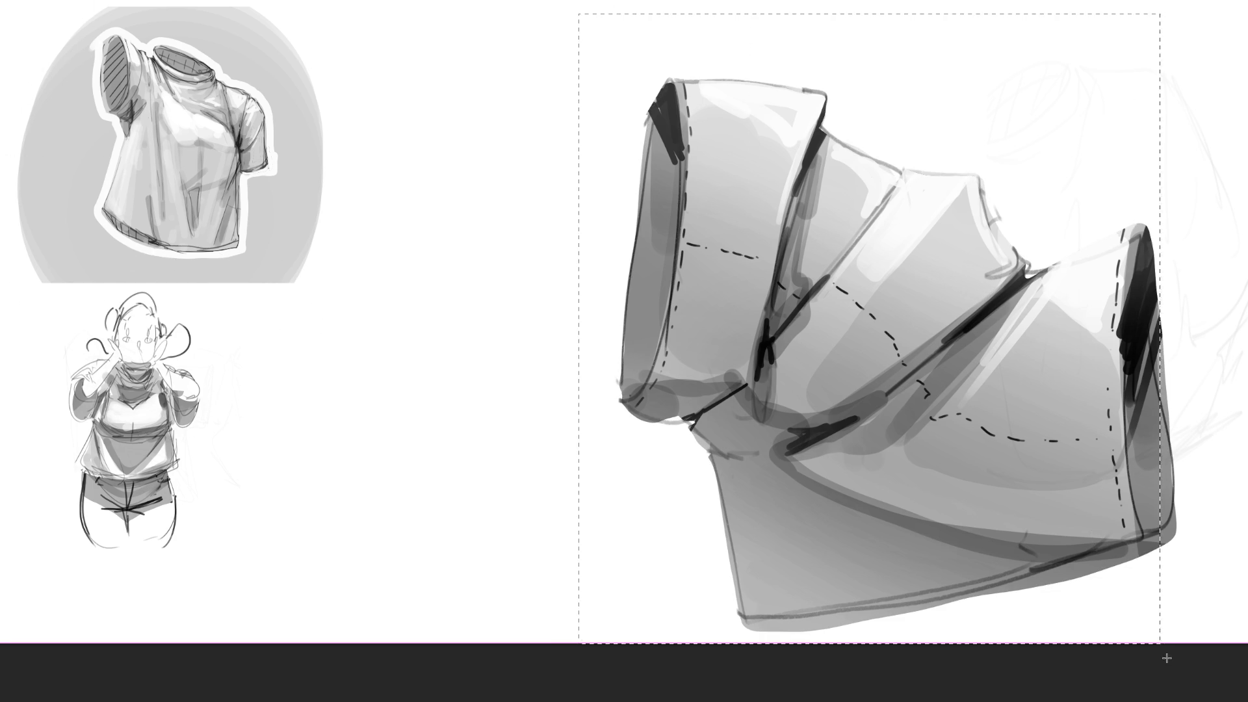
pyautogui.hscroll(3, 916, 404)
pyautogui.hotkey('ctrl', 't')
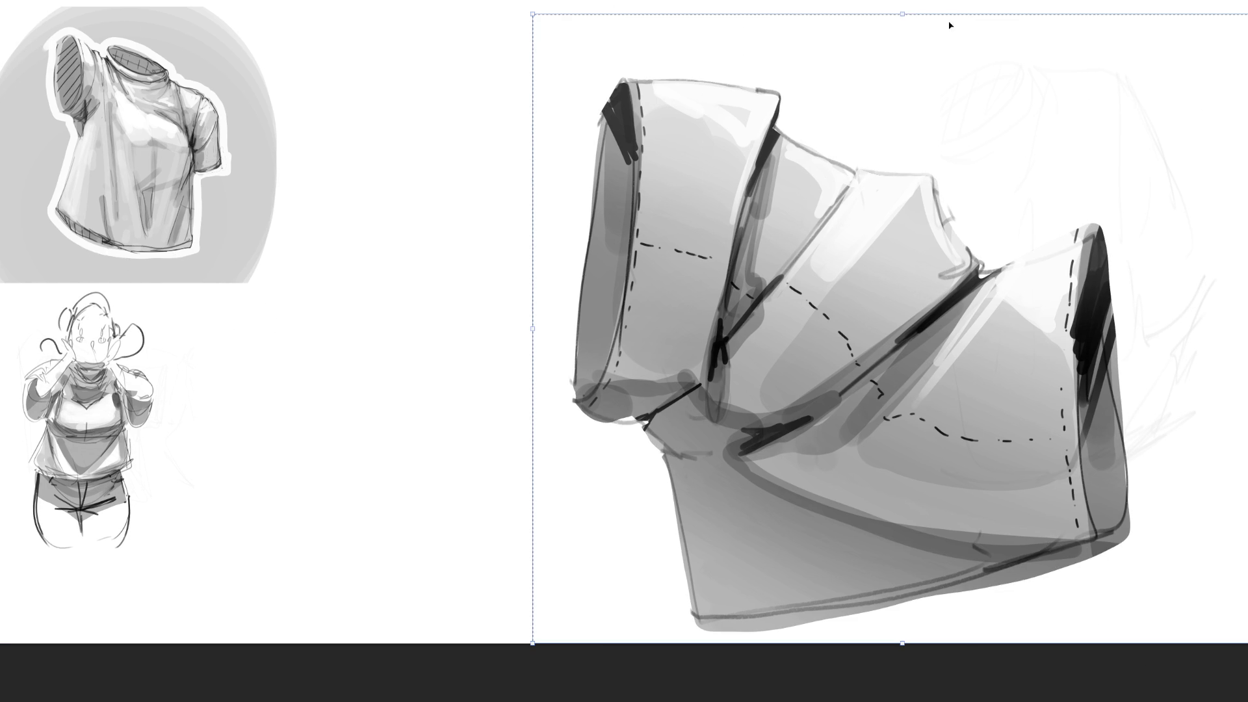
pyautogui.moveTo(900, 15)
pyautogui.mouseDown()
pyautogui.moveTo(923, 398)
pyautogui.moveTo(942, 462)
pyautogui.moveTo(675, 451)
pyautogui.moveTo(309, 317)
pyautogui.mouseUp()
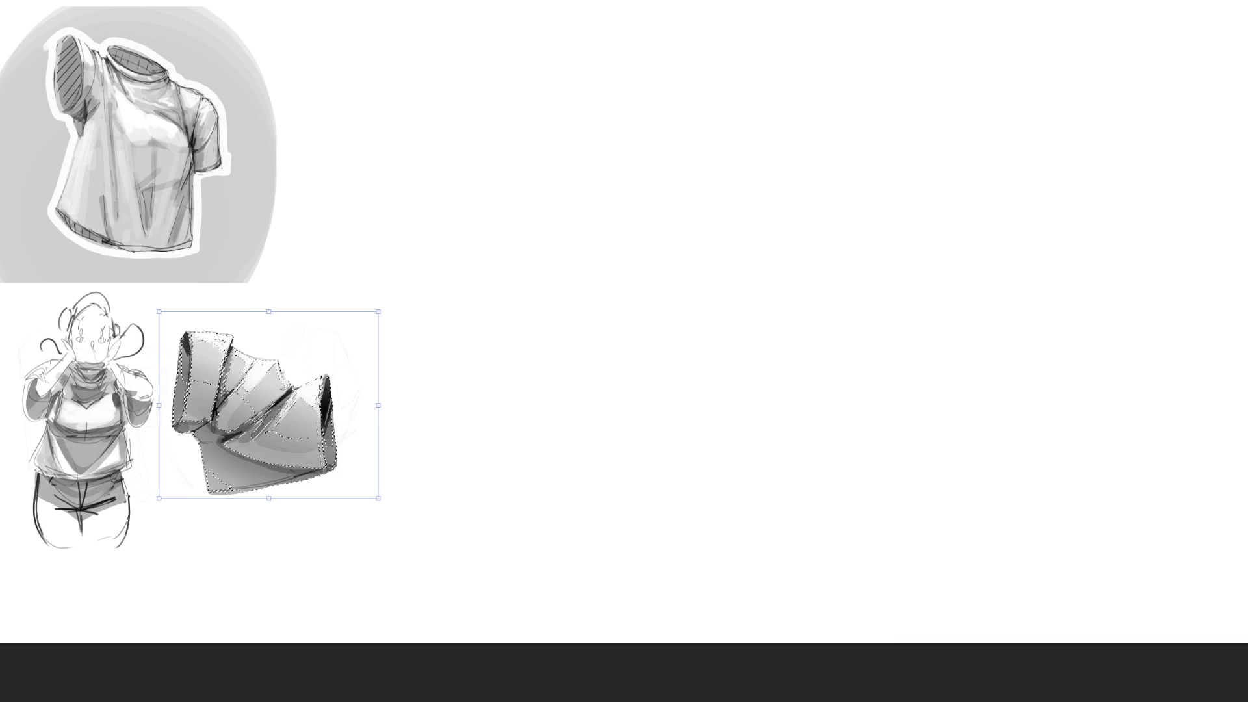
pyautogui.press('Return')
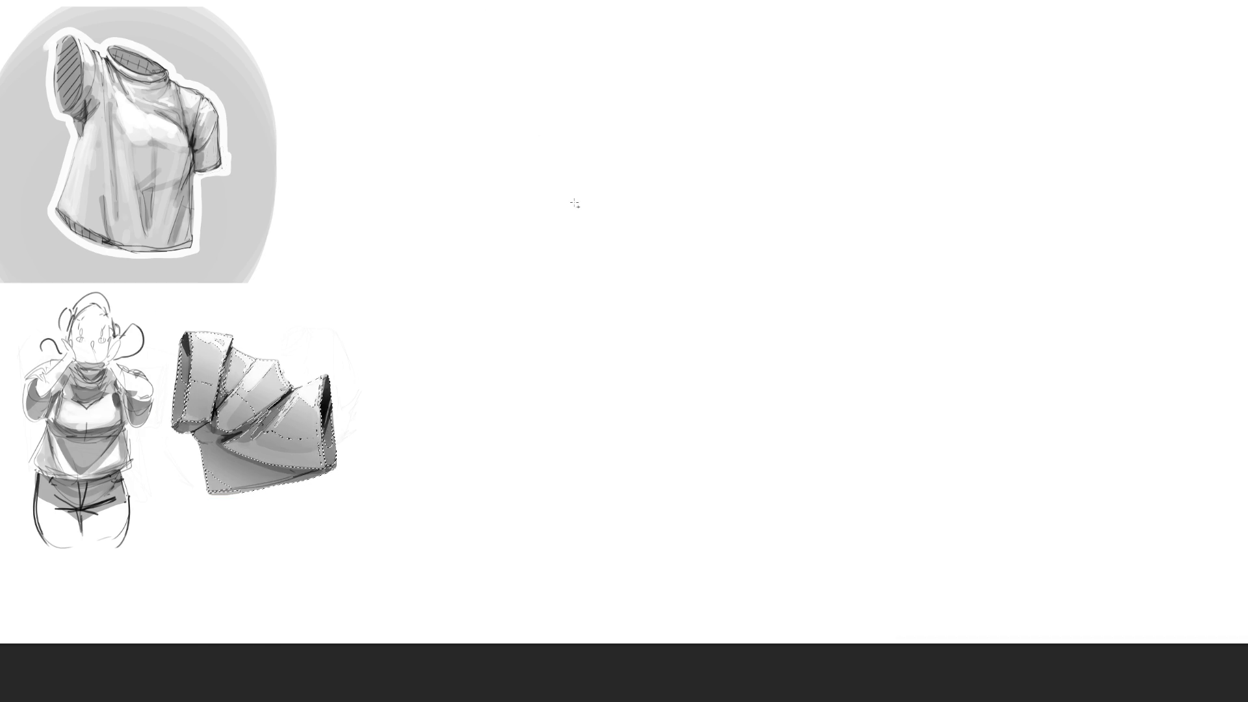
pyautogui.hotkey('ctrl', 'd')
pyautogui.press('b')
# Bring the leg study into view and erase its outer and inner hip curves.
pyautogui.moveTo(624, 312); pyautogui.dragTo(725, 390)
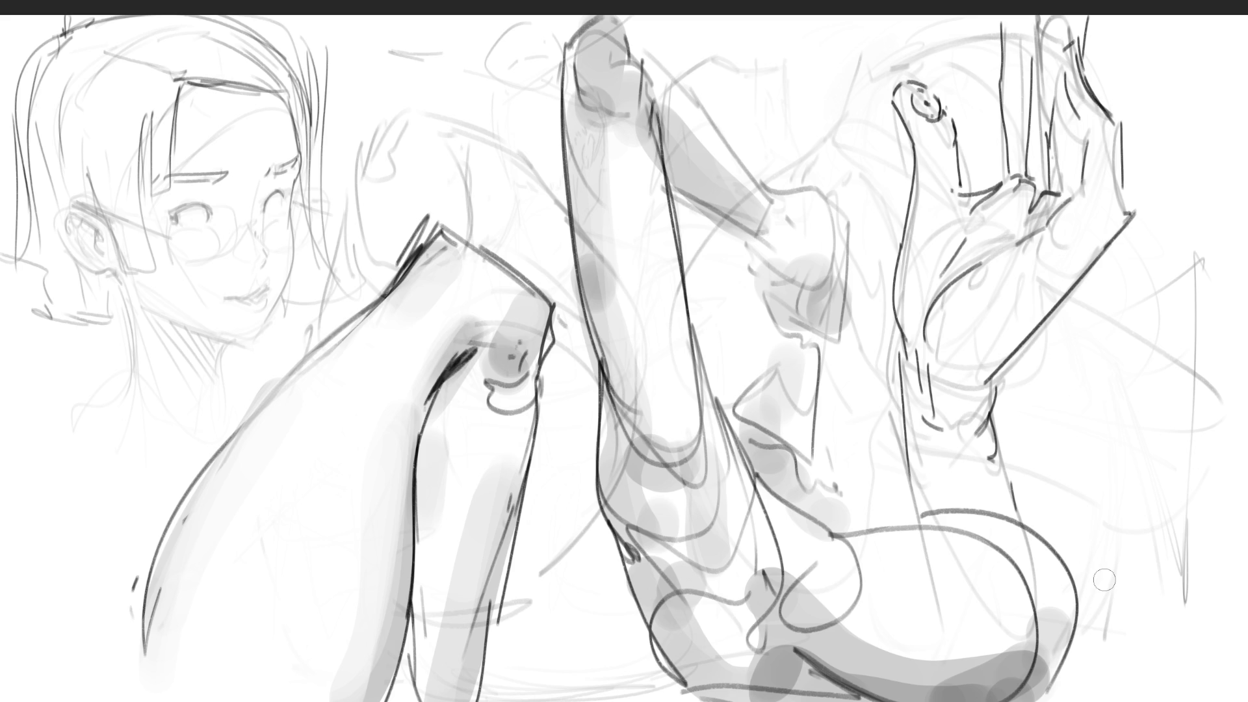
pyautogui.moveTo(878, 495); pyautogui.dragTo(1040, 530)
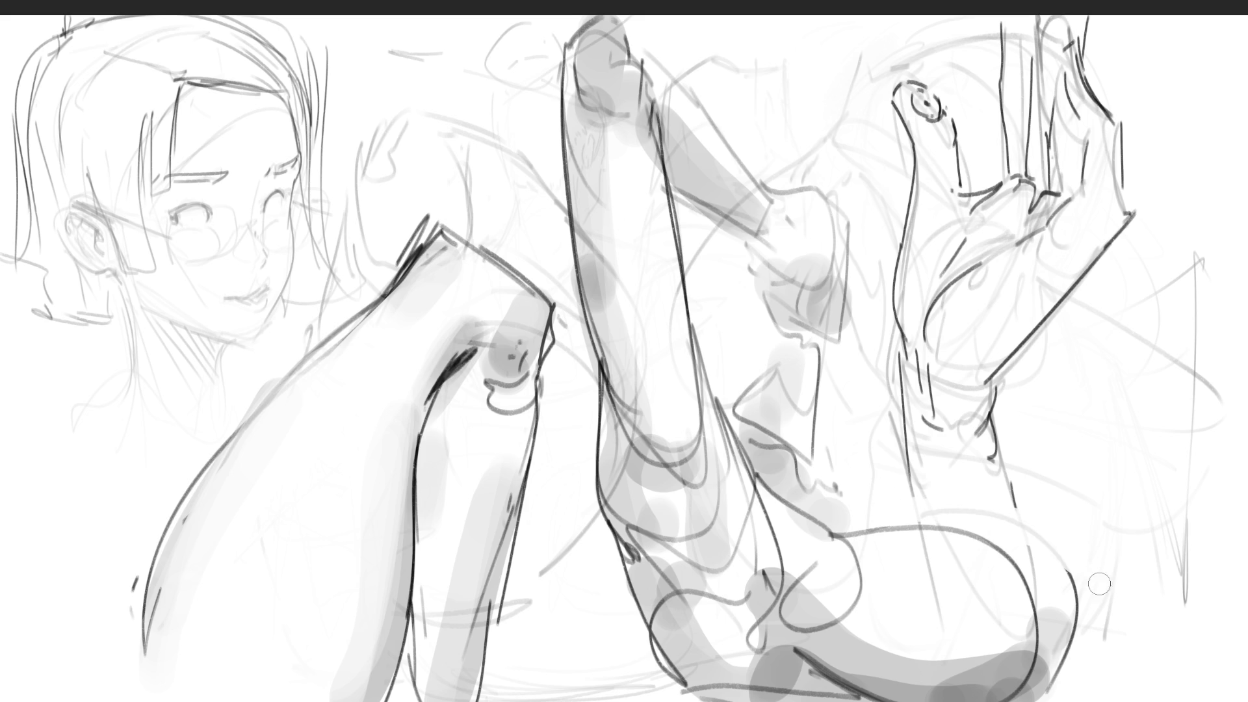
pyautogui.moveTo(1069, 571); pyautogui.dragTo(1056, 667)
pyautogui.moveTo(1053, 612); pyautogui.dragTo(1050, 690)
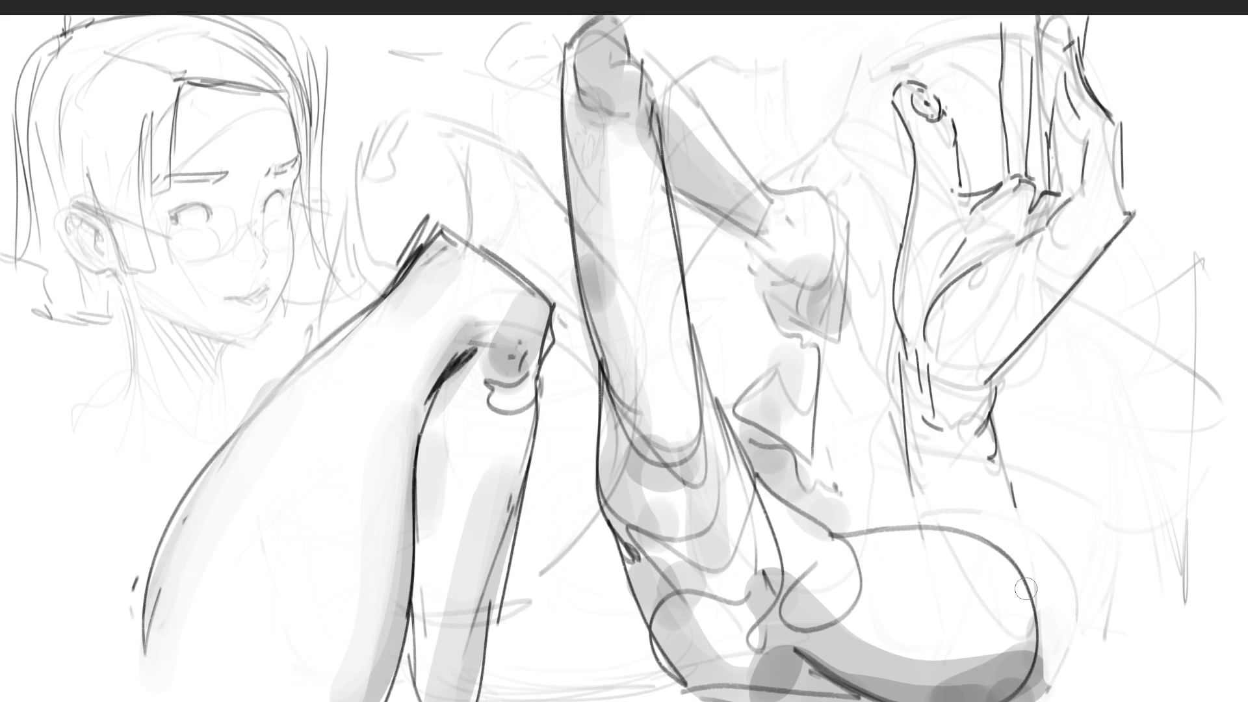
pyautogui.moveTo(865, 550)
pyautogui.mouseDown()
pyautogui.moveTo(865, 599)
pyautogui.moveTo(854, 550)
pyautogui.mouseUp()
pyautogui.moveTo(839, 546); pyautogui.dragTo(857, 531)
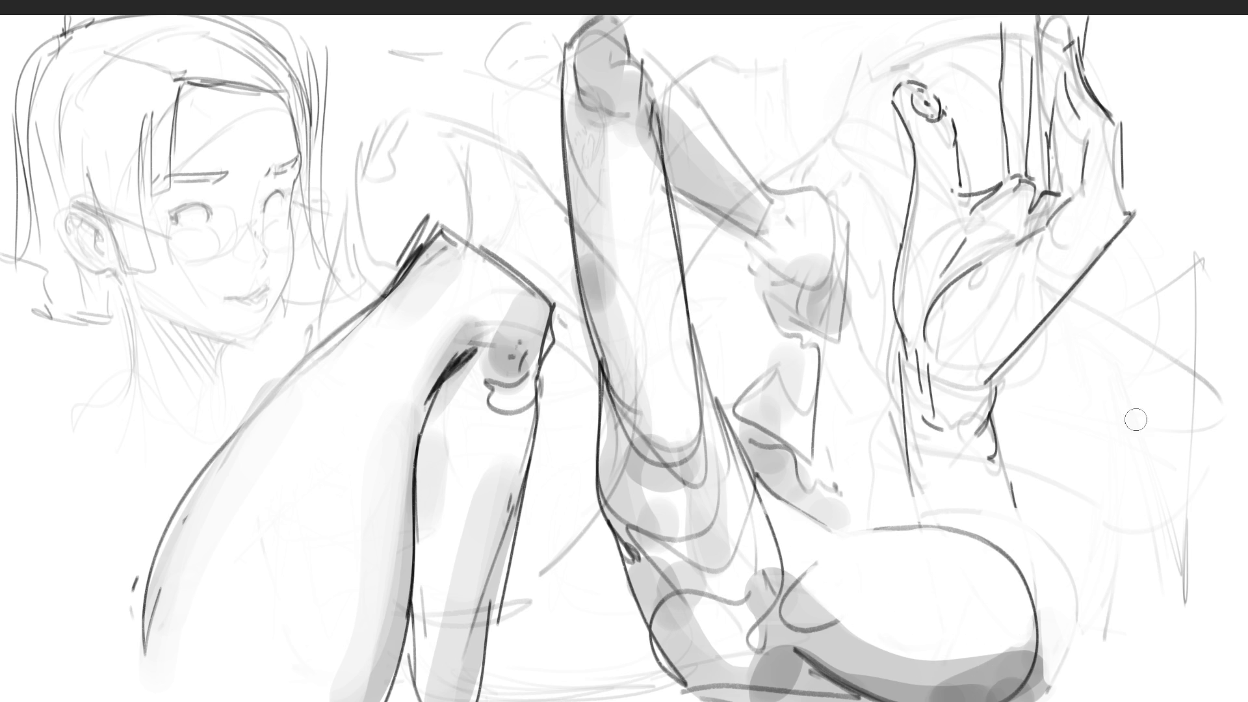
# Shade grey down the leg and darken the lower curved band, lightening its right end.
pyautogui.moveTo(747, 499); pyautogui.dragTo(783, 612)
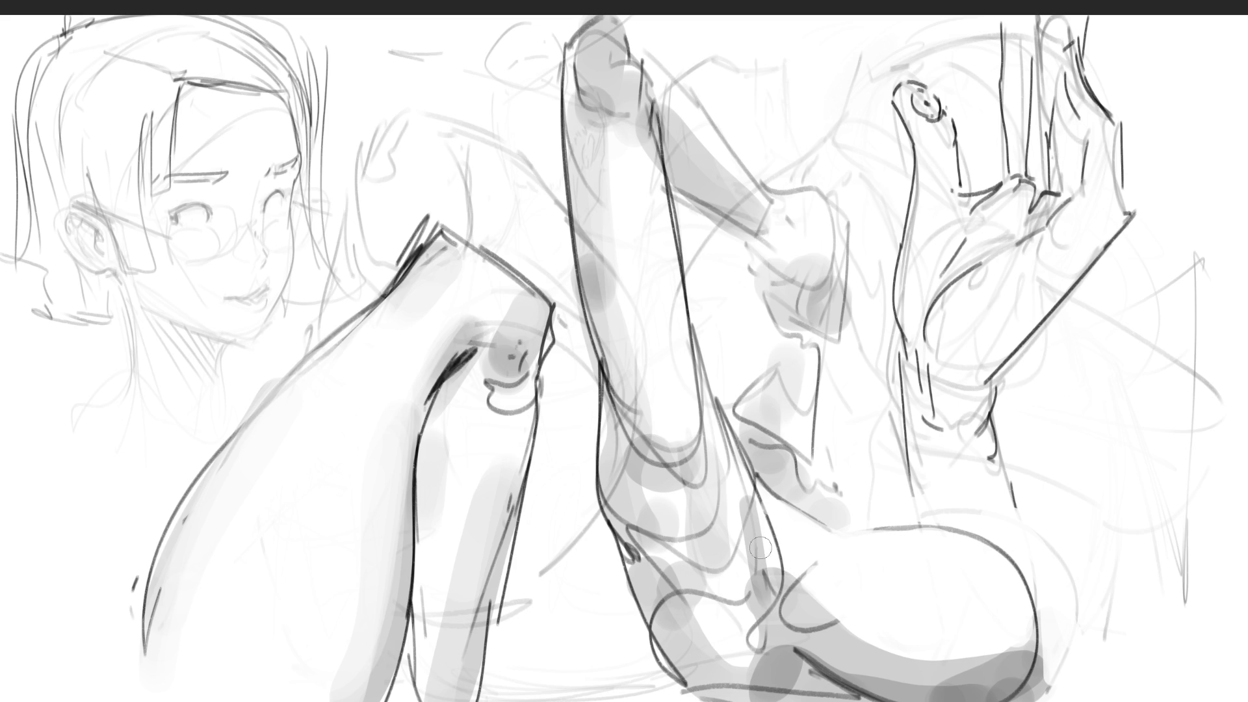
pyautogui.moveTo(805, 564)
pyautogui.mouseDown()
pyautogui.moveTo(858, 626)
pyautogui.moveTo(1042, 630)
pyautogui.mouseUp()
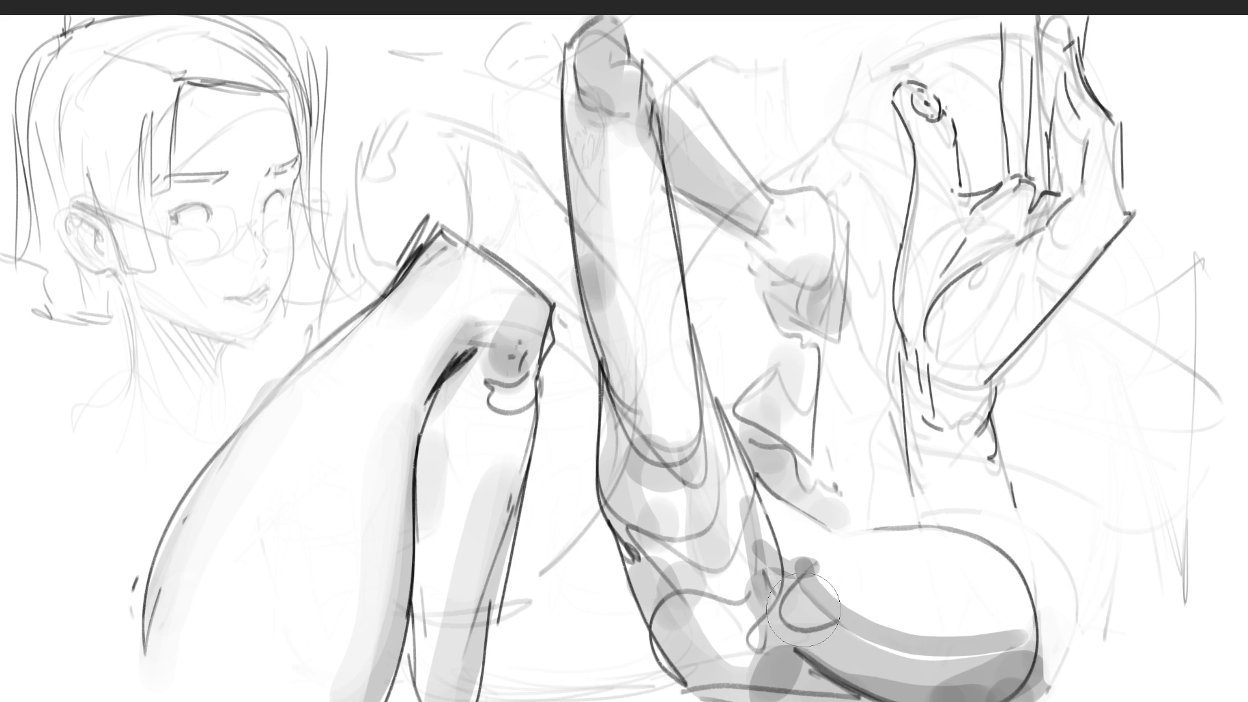
pyautogui.moveTo(809, 586)
pyautogui.mouseDown()
pyautogui.moveTo(943, 657)
pyautogui.moveTo(1034, 633)
pyautogui.mouseUp()
pyautogui.moveTo(800, 652)
pyautogui.mouseDown()
pyautogui.moveTo(835, 692)
pyautogui.moveTo(871, 699)
pyautogui.mouseUp()
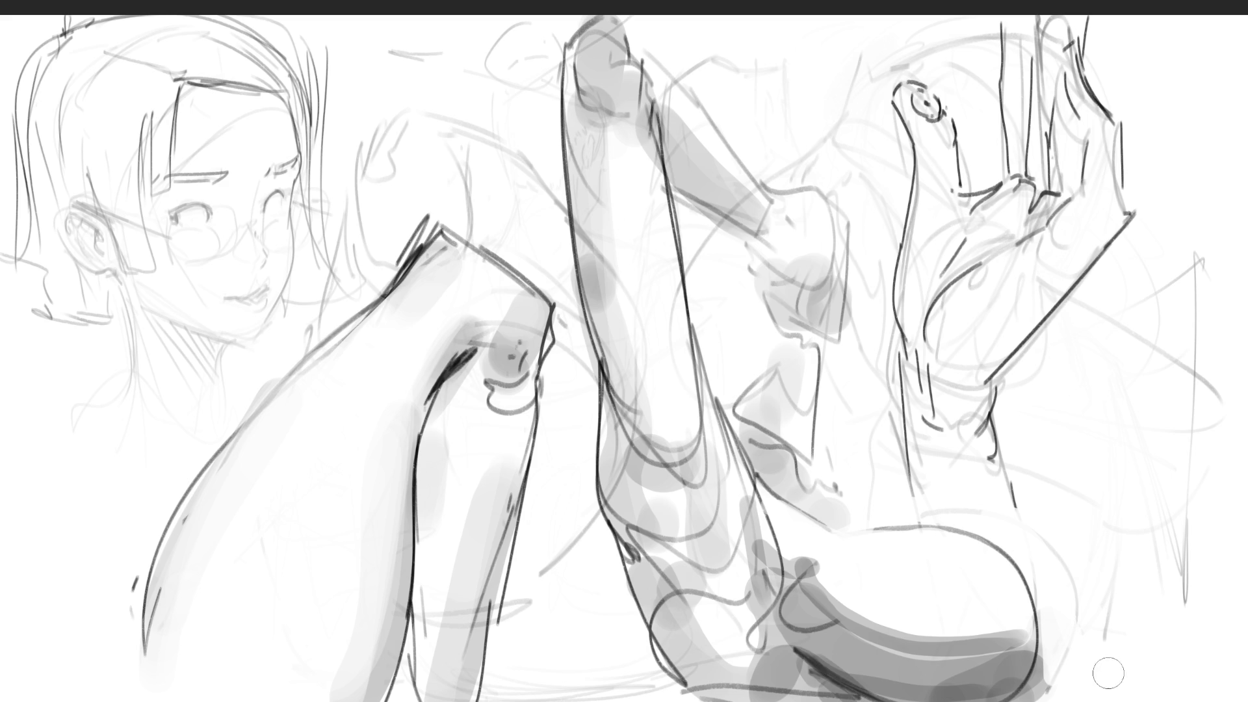
pyautogui.moveTo(1047, 694)
pyautogui.mouseDown()
pyautogui.moveTo(1035, 657)
pyautogui.moveTo(858, 676)
pyautogui.moveTo(888, 682)
pyautogui.mouseUp()
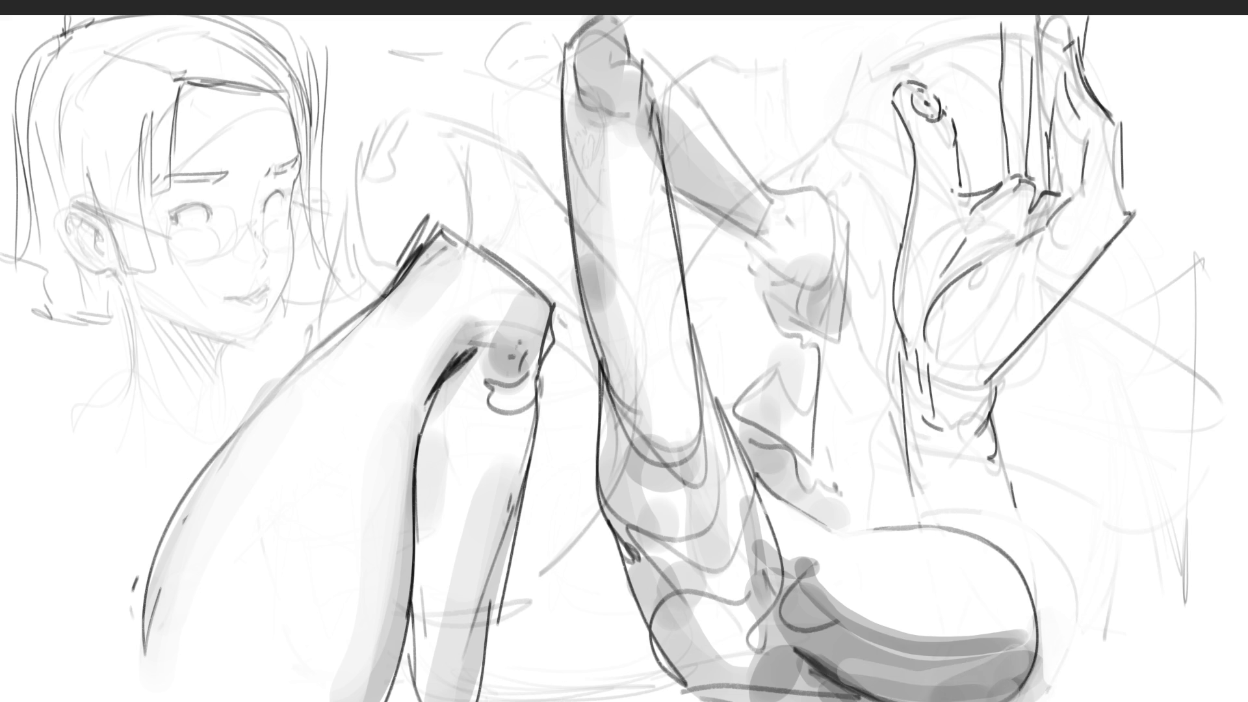
# Add short vertical strokes between the legs and diagonal grey strokes across the bottom shape.
pyautogui.moveTo(753, 314); pyautogui.dragTo(735, 371)
pyautogui.moveTo(786, 335)
pyautogui.mouseDown()
pyautogui.moveTo(779, 395)
pyautogui.moveTo(799, 432)
pyautogui.mouseUp()
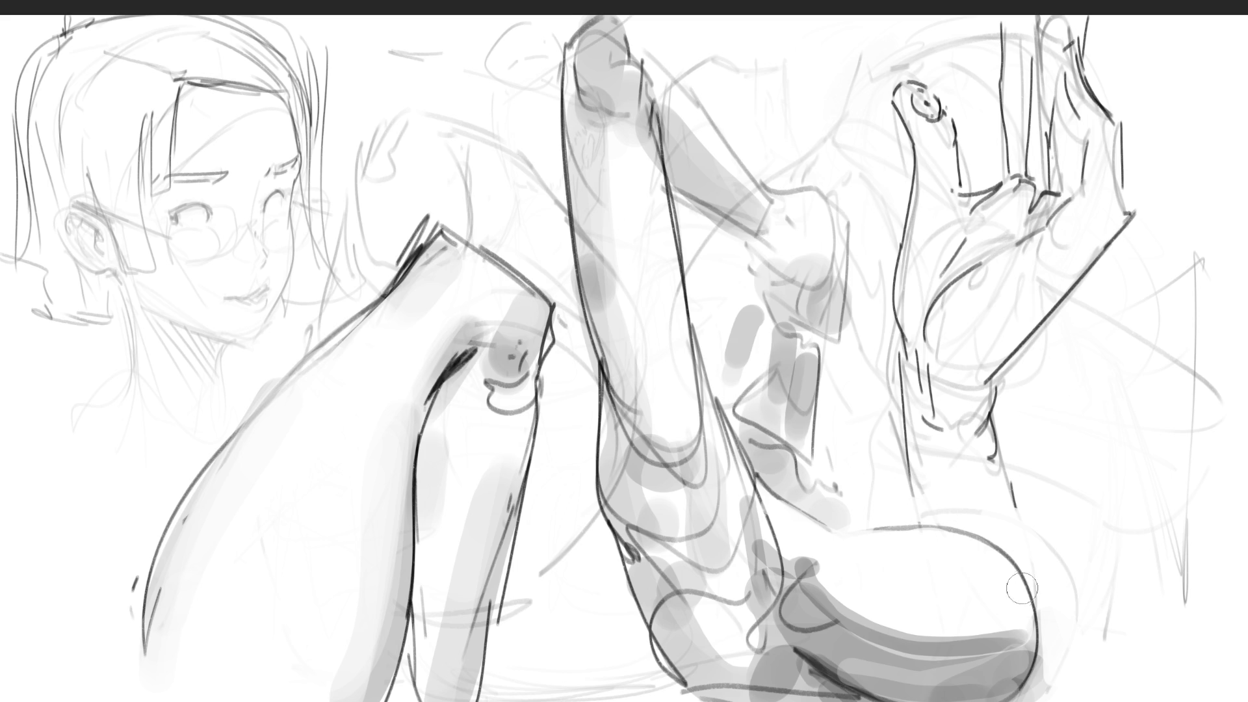
pyautogui.moveTo(1022, 561)
pyautogui.mouseDown()
pyautogui.moveTo(939, 699)
pyautogui.moveTo(995, 699)
pyautogui.moveTo(979, 699)
pyautogui.mouseUp()
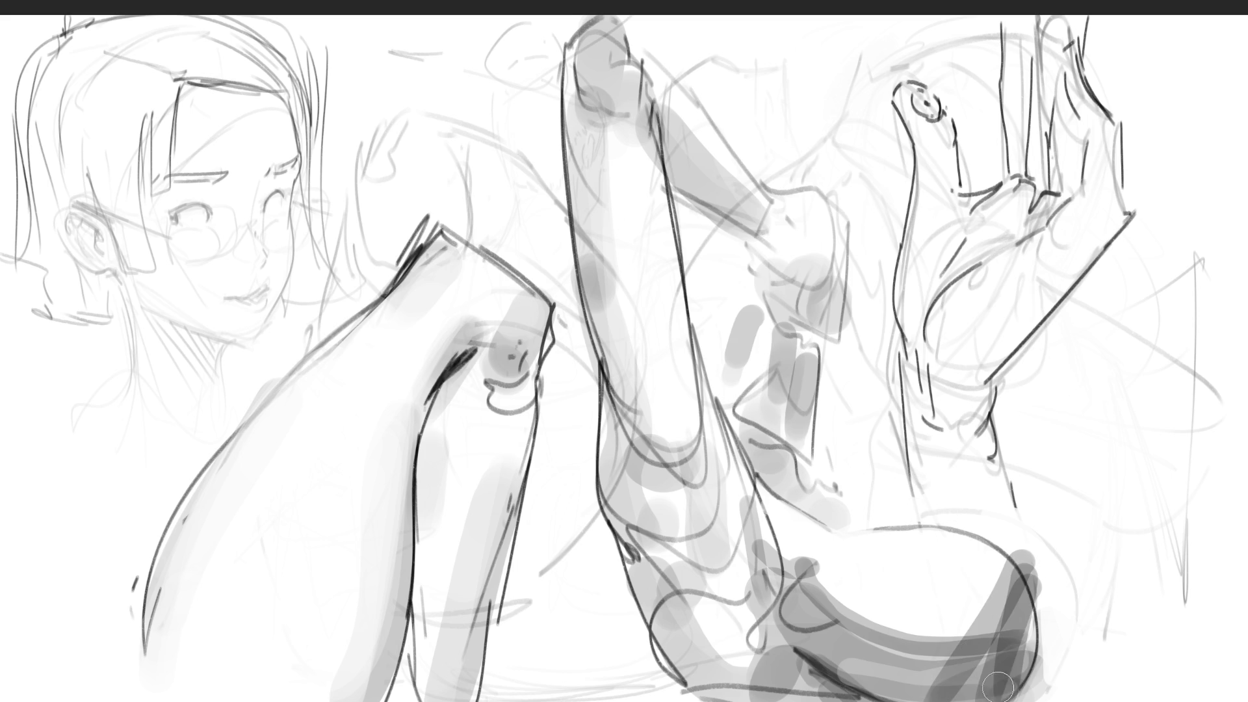
pyautogui.moveTo(1031, 542); pyautogui.dragTo(933, 696)
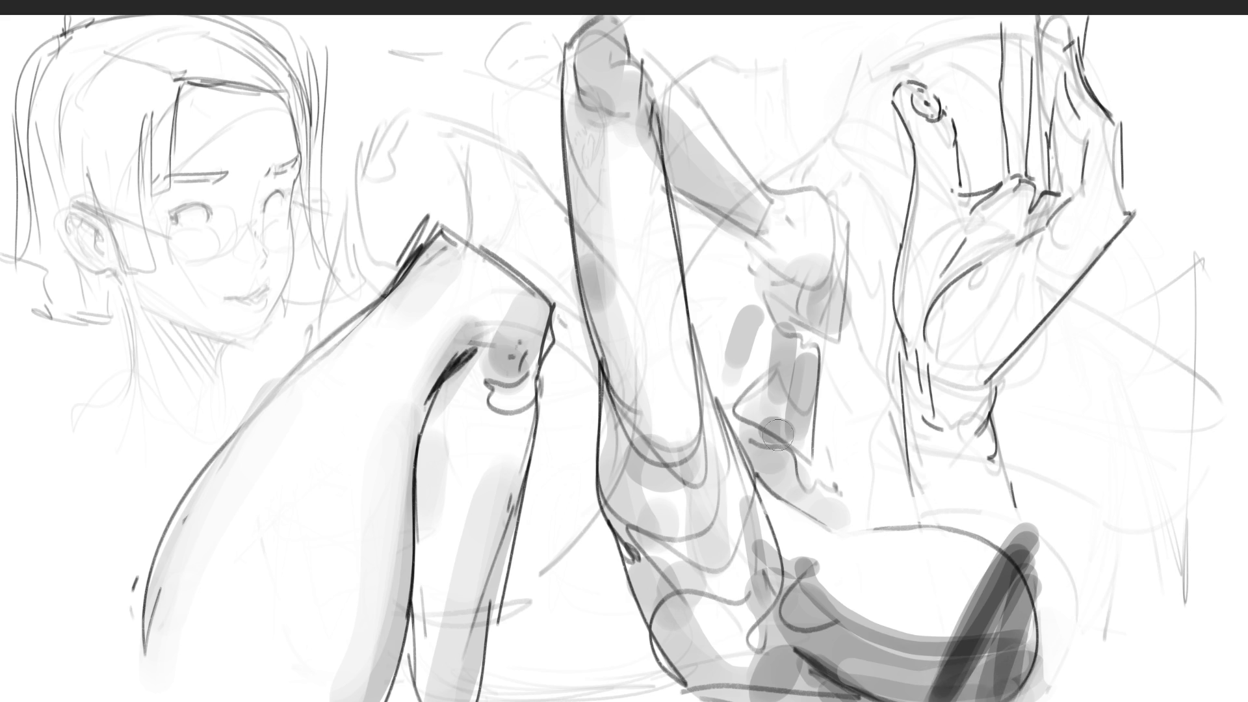
pyautogui.moveTo(1008, 540)
pyautogui.mouseDown()
pyautogui.moveTo(778, 428)
pyautogui.moveTo(1011, 543)
pyautogui.mouseUp()
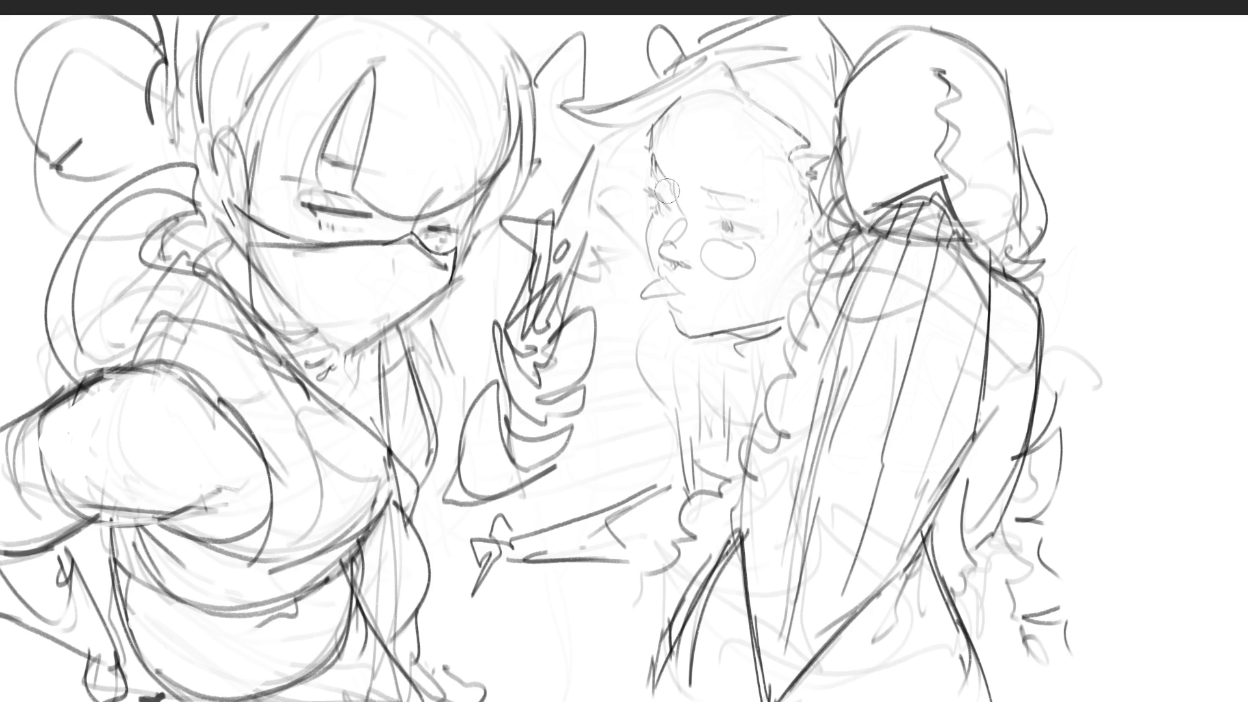
# Darken the right face's brow, nose and lip lines, thicken the hat brim, and add an eyebrow.
pyautogui.moveTo(657, 182)
pyautogui.mouseDown()
pyautogui.moveTo(680, 216)
pyautogui.moveTo(751, 232)
pyautogui.mouseUp()
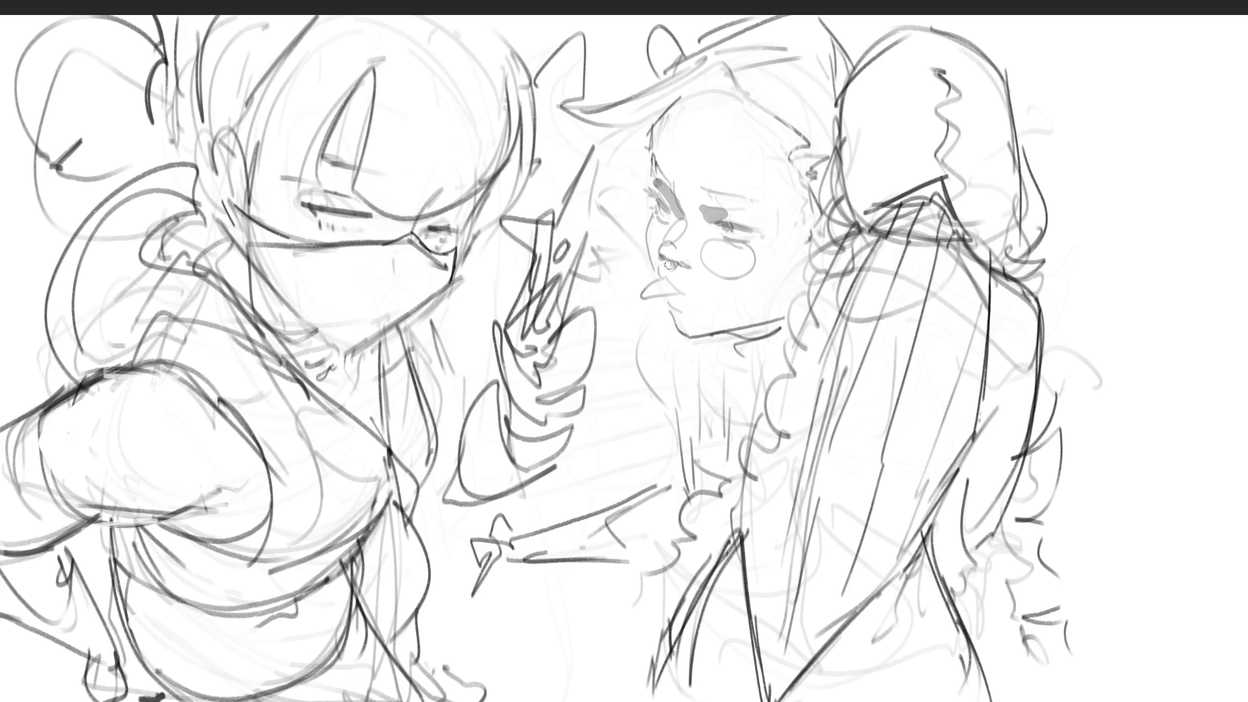
pyautogui.moveTo(662, 257)
pyautogui.mouseDown()
pyautogui.moveTo(687, 266)
pyautogui.moveTo(683, 293)
pyautogui.mouseUp()
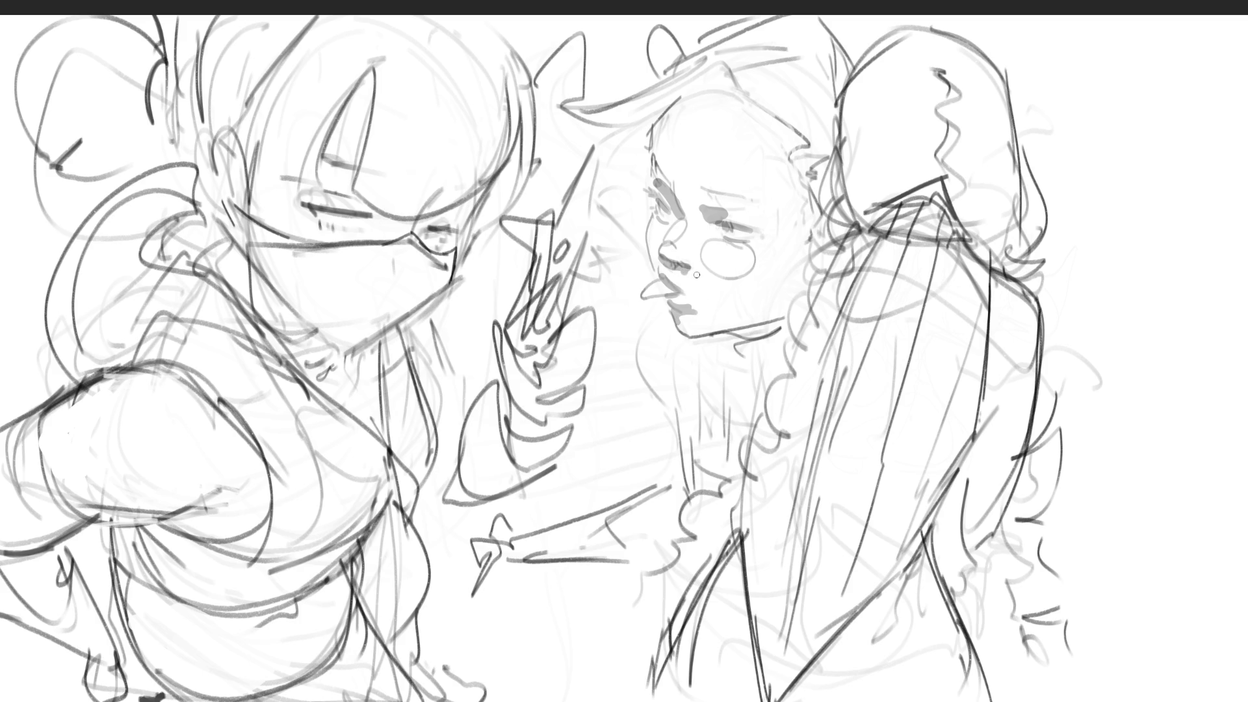
pyautogui.moveTo(709, 90); pyautogui.dragTo(644, 151)
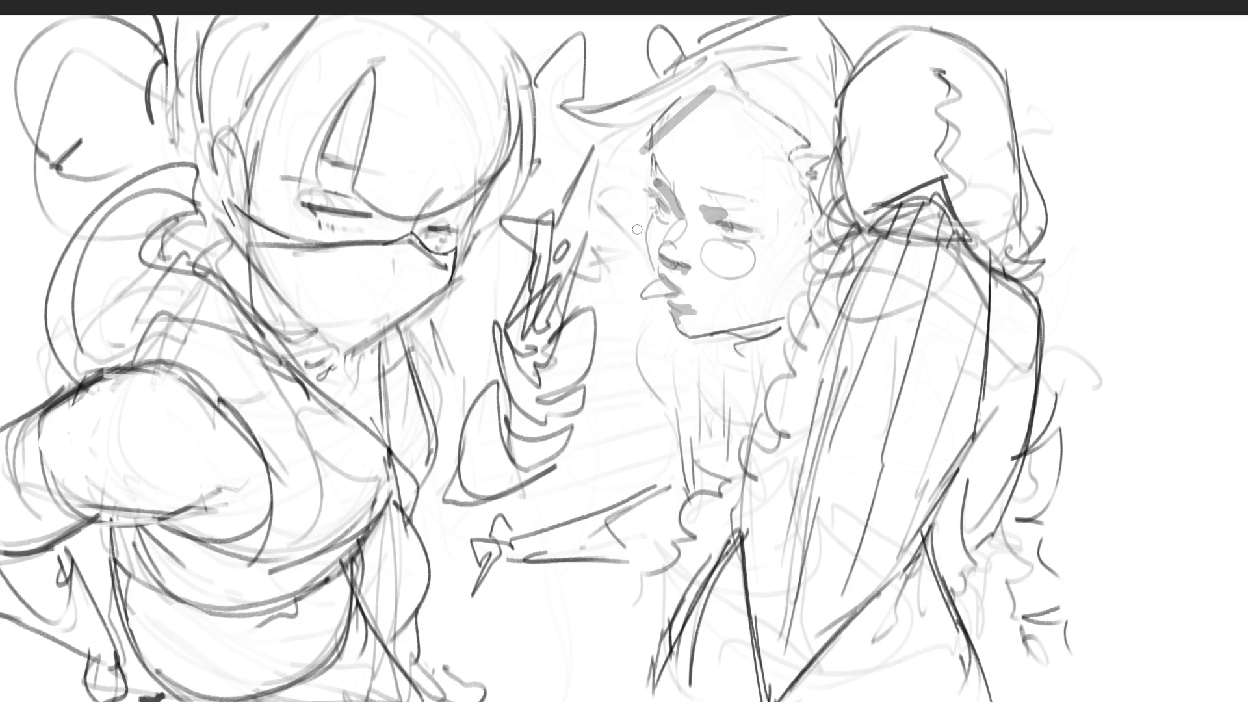
pyautogui.moveTo(717, 90); pyautogui.dragTo(803, 155)
pyautogui.moveTo(750, 113)
pyautogui.mouseDown()
pyautogui.moveTo(806, 155)
pyautogui.moveTo(805, 195)
pyautogui.mouseUp()
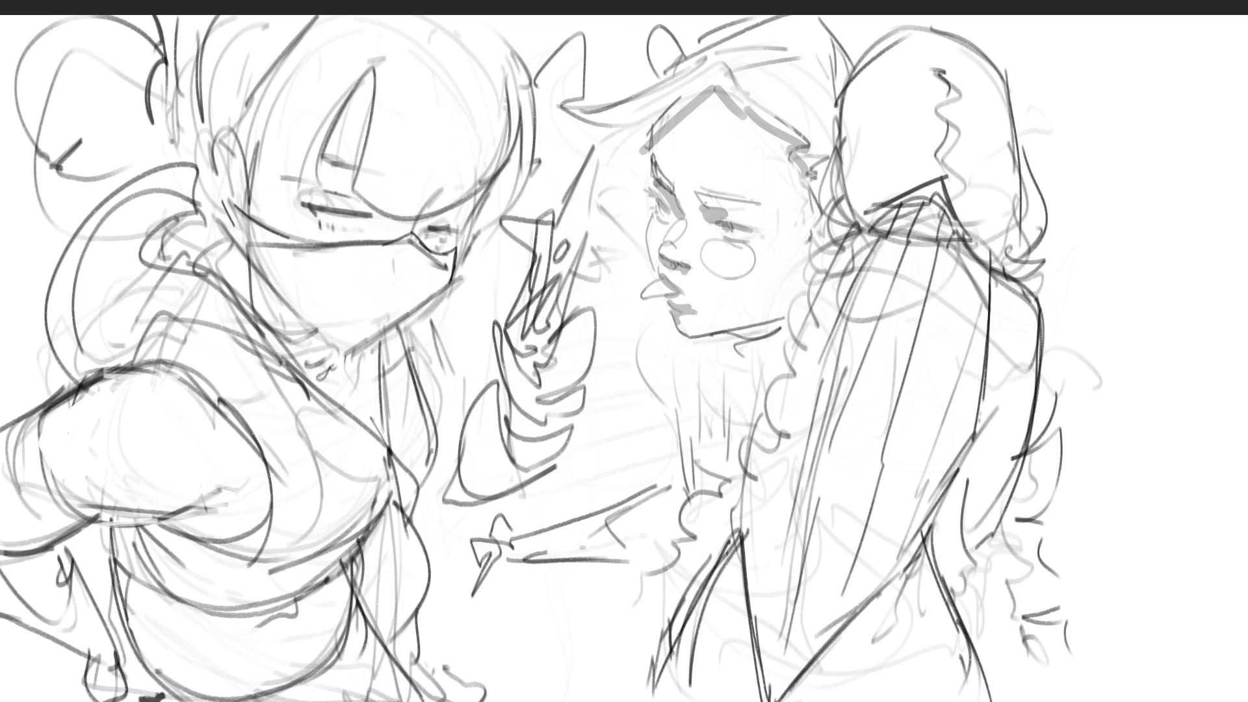
pyautogui.moveTo(706, 203); pyautogui.dragTo(760, 209)
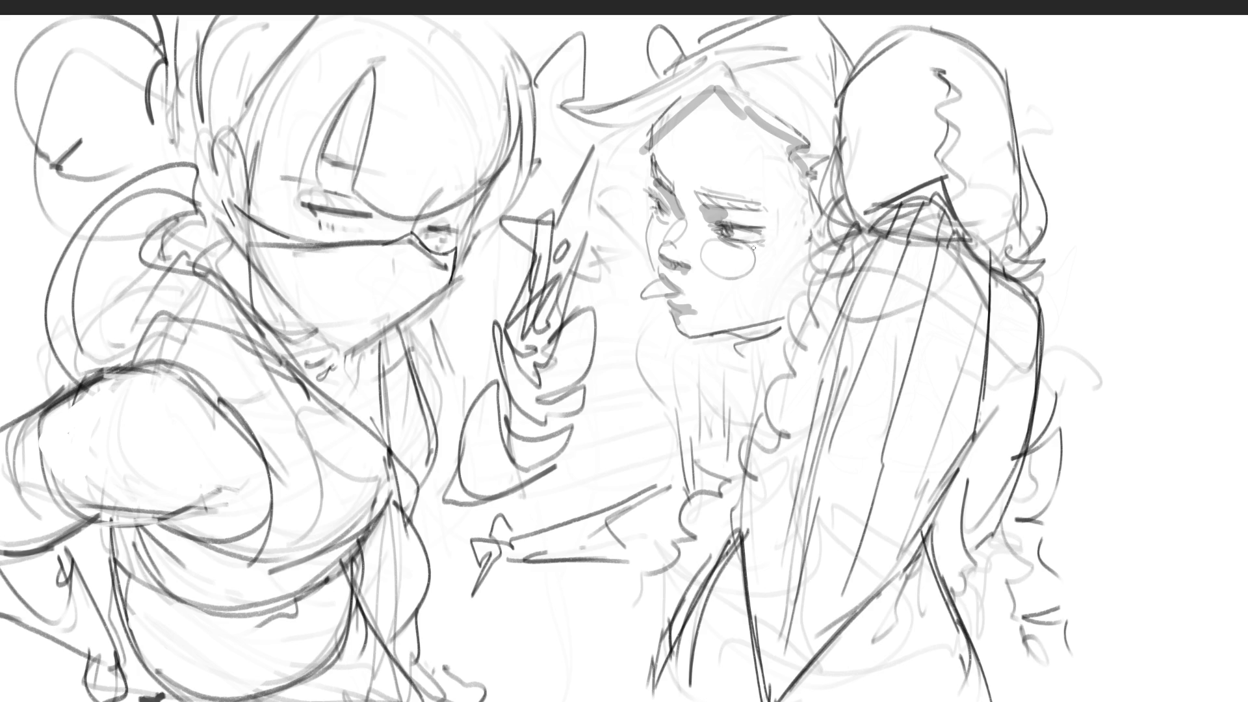
# Paint cheek blush and grey shadows over the nose, lips, jaw, face edge and neck.
pyautogui.moveTo(656, 220)
pyautogui.mouseDown()
pyautogui.moveTo(719, 272)
pyautogui.moveTo(747, 273)
pyautogui.mouseUp()
pyautogui.moveTo(674, 253)
pyautogui.mouseDown()
pyautogui.moveTo(676, 235)
pyautogui.moveTo(682, 254)
pyautogui.moveTo(706, 226)
pyautogui.mouseUp()
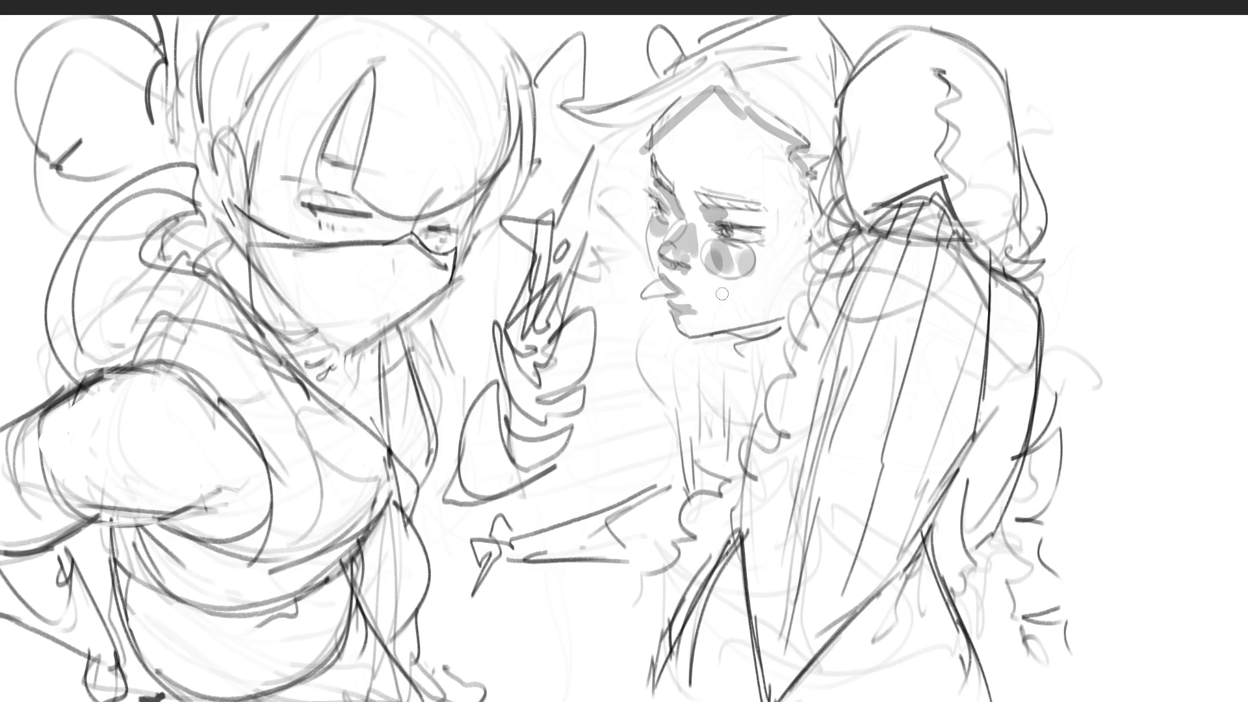
pyautogui.moveTo(668, 281)
pyautogui.mouseDown()
pyautogui.moveTo(689, 311)
pyautogui.moveTo(647, 296)
pyautogui.mouseUp()
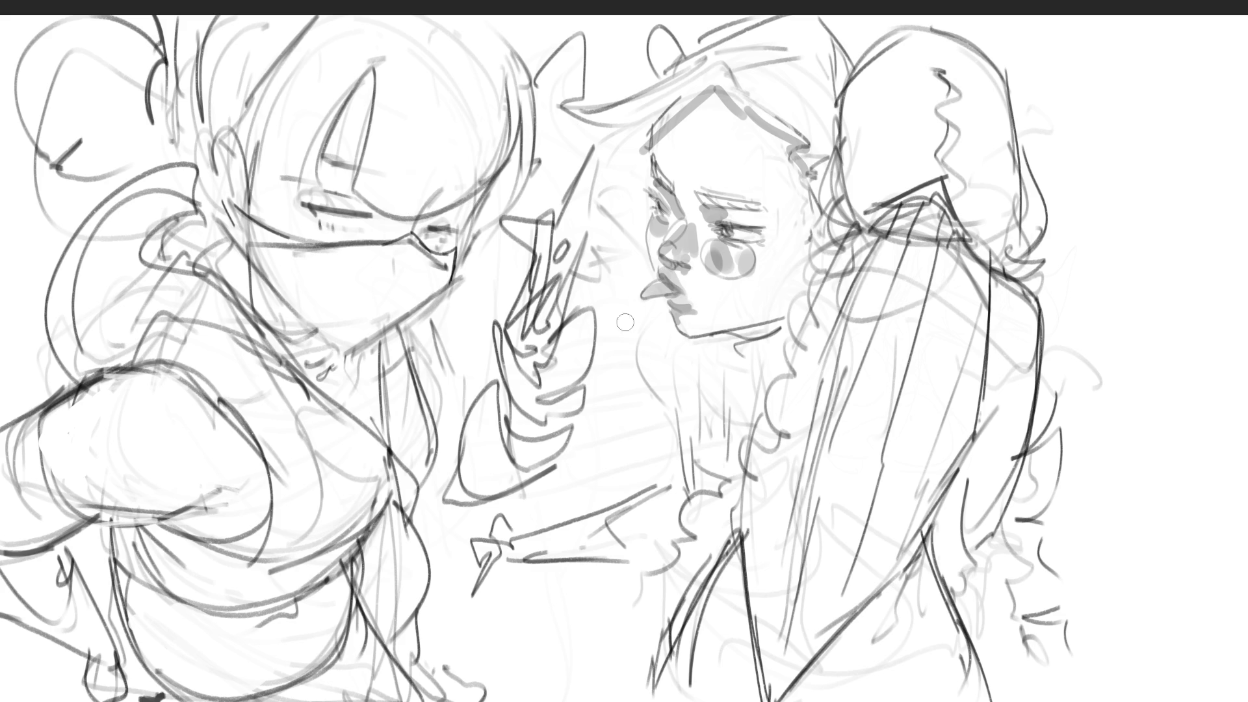
pyautogui.moveTo(702, 338)
pyautogui.mouseDown()
pyautogui.moveTo(783, 322)
pyautogui.moveTo(748, 351)
pyautogui.moveTo(768, 351)
pyautogui.moveTo(759, 371)
pyautogui.mouseUp()
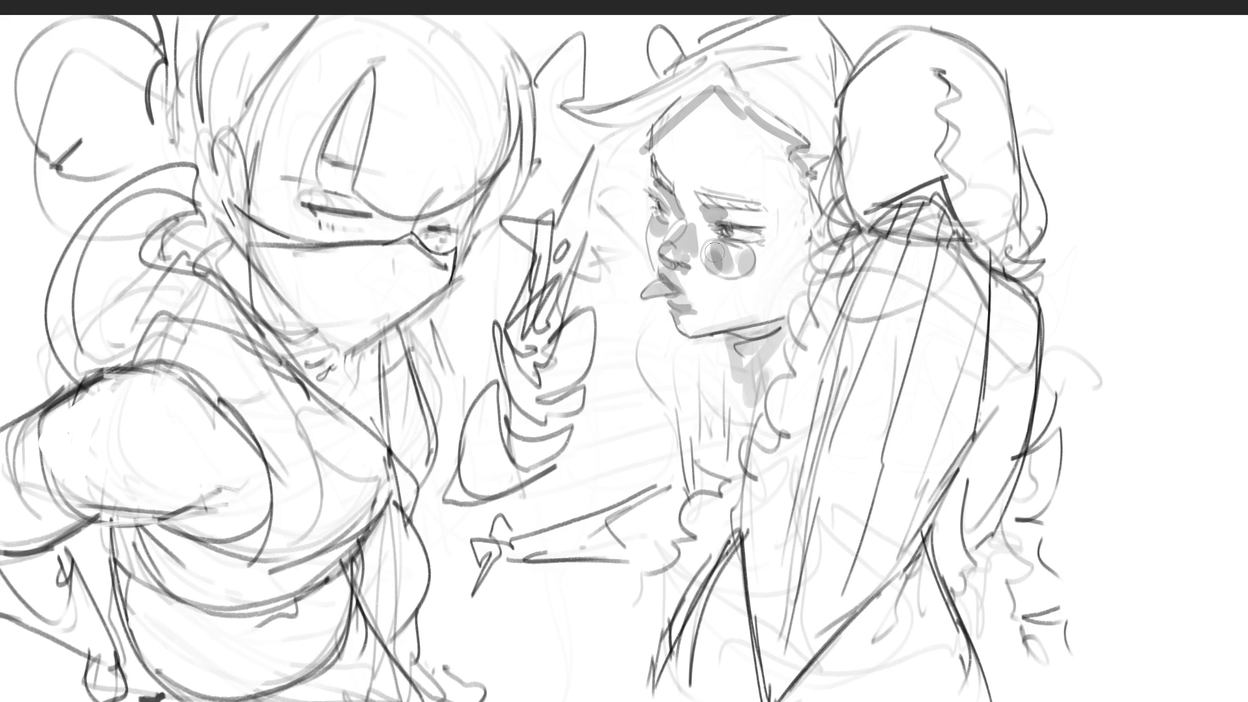
pyautogui.moveTo(705, 111)
pyautogui.mouseDown()
pyautogui.moveTo(686, 299)
pyautogui.moveTo(680, 273)
pyautogui.mouseUp()
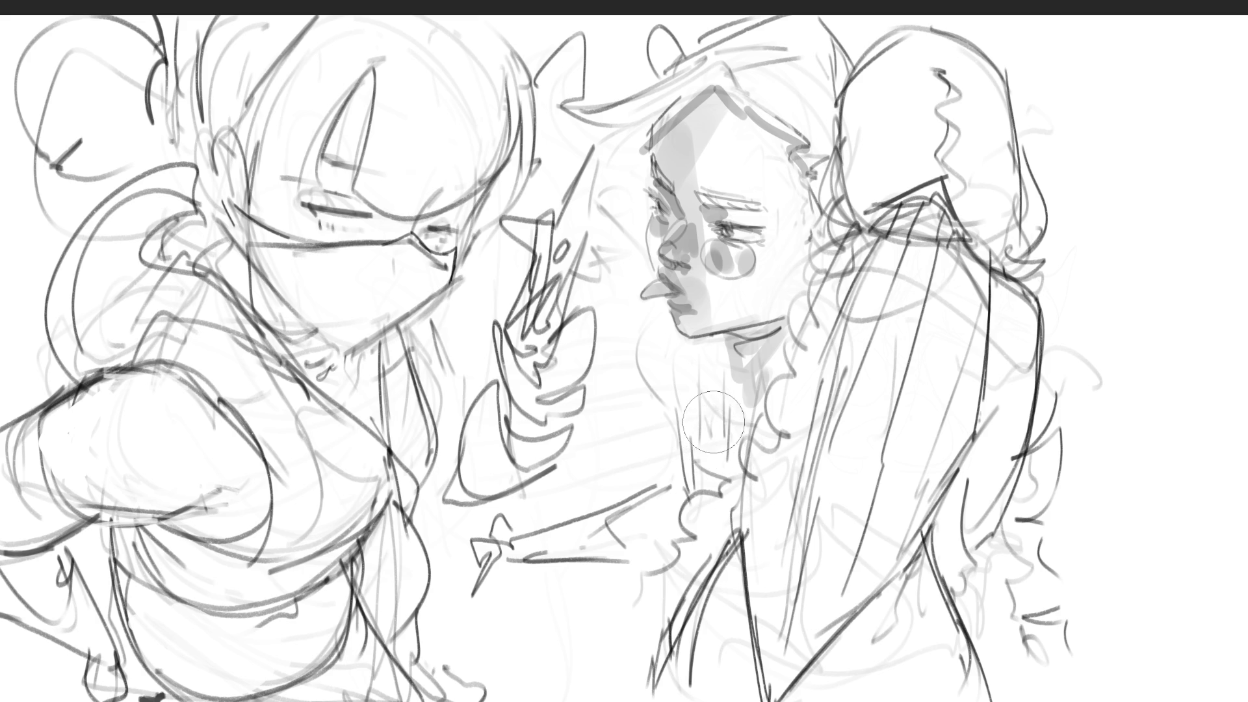
pyautogui.moveTo(741, 107)
pyautogui.mouseDown()
pyautogui.moveTo(800, 183)
pyautogui.moveTo(728, 325)
pyautogui.moveTo(773, 299)
pyautogui.moveTo(790, 306)
pyautogui.moveTo(775, 318)
pyautogui.mouseUp()
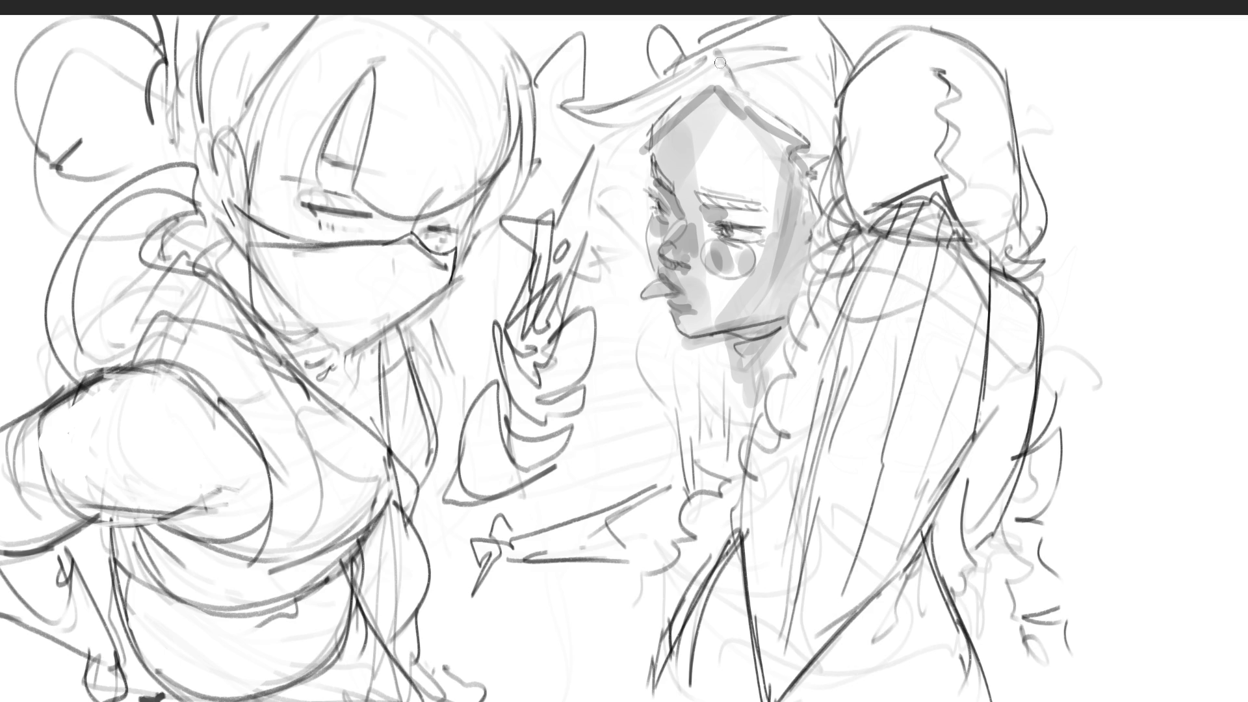
pyautogui.moveTo(719, 56)
pyautogui.mouseDown()
pyautogui.moveTo(806, 36)
pyautogui.moveTo(779, 99)
pyautogui.moveTo(786, 30)
pyautogui.moveTo(741, 36)
pyautogui.mouseUp()
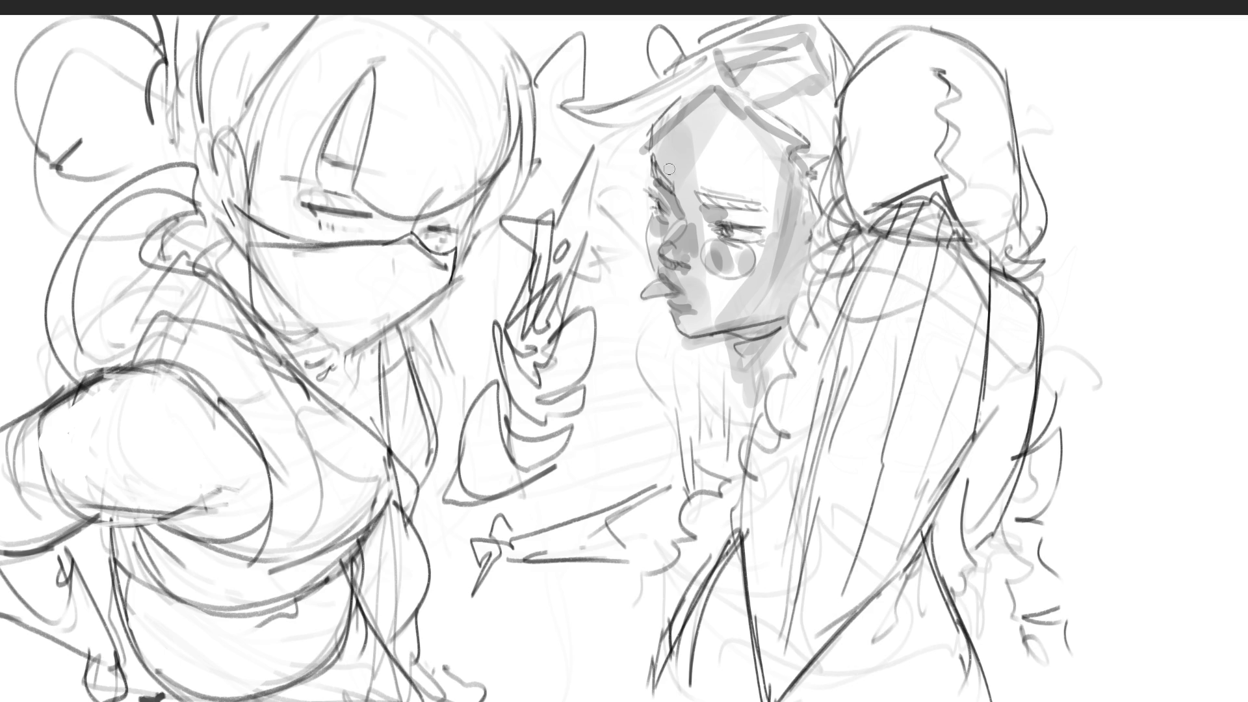
pyautogui.moveTo(730, 344)
pyautogui.mouseDown()
pyautogui.moveTo(774, 364)
pyautogui.moveTo(728, 406)
pyautogui.moveTo(681, 406)
pyautogui.mouseUp()
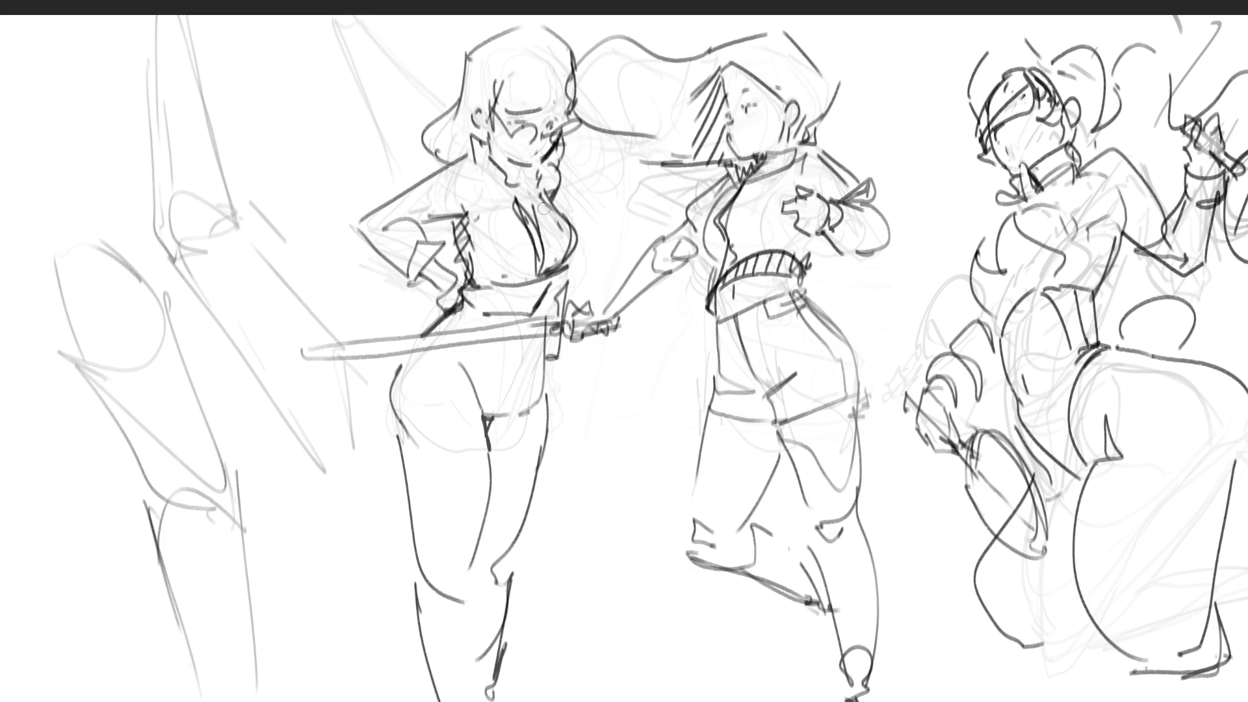
# Shade the right figure's torso, raised arm, side, legs, feet, collar and visor in grey.
pyautogui.moveTo(992, 270)
pyautogui.mouseDown()
pyautogui.moveTo(981, 316)
pyautogui.moveTo(1052, 244)
pyautogui.moveTo(991, 315)
pyautogui.mouseUp()
pyautogui.moveTo(1102, 228); pyautogui.dragTo(1093, 299)
pyautogui.moveTo(1185, 258); pyautogui.dragTo(1193, 262)
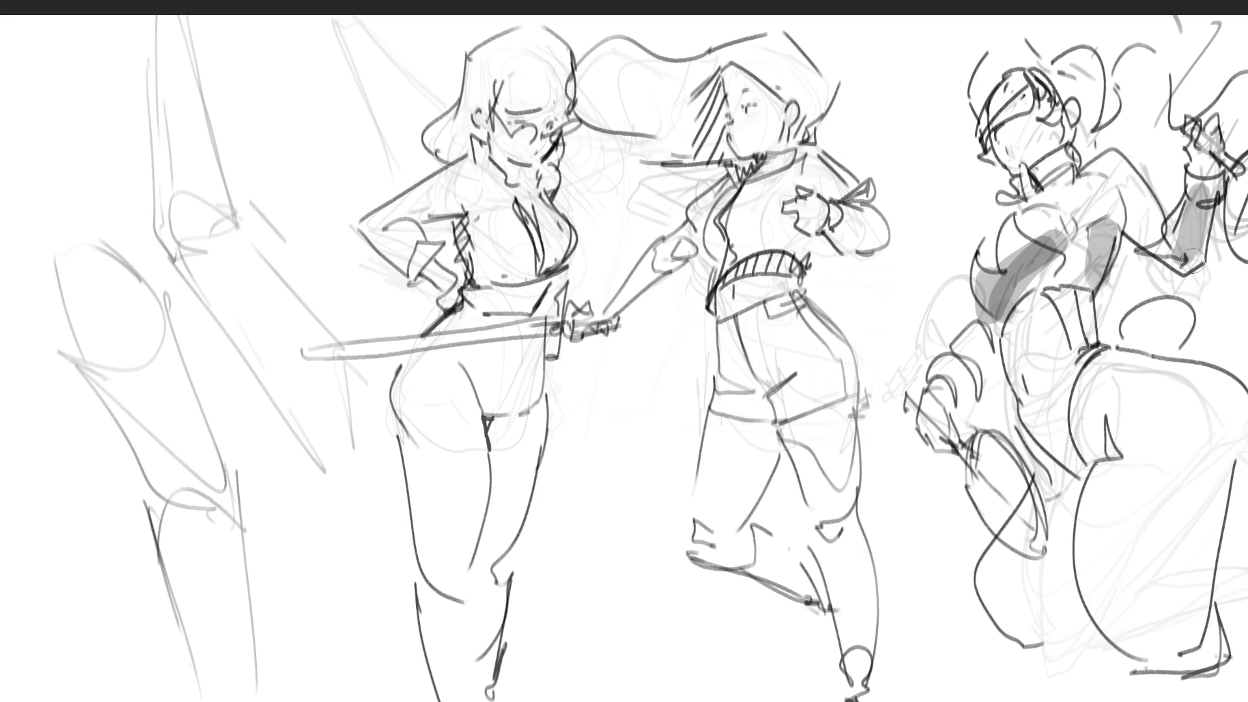
pyautogui.moveTo(1014, 330)
pyautogui.mouseDown()
pyautogui.moveTo(1034, 299)
pyautogui.moveTo(1016, 390)
pyautogui.moveTo(1046, 426)
pyautogui.moveTo(1099, 429)
pyautogui.moveTo(1067, 482)
pyautogui.moveTo(1060, 592)
pyautogui.moveTo(1026, 589)
pyautogui.moveTo(1053, 634)
pyautogui.moveTo(1076, 617)
pyautogui.moveTo(1085, 627)
pyautogui.mouseUp()
pyautogui.moveTo(1245, 463); pyautogui.dragTo(1220, 487)
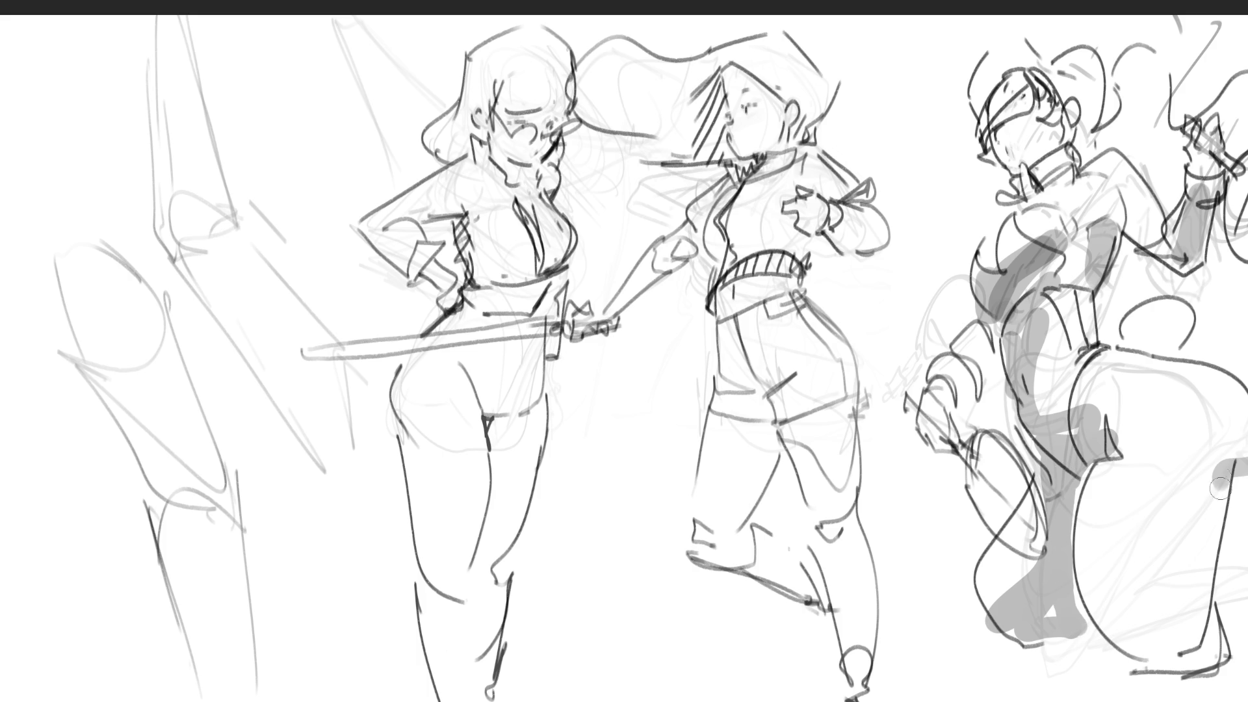
pyautogui.moveTo(1106, 656); pyautogui.dragTo(1177, 663)
pyautogui.moveTo(1135, 343); pyautogui.dragTo(1174, 345)
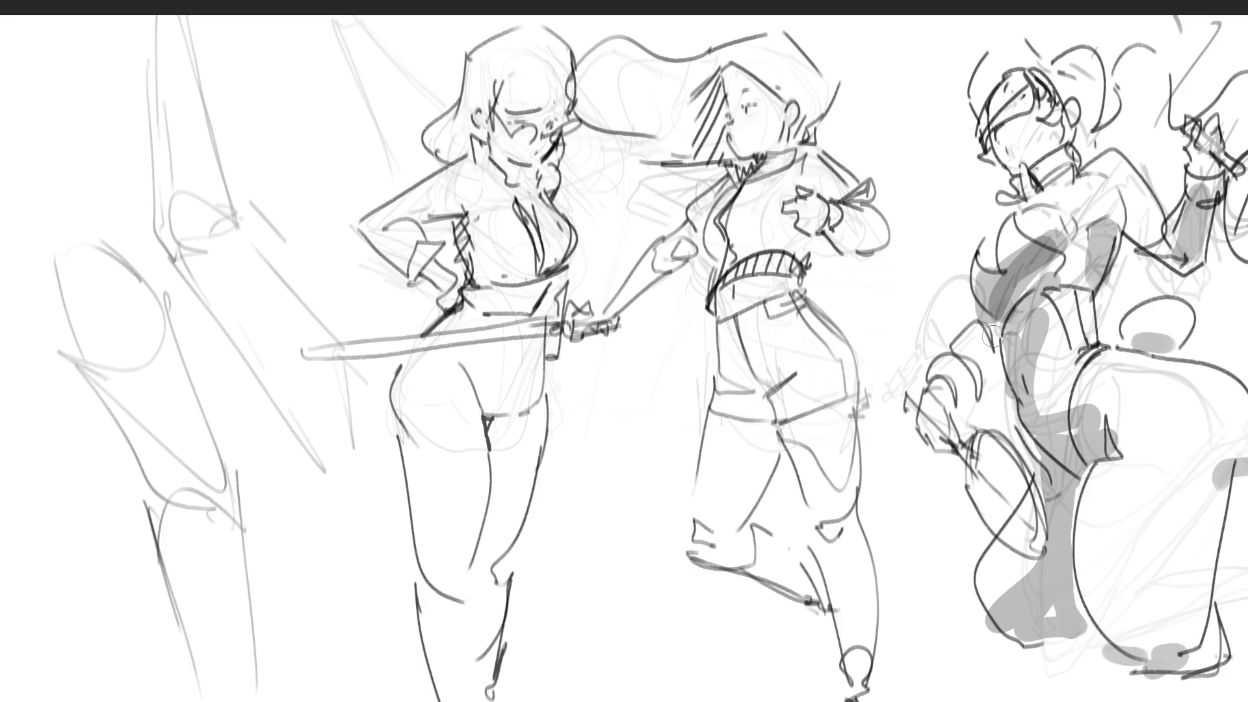
pyautogui.moveTo(992, 336)
pyautogui.mouseDown()
pyautogui.moveTo(942, 420)
pyautogui.moveTo(969, 481)
pyautogui.moveTo(1034, 540)
pyautogui.moveTo(1021, 494)
pyautogui.mouseUp()
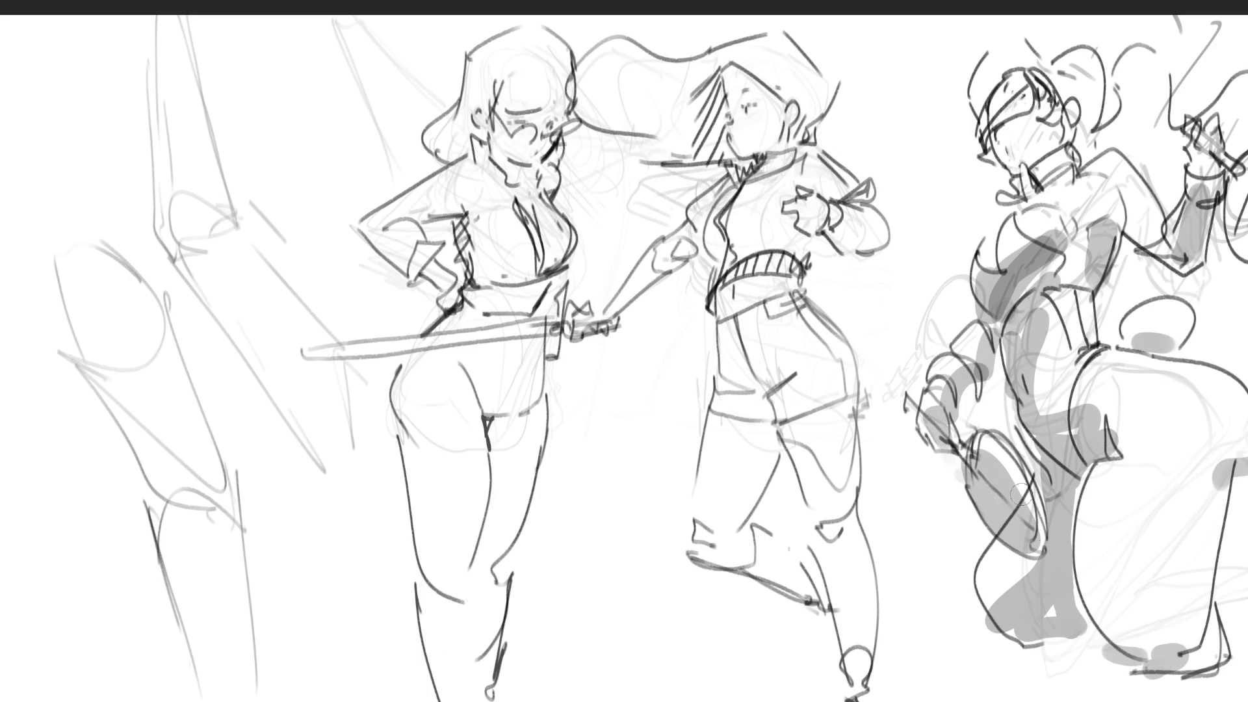
pyautogui.moveTo(1035, 171)
pyautogui.mouseDown()
pyautogui.moveTo(1060, 156)
pyautogui.moveTo(1015, 188)
pyautogui.moveTo(1024, 117)
pyautogui.moveTo(1044, 96)
pyautogui.moveTo(1014, 62)
pyautogui.moveTo(1059, 91)
pyautogui.moveTo(1066, 133)
pyautogui.moveTo(1112, 116)
pyautogui.moveTo(1139, 127)
pyautogui.mouseUp()
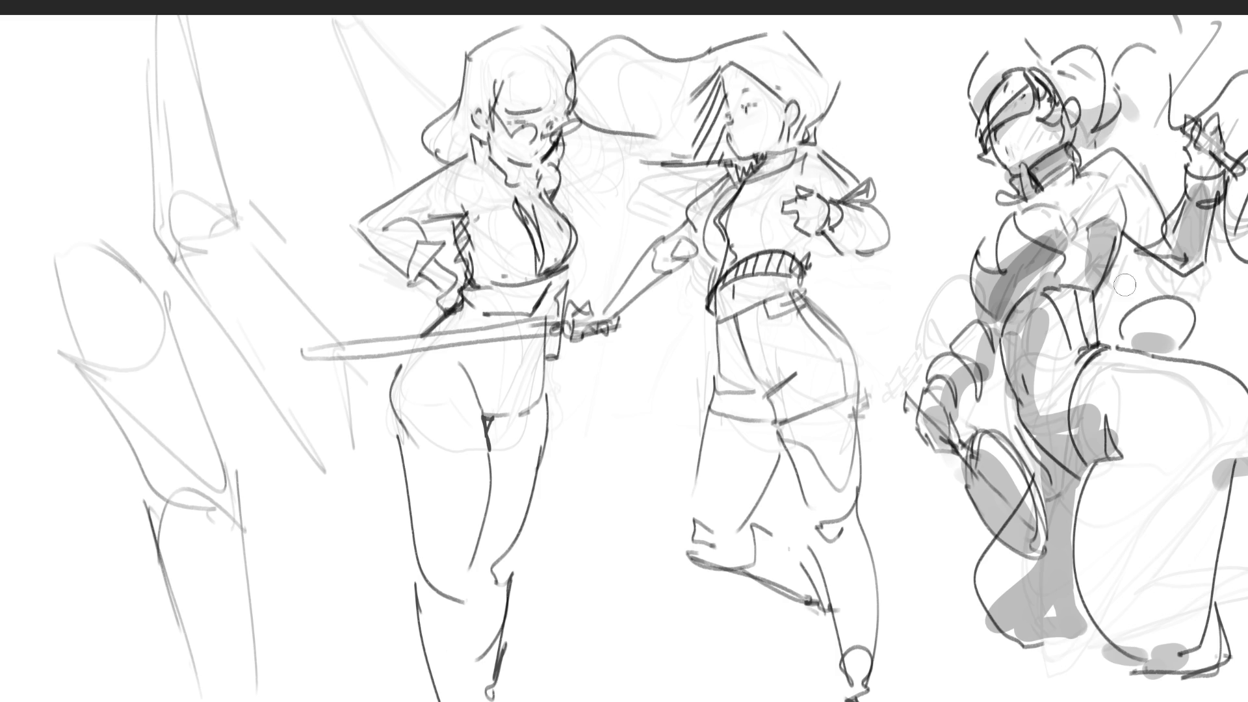
pyautogui.moveTo(1116, 212); pyautogui.dragTo(1170, 260)
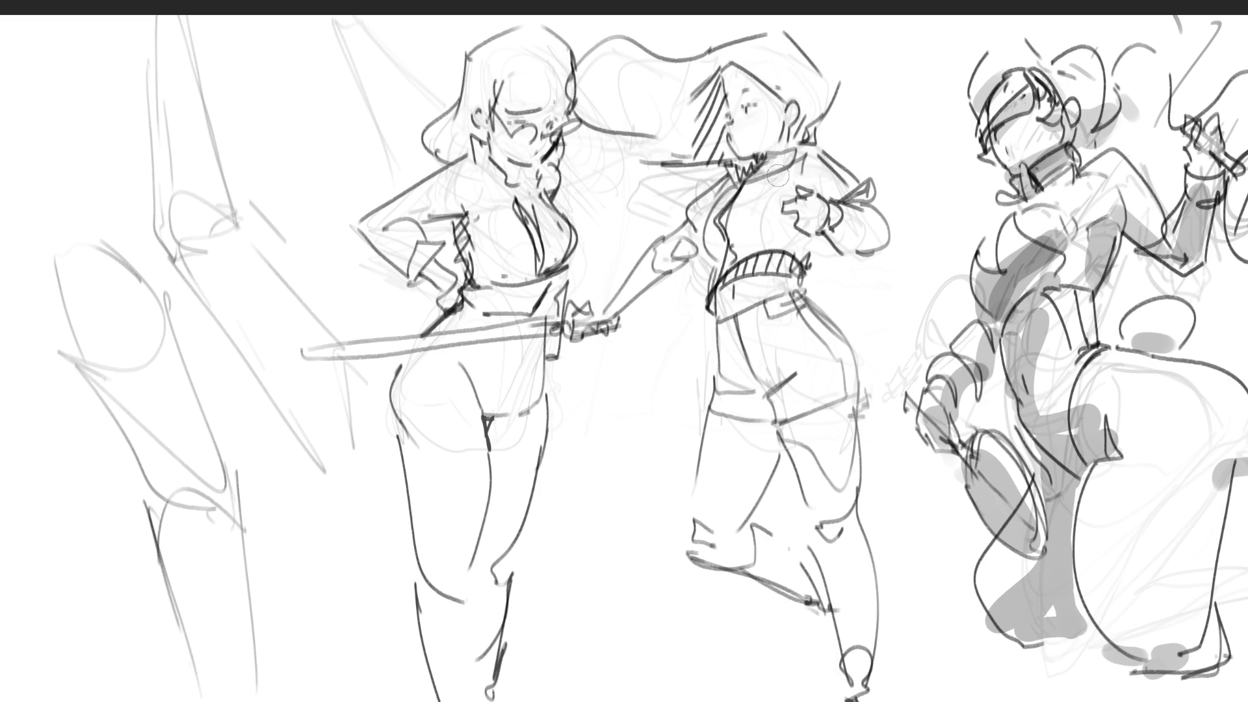
# Shade the middle figure's hair, jaw, head, chest, outstretched arm and shoulder.
pyautogui.moveTo(778, 176)
pyautogui.mouseDown()
pyautogui.moveTo(777, 136)
pyautogui.moveTo(673, 140)
pyautogui.moveTo(709, 163)
pyautogui.moveTo(747, 157)
pyautogui.mouseUp()
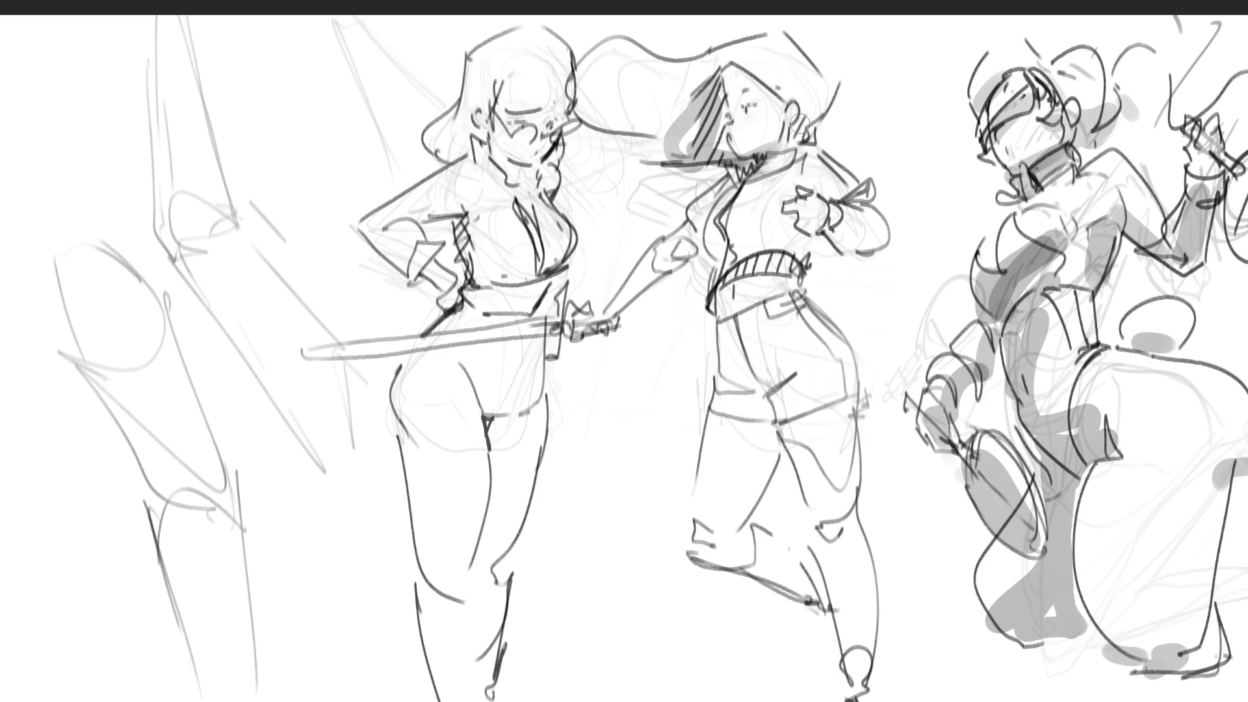
pyautogui.moveTo(800, 123); pyautogui.dragTo(796, 140)
pyautogui.moveTo(744, 88); pyautogui.dragTo(721, 70)
pyautogui.moveTo(725, 244); pyautogui.dragTo(786, 222)
pyautogui.moveTo(787, 223)
pyautogui.mouseDown()
pyautogui.moveTo(733, 249)
pyautogui.moveTo(806, 253)
pyautogui.moveTo(722, 318)
pyautogui.moveTo(783, 313)
pyautogui.moveTo(773, 409)
pyautogui.moveTo(721, 429)
pyautogui.moveTo(758, 480)
pyautogui.moveTo(813, 432)
pyautogui.moveTo(682, 549)
pyautogui.moveTo(819, 598)
pyautogui.moveTo(845, 540)
pyautogui.moveTo(832, 575)
pyautogui.moveTo(845, 242)
pyautogui.moveTo(864, 216)
pyautogui.moveTo(849, 185)
pyautogui.mouseUp()
pyautogui.moveTo(689, 235)
pyautogui.mouseDown()
pyautogui.moveTo(699, 251)
pyautogui.moveTo(591, 322)
pyautogui.mouseUp()
pyautogui.moveTo(634, 279); pyautogui.dragTo(585, 325)
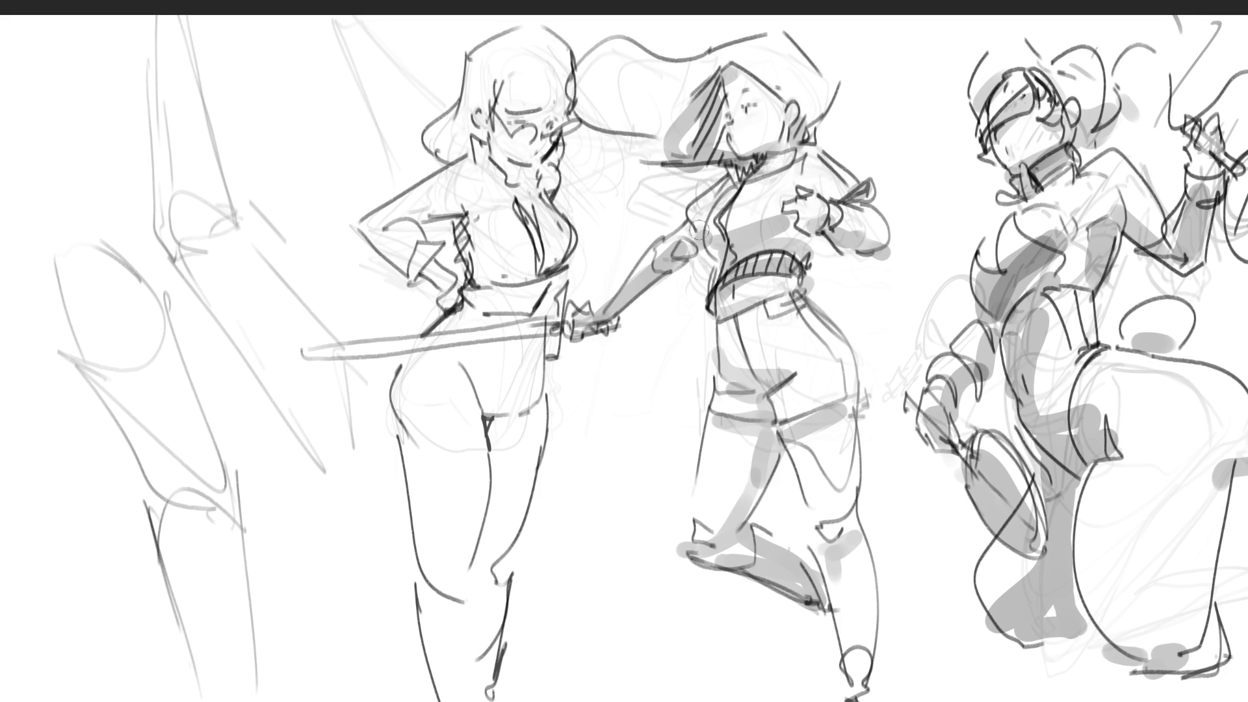
pyautogui.moveTo(699, 229); pyautogui.dragTo(677, 255)
pyautogui.moveTo(560, 241)
pyautogui.mouseDown()
pyautogui.moveTo(558, 257)
pyautogui.moveTo(517, 268)
pyautogui.mouseUp()
# Shade the left figure's chest, neck, brow, arm, leg and hip, then redo the right-edge shadow darker.
pyautogui.moveTo(549, 225); pyautogui.dragTo(542, 250)
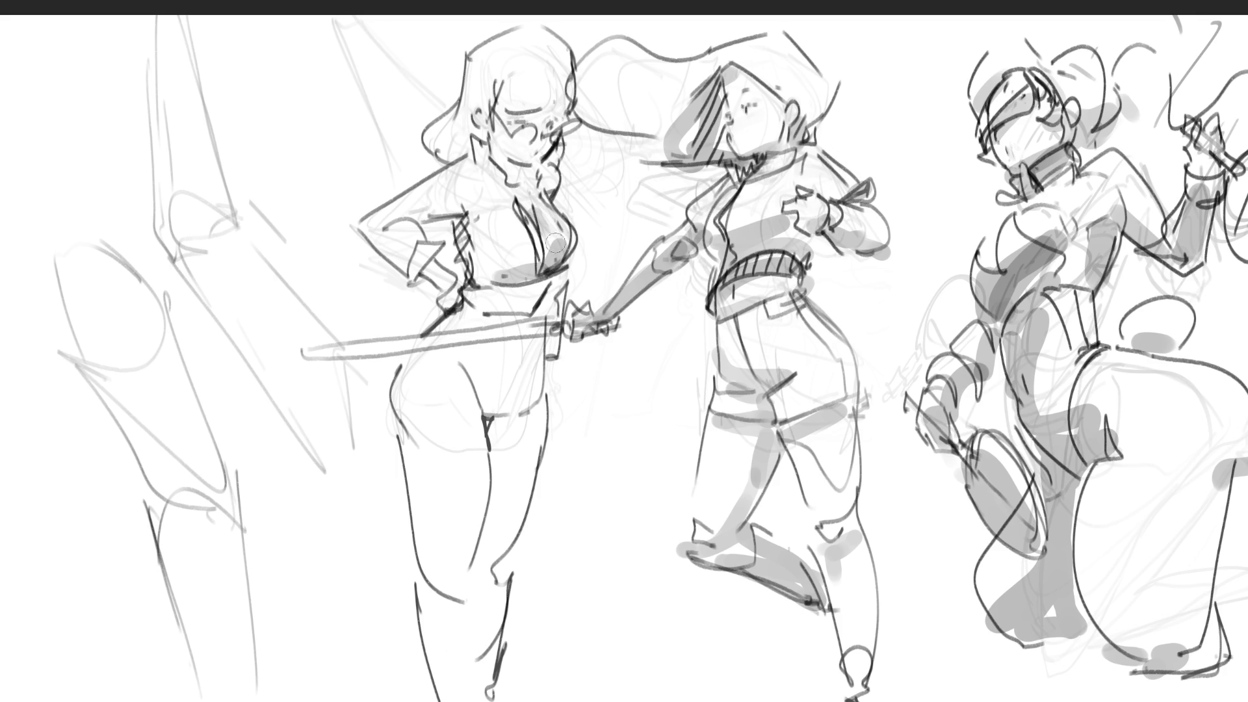
pyautogui.moveTo(533, 182)
pyautogui.mouseDown()
pyautogui.moveTo(504, 172)
pyautogui.moveTo(546, 192)
pyautogui.mouseUp()
pyautogui.moveTo(507, 112)
pyautogui.mouseDown()
pyautogui.moveTo(558, 101)
pyautogui.moveTo(482, 130)
pyautogui.moveTo(455, 169)
pyautogui.moveTo(545, 171)
pyautogui.mouseUp()
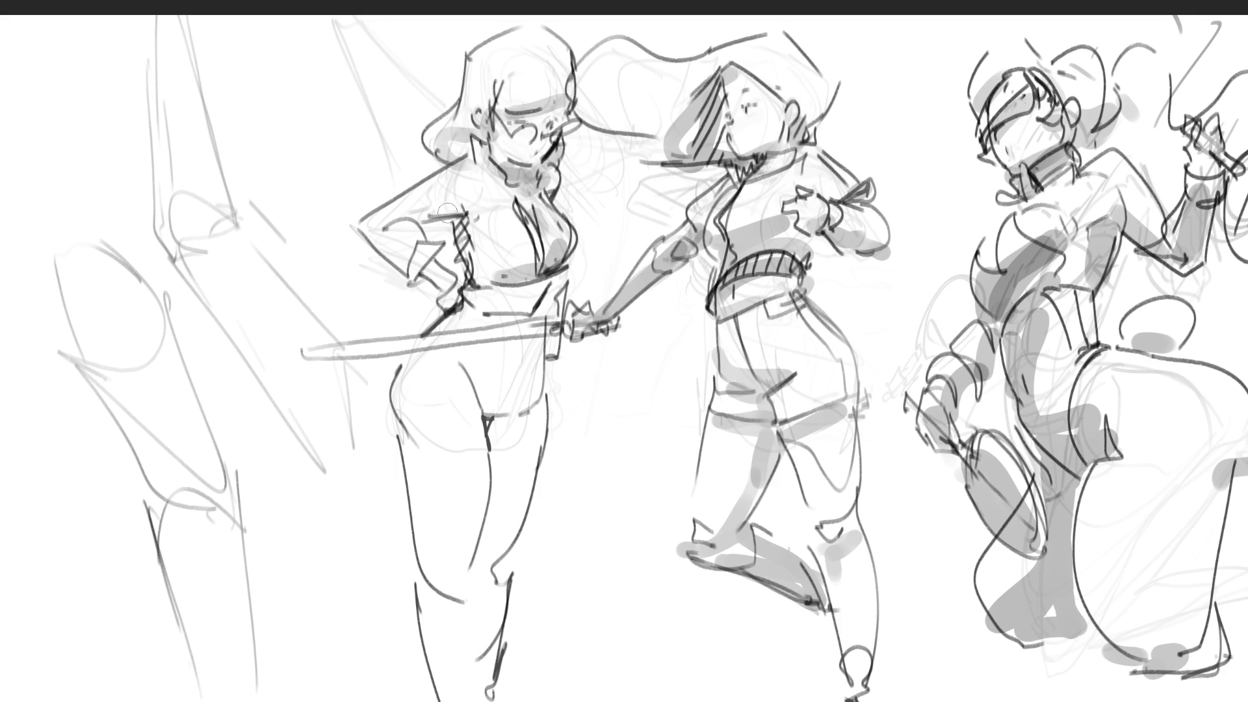
pyautogui.moveTo(442, 207)
pyautogui.mouseDown()
pyautogui.moveTo(498, 213)
pyautogui.moveTo(474, 281)
pyautogui.moveTo(413, 222)
pyautogui.moveTo(419, 279)
pyautogui.moveTo(455, 293)
pyautogui.moveTo(461, 325)
pyautogui.moveTo(475, 310)
pyautogui.moveTo(553, 313)
pyautogui.moveTo(536, 285)
pyautogui.moveTo(514, 354)
pyautogui.moveTo(485, 378)
pyautogui.moveTo(520, 399)
pyautogui.moveTo(506, 441)
pyautogui.moveTo(536, 436)
pyautogui.moveTo(496, 556)
pyautogui.moveTo(494, 634)
pyautogui.mouseUp()
pyautogui.moveTo(486, 505)
pyautogui.mouseDown()
pyautogui.moveTo(455, 605)
pyautogui.moveTo(474, 670)
pyautogui.moveTo(458, 699)
pyautogui.mouseUp()
pyautogui.moveTo(403, 400); pyautogui.dragTo(415, 462)
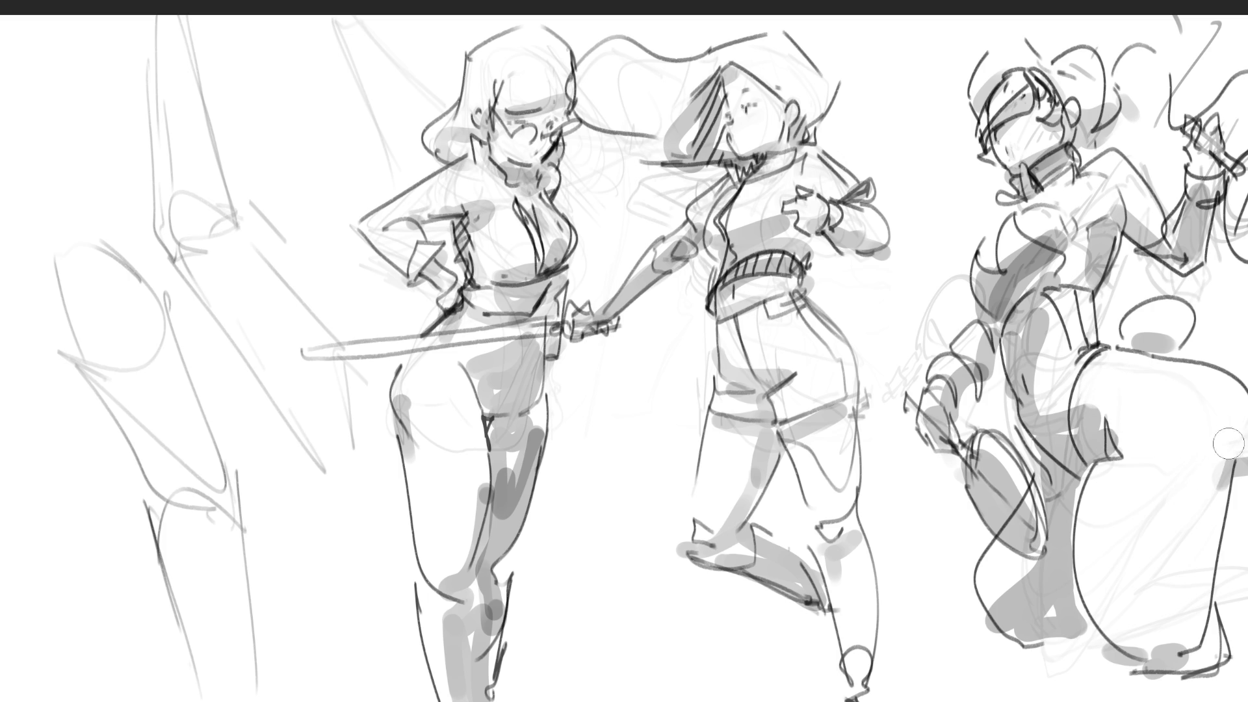
pyautogui.moveTo(1226, 442)
pyautogui.mouseDown()
pyautogui.moveTo(1232, 468)
pyautogui.moveTo(1216, 504)
pyautogui.mouseUp()
pyautogui.moveTo(1239, 459); pyautogui.dragTo(1216, 491)
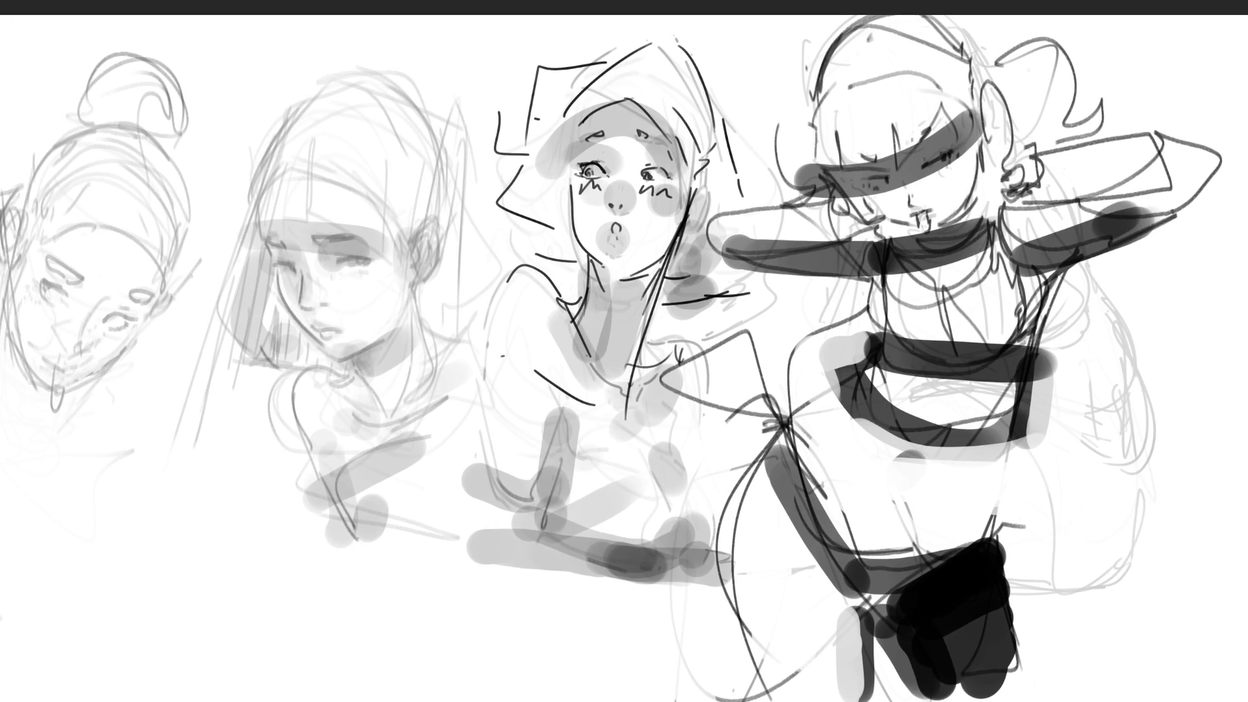
# Soften the striped figure's dark marks, then pencil the sleeve bands, collar and torso bands.
pyautogui.moveTo(1053, 78)
pyautogui.mouseDown()
pyautogui.moveTo(989, 546)
pyautogui.moveTo(845, 130)
pyautogui.moveTo(841, 530)
pyautogui.moveTo(747, 423)
pyautogui.moveTo(943, 617)
pyautogui.moveTo(1040, 455)
pyautogui.moveTo(1075, 126)
pyautogui.moveTo(852, 195)
pyautogui.moveTo(983, 461)
pyautogui.moveTo(1180, 295)
pyautogui.moveTo(998, 613)
pyautogui.mouseUp()
pyautogui.press('e')
pyautogui.moveTo(897, 227); pyautogui.dragTo(1099, 274)
pyautogui.moveTo(819, 338)
pyautogui.mouseDown()
pyautogui.moveTo(1027, 416)
pyautogui.moveTo(929, 422)
pyautogui.mouseUp()
pyautogui.moveTo(933, 413); pyautogui.dragTo(1014, 422)
pyautogui.moveTo(875, 338)
pyautogui.mouseDown()
pyautogui.moveTo(946, 387)
pyautogui.moveTo(1022, 373)
pyautogui.mouseUp()
pyautogui.moveTo(862, 302)
pyautogui.mouseDown()
pyautogui.moveTo(952, 338)
pyautogui.moveTo(1041, 315)
pyautogui.mouseUp()
pyautogui.moveTo(895, 352); pyautogui.dragTo(959, 366)
pyautogui.moveTo(1040, 300); pyautogui.dragTo(1044, 316)
pyautogui.moveTo(878, 300)
pyautogui.mouseDown()
pyautogui.moveTo(923, 291)
pyautogui.moveTo(1044, 326)
pyautogui.mouseUp()
pyautogui.moveTo(862, 229)
pyautogui.mouseDown()
pyautogui.moveTo(858, 280)
pyautogui.moveTo(795, 278)
pyautogui.moveTo(878, 286)
pyautogui.mouseUp()
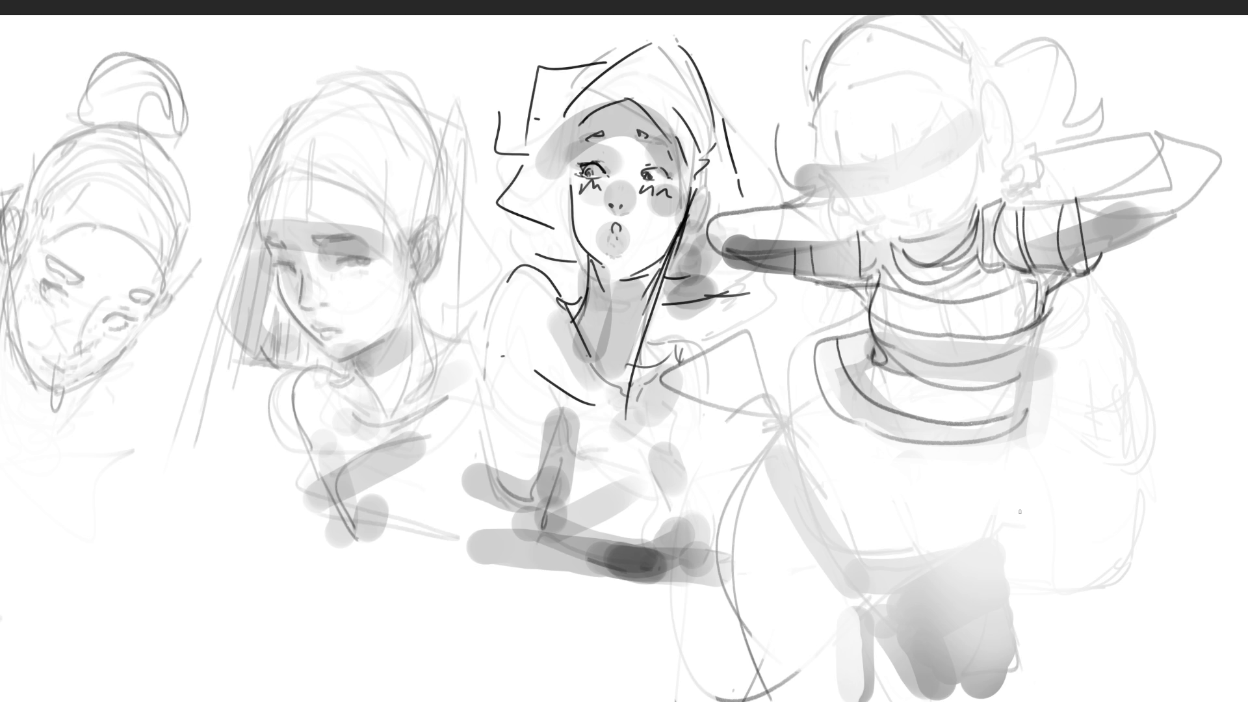
# Pencil the lines below the torso band, the arm curve, and the leg and lower-body outlines.
pyautogui.moveTo(1007, 433)
pyautogui.mouseDown()
pyautogui.moveTo(969, 495)
pyautogui.moveTo(978, 506)
pyautogui.mouseUp()
pyautogui.moveTo(831, 391)
pyautogui.mouseDown()
pyautogui.moveTo(815, 421)
pyautogui.moveTo(759, 448)
pyautogui.moveTo(784, 683)
pyautogui.moveTo(837, 630)
pyautogui.mouseUp()
pyautogui.moveTo(787, 437)
pyautogui.mouseDown()
pyautogui.moveTo(799, 469)
pyautogui.moveTo(932, 546)
pyautogui.moveTo(969, 533)
pyautogui.mouseUp()
pyautogui.moveTo(889, 572); pyautogui.dragTo(932, 554)
pyautogui.moveTo(837, 544); pyautogui.dragTo(892, 539)
pyautogui.moveTo(984, 509)
pyautogui.mouseDown()
pyautogui.moveTo(992, 557)
pyautogui.moveTo(904, 654)
pyautogui.moveTo(893, 636)
pyautogui.mouseUp()
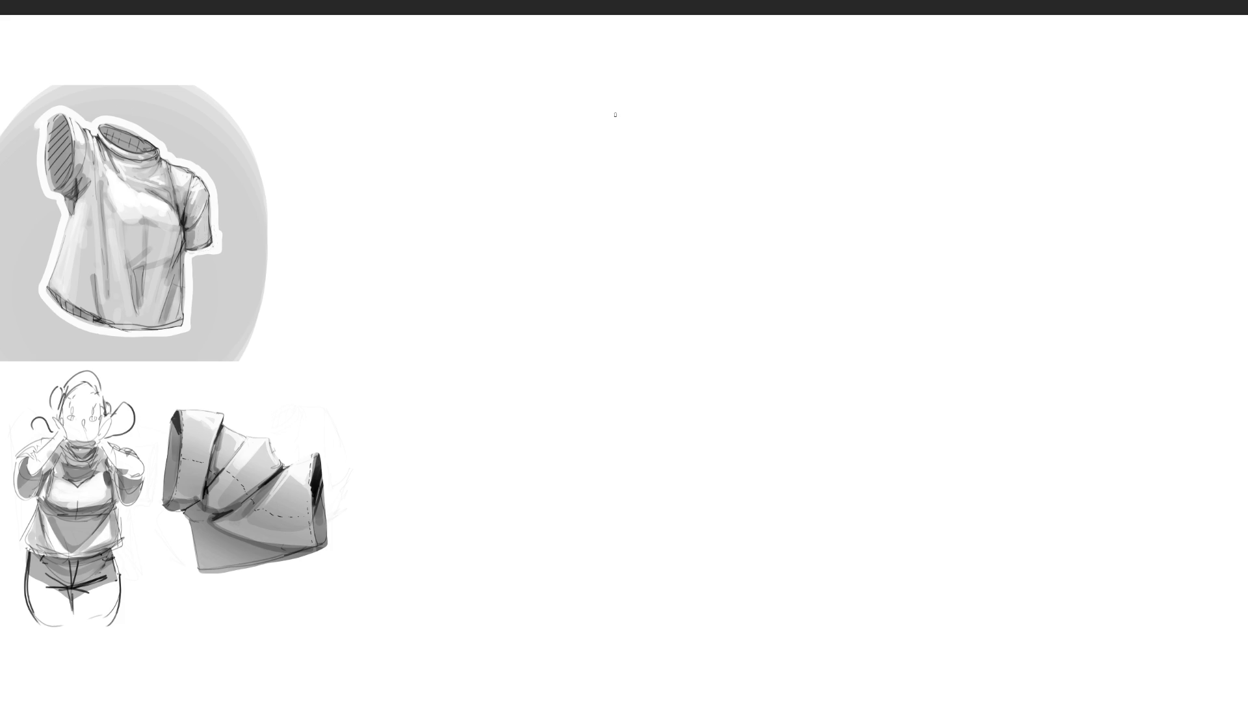
# Sketch the crop top's left strap, top edge and right side.
pyautogui.moveTo(634, 78); pyautogui.dragTo(626, 168)
pyautogui.moveTo(674, 49); pyautogui.dragTo(687, 106)
pyautogui.moveTo(682, 75)
pyautogui.mouseDown()
pyautogui.moveTo(665, 49)
pyautogui.moveTo(648, 166)
pyautogui.mouseUp()
pyautogui.moveTo(622, 176); pyautogui.dragTo(761, 134)
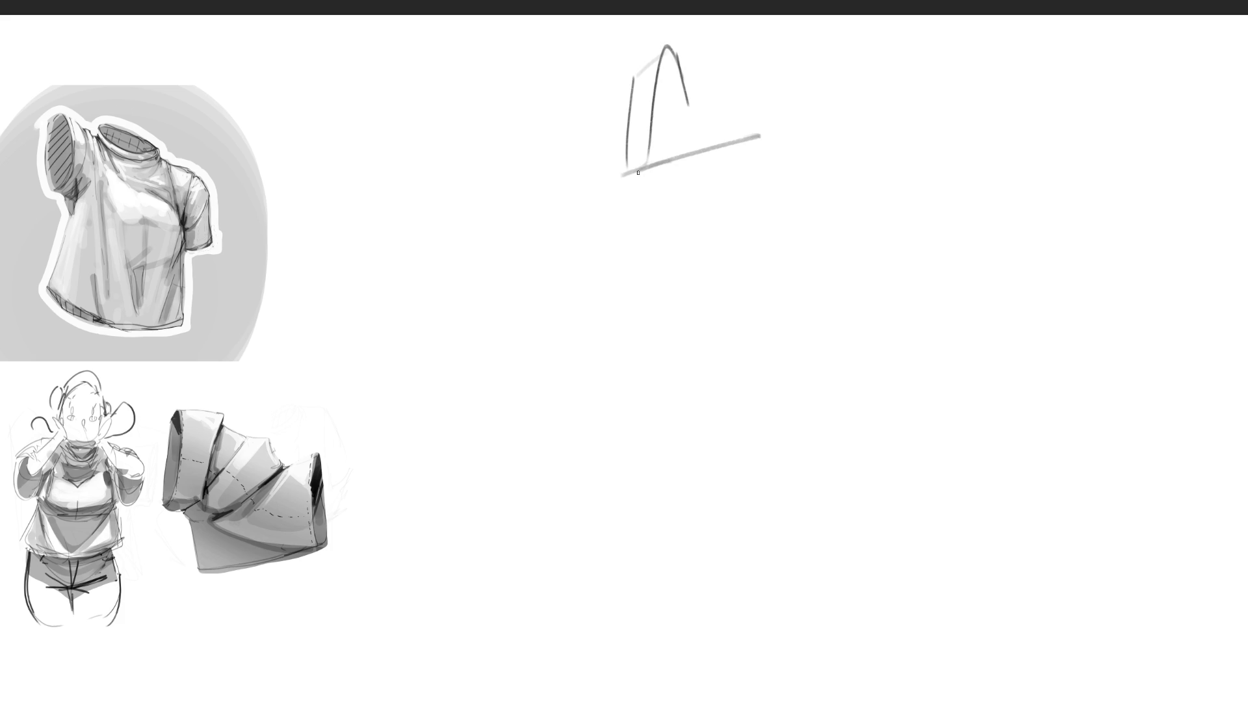
pyautogui.moveTo(632, 175)
pyautogui.mouseDown()
pyautogui.moveTo(759, 135)
pyautogui.moveTo(624, 189)
pyautogui.moveTo(645, 299)
pyautogui.moveTo(748, 244)
pyautogui.moveTo(834, 244)
pyautogui.mouseUp()
pyautogui.moveTo(813, 138); pyautogui.dragTo(866, 220)
pyautogui.moveTo(848, 173); pyautogui.dragTo(870, 168)
pyautogui.moveTo(871, 153)
pyautogui.mouseDown()
pyautogui.moveTo(866, 221)
pyautogui.moveTo(872, 190)
pyautogui.mouseUp()
# Draw the second strap's arches and hatch inside the straps.
pyautogui.moveTo(777, 137); pyautogui.dragTo(794, 27)
pyautogui.moveTo(797, 128)
pyautogui.mouseDown()
pyautogui.moveTo(833, 37)
pyautogui.moveTo(857, 124)
pyautogui.mouseUp()
pyautogui.moveTo(826, 35)
pyautogui.mouseDown()
pyautogui.moveTo(827, 120)
pyautogui.moveTo(851, 36)
pyautogui.moveTo(842, 137)
pyautogui.mouseUp()
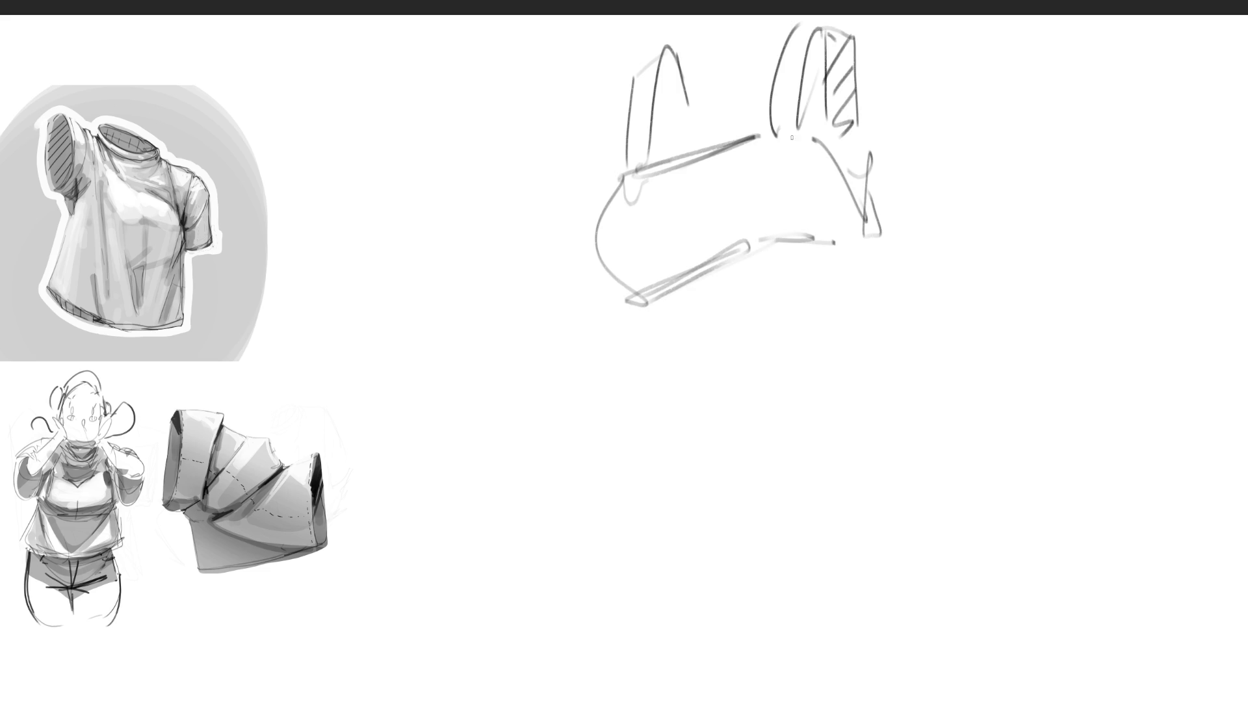
pyautogui.moveTo(661, 64)
pyautogui.mouseDown()
pyautogui.moveTo(676, 127)
pyautogui.moveTo(705, 151)
pyautogui.mouseUp()
pyautogui.moveTo(860, 148)
pyautogui.mouseDown()
pyautogui.moveTo(869, 237)
pyautogui.moveTo(839, 253)
pyautogui.moveTo(816, 292)
pyautogui.mouseUp()
pyautogui.moveTo(870, 267)
pyautogui.mouseDown()
pyautogui.moveTo(857, 286)
pyautogui.moveTo(866, 295)
pyautogui.mouseUp()
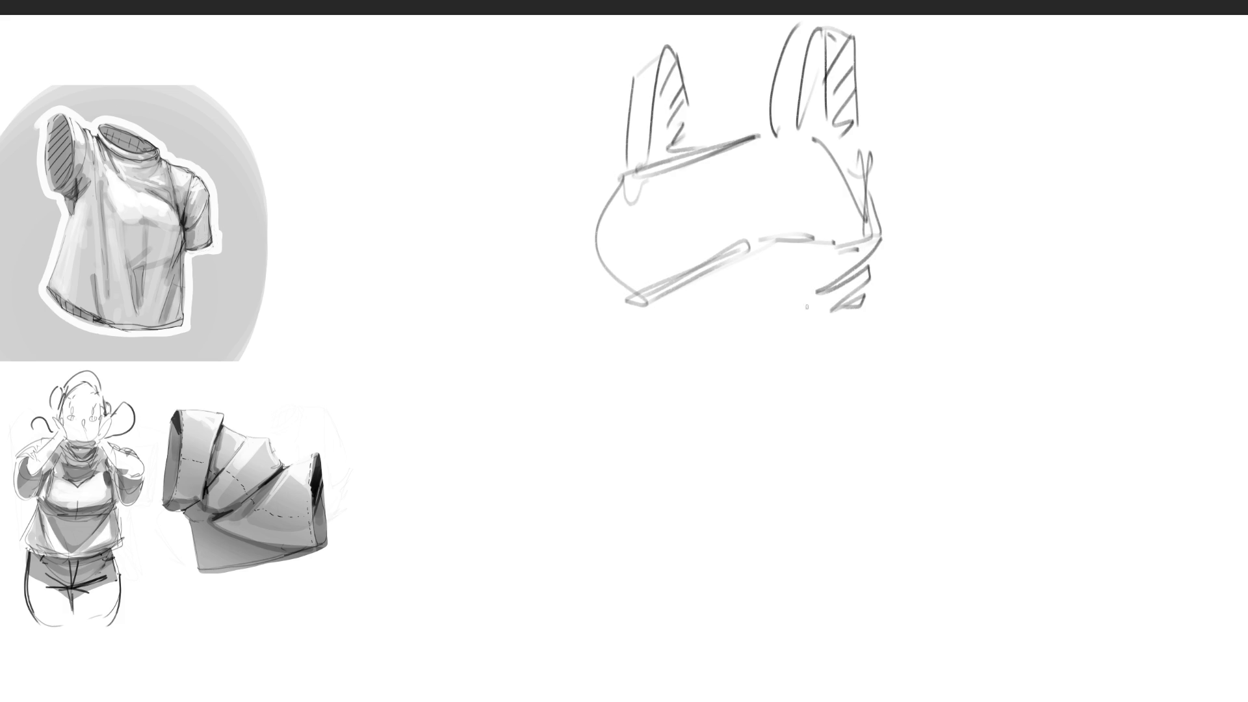
# Draw the shirt body below the band with a hatched diagonal fold and hem.
pyautogui.moveTo(716, 300)
pyautogui.mouseDown()
pyautogui.moveTo(650, 316)
pyautogui.moveTo(691, 476)
pyautogui.mouseUp()
pyautogui.moveTo(664, 411); pyautogui.dragTo(692, 469)
pyautogui.moveTo(851, 292)
pyautogui.mouseDown()
pyautogui.moveTo(722, 411)
pyautogui.moveTo(840, 326)
pyautogui.moveTo(890, 332)
pyautogui.moveTo(921, 310)
pyautogui.moveTo(716, 486)
pyautogui.mouseUp()
pyautogui.moveTo(802, 446)
pyautogui.mouseDown()
pyautogui.moveTo(703, 497)
pyautogui.moveTo(926, 323)
pyautogui.moveTo(896, 347)
pyautogui.mouseUp()
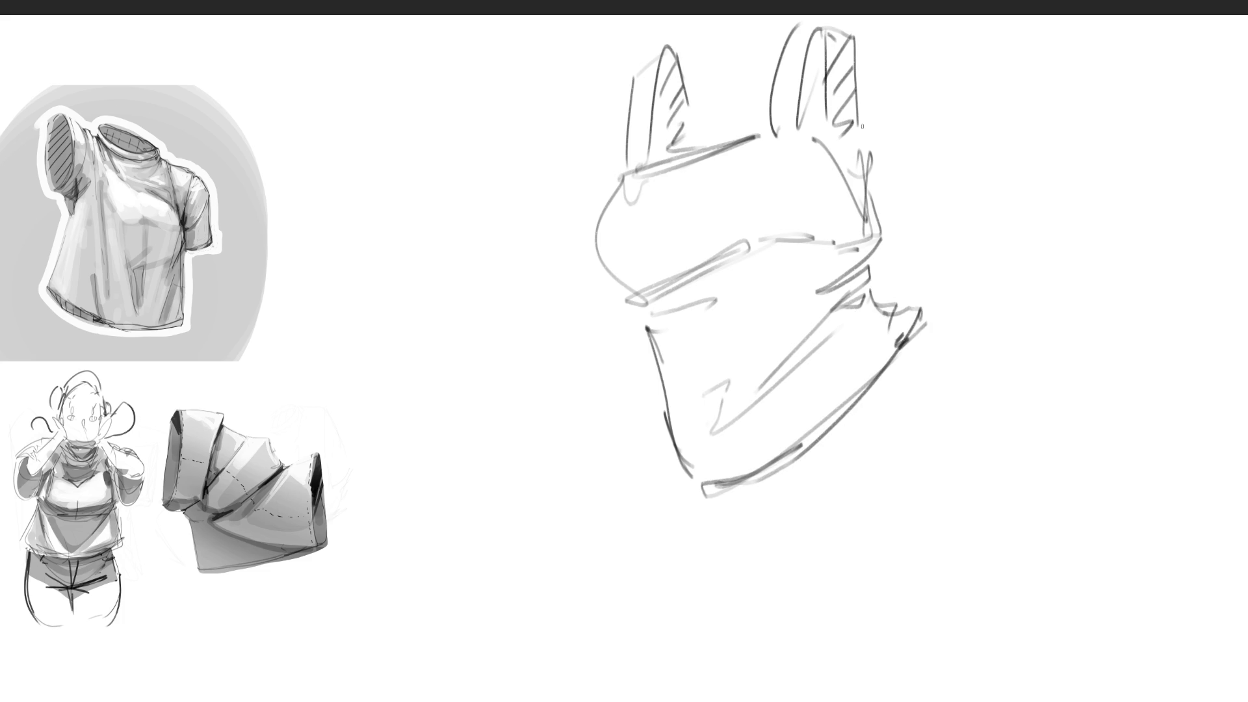
# Hatch down the right strap and side, and add contour lines inside the left bust.
pyautogui.moveTo(861, 124); pyautogui.dragTo(865, 193)
pyautogui.moveTo(840, 140); pyautogui.dragTo(858, 128)
pyautogui.moveTo(839, 159)
pyautogui.mouseDown()
pyautogui.moveTo(860, 144)
pyautogui.moveTo(863, 157)
pyautogui.mouseUp()
pyautogui.moveTo(853, 195)
pyautogui.mouseDown()
pyautogui.moveTo(874, 172)
pyautogui.moveTo(858, 164)
pyautogui.mouseUp()
pyautogui.moveTo(848, 198); pyautogui.dragTo(862, 181)
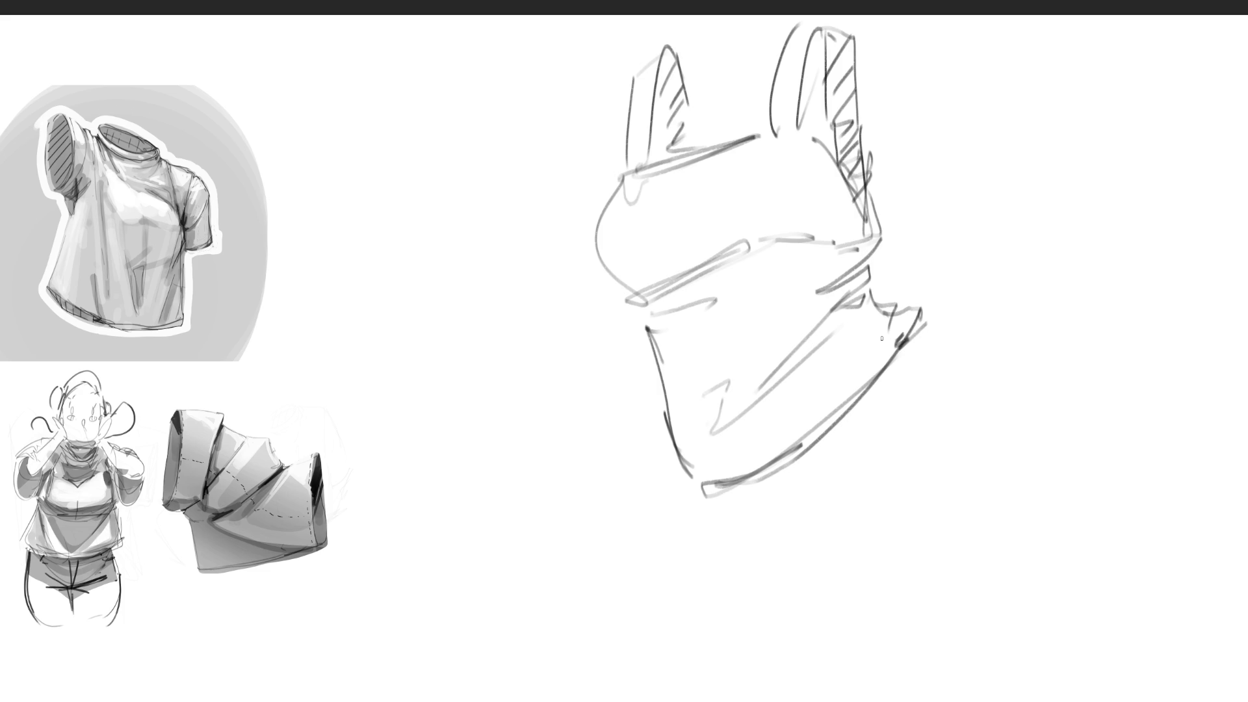
pyautogui.moveTo(632, 180); pyautogui.dragTo(641, 286)
pyautogui.moveTo(648, 171)
pyautogui.mouseDown()
pyautogui.moveTo(675, 269)
pyautogui.moveTo(693, 240)
pyautogui.mouseUp()
# Add vertical contour lines across the bust and fold strokes on the lower crop top.
pyautogui.moveTo(719, 156); pyautogui.dragTo(731, 251)
pyautogui.moveTo(762, 138)
pyautogui.mouseDown()
pyautogui.moveTo(775, 237)
pyautogui.moveTo(804, 233)
pyautogui.mouseUp()
pyautogui.moveTo(812, 140); pyautogui.dragTo(834, 229)
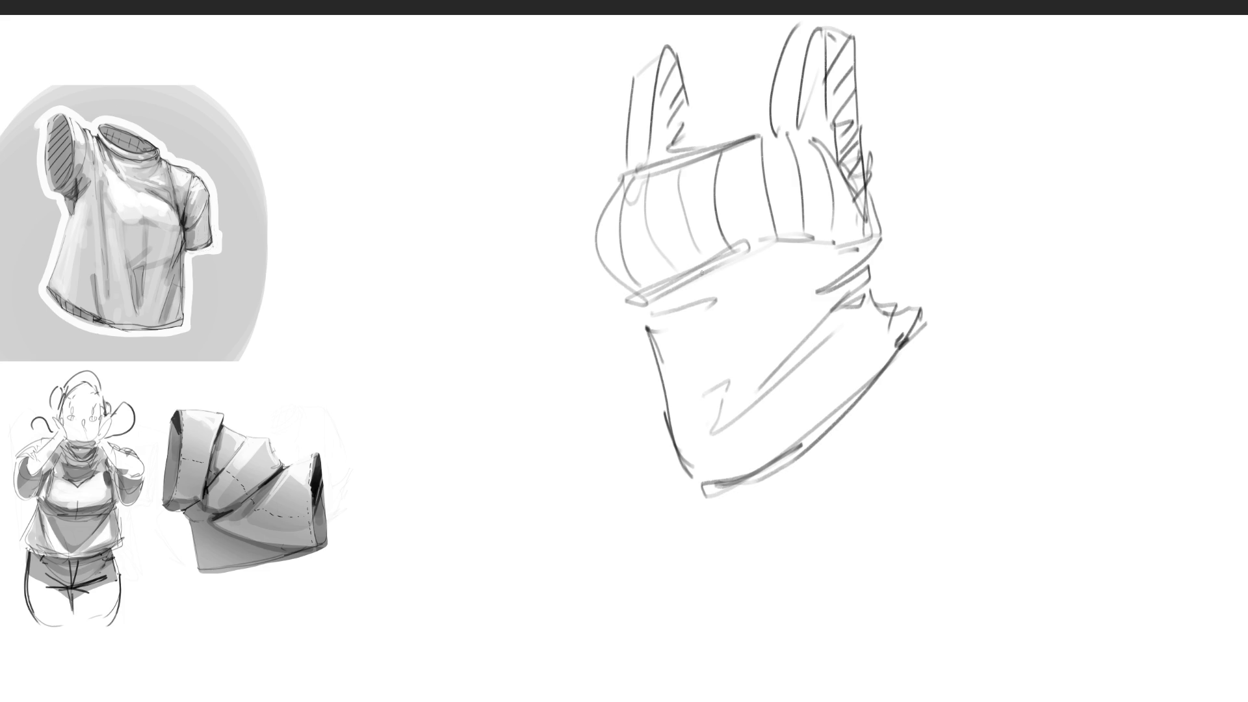
pyautogui.moveTo(714, 318)
pyautogui.mouseDown()
pyautogui.moveTo(742, 399)
pyautogui.moveTo(774, 441)
pyautogui.mouseUp()
pyautogui.moveTo(734, 255); pyautogui.dragTo(794, 372)
pyautogui.moveTo(806, 364); pyautogui.dragTo(835, 411)
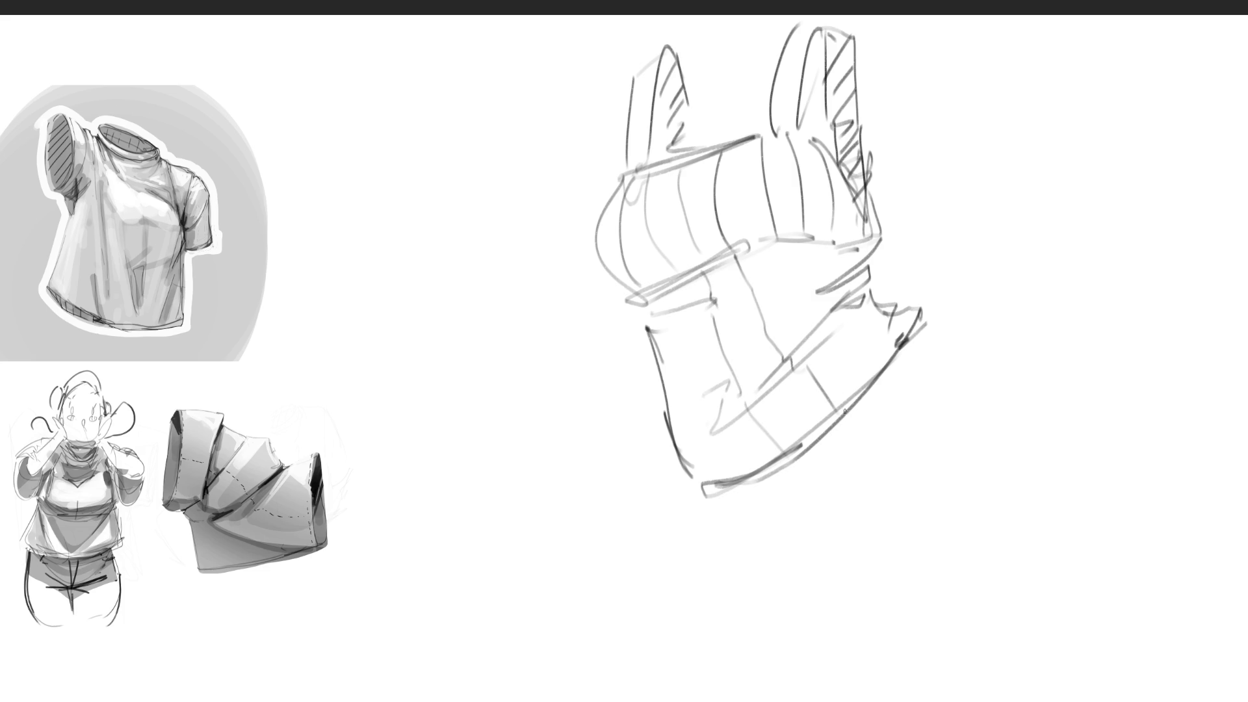
pyautogui.moveTo(771, 245)
pyautogui.mouseDown()
pyautogui.moveTo(783, 282)
pyautogui.moveTo(871, 390)
pyautogui.mouseUp()
# Add lines along the crop top's right and left sides and reinforce both strap edges.
pyautogui.moveTo(819, 243); pyautogui.dragTo(911, 360)
pyautogui.moveTo(680, 296)
pyautogui.mouseDown()
pyautogui.moveTo(736, 477)
pyautogui.moveTo(687, 421)
pyautogui.moveTo(710, 488)
pyautogui.mouseUp()
pyautogui.moveTo(866, 290); pyautogui.dragTo(887, 347)
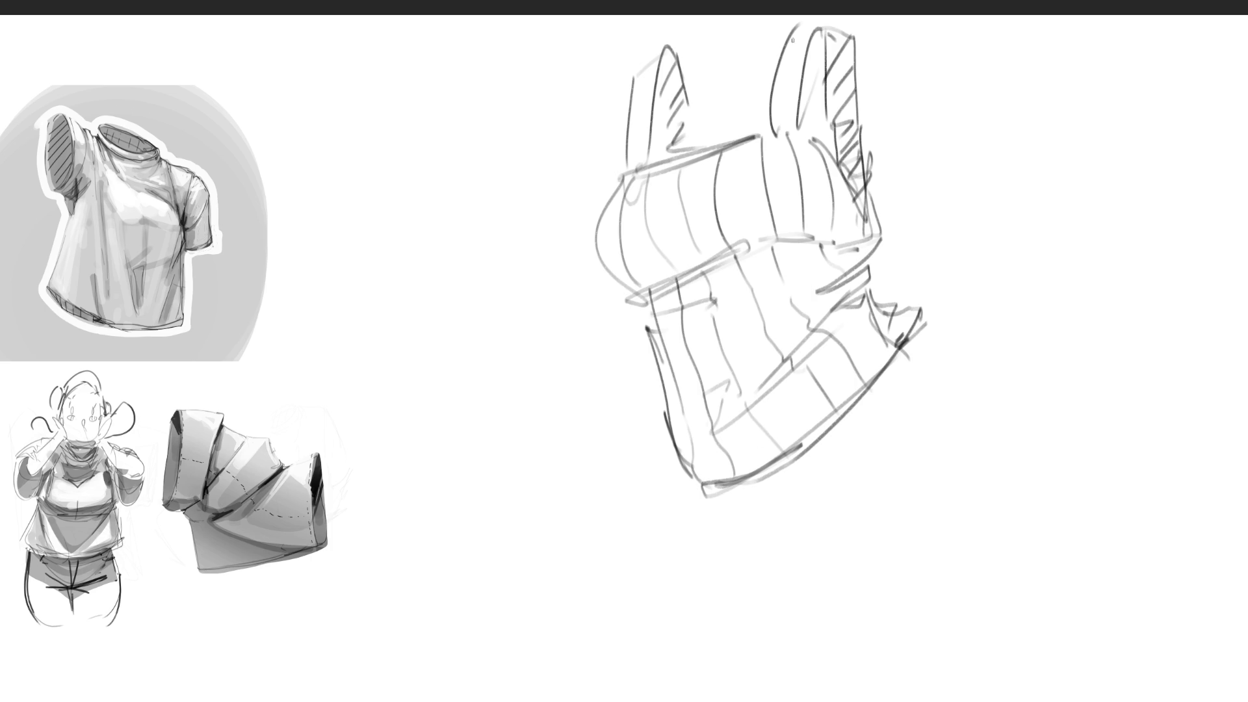
pyautogui.moveTo(799, 24); pyautogui.dragTo(775, 130)
pyautogui.moveTo(650, 62); pyautogui.dragTo(640, 147)
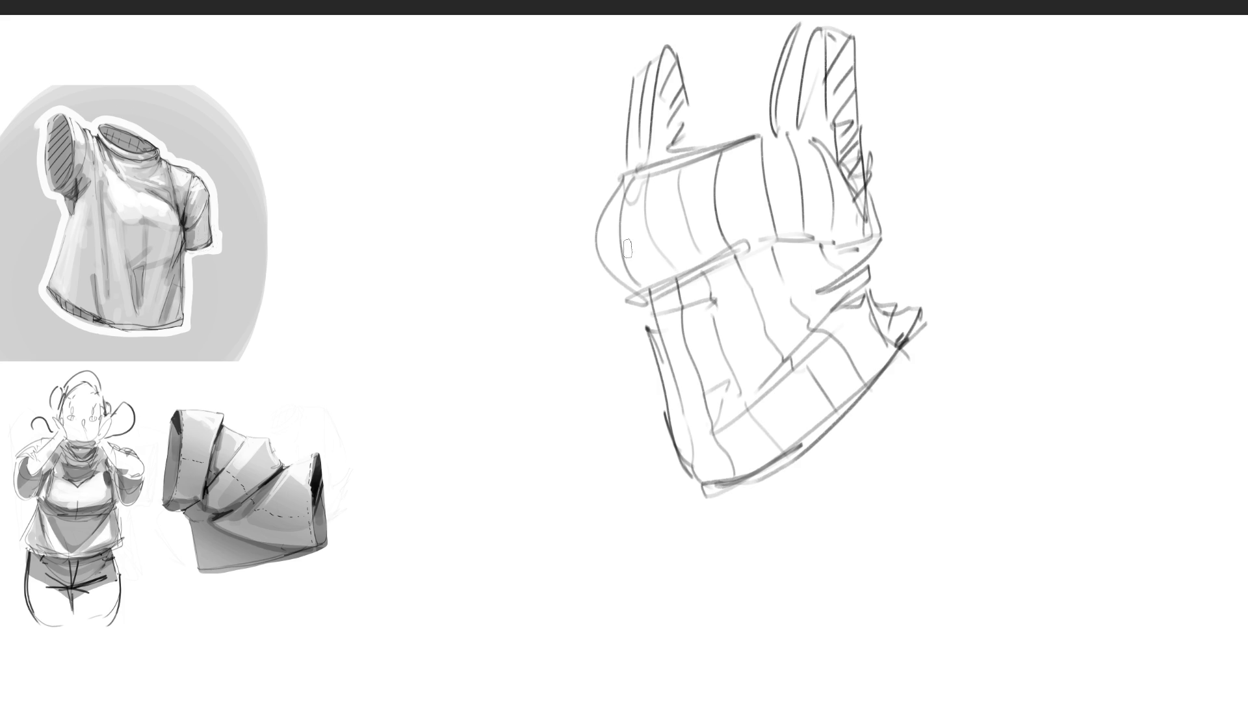
# Lay soft grey shading over the band, left side, bottom hem and both straps.
pyautogui.moveTo(595, 254)
pyautogui.mouseDown()
pyautogui.moveTo(695, 213)
pyautogui.moveTo(841, 209)
pyautogui.mouseUp()
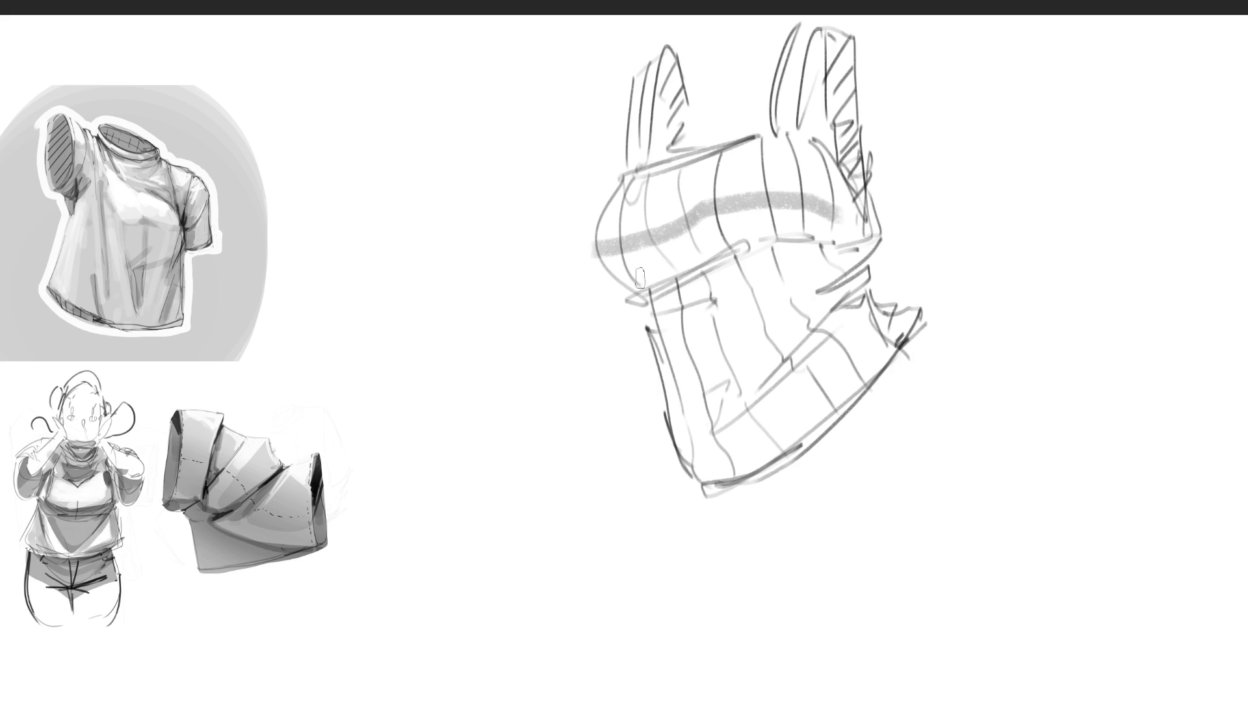
pyautogui.moveTo(615, 270)
pyautogui.mouseDown()
pyautogui.moveTo(824, 223)
pyautogui.moveTo(634, 312)
pyautogui.moveTo(738, 246)
pyautogui.mouseUp()
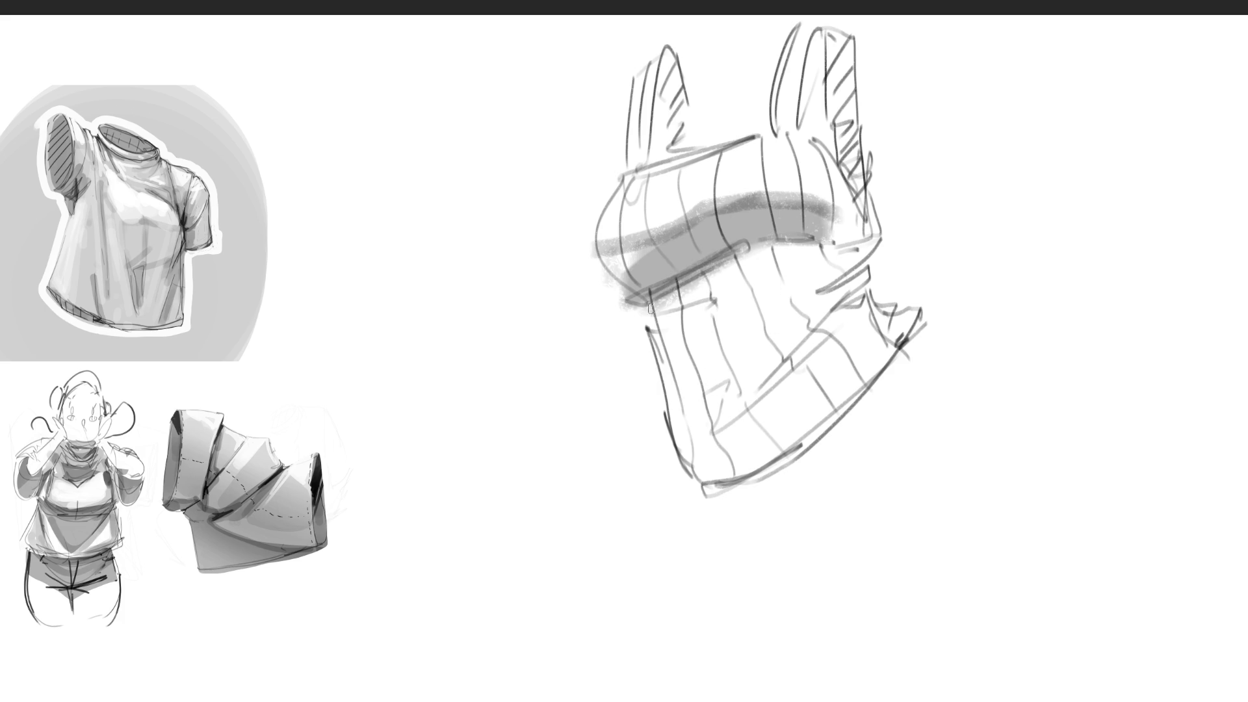
pyautogui.moveTo(650, 308)
pyautogui.mouseDown()
pyautogui.moveTo(701, 485)
pyautogui.moveTo(712, 406)
pyautogui.moveTo(742, 396)
pyautogui.moveTo(787, 318)
pyautogui.moveTo(864, 260)
pyautogui.moveTo(780, 246)
pyautogui.moveTo(697, 266)
pyautogui.moveTo(679, 416)
pyautogui.moveTo(741, 361)
pyautogui.moveTo(673, 286)
pyautogui.moveTo(744, 268)
pyautogui.moveTo(728, 364)
pyautogui.moveTo(800, 273)
pyautogui.moveTo(808, 338)
pyautogui.mouseUp()
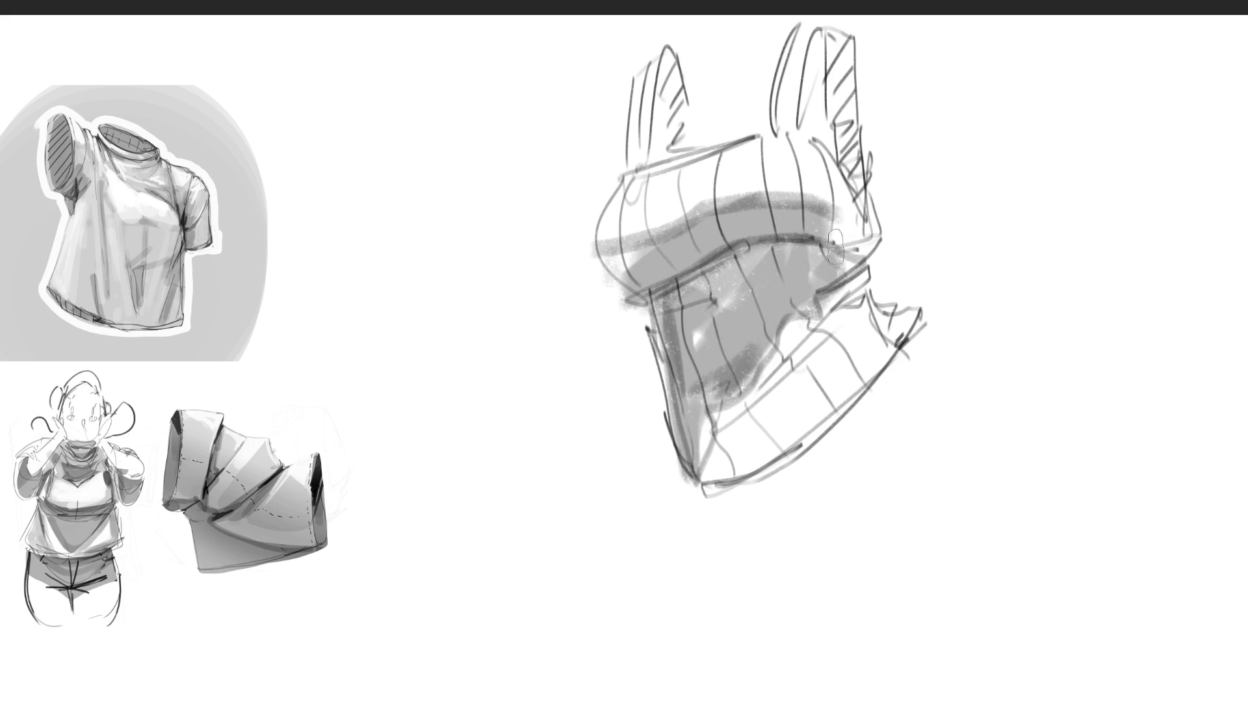
pyautogui.moveTo(836, 247)
pyautogui.mouseDown()
pyautogui.moveTo(845, 287)
pyautogui.moveTo(808, 316)
pyautogui.mouseUp()
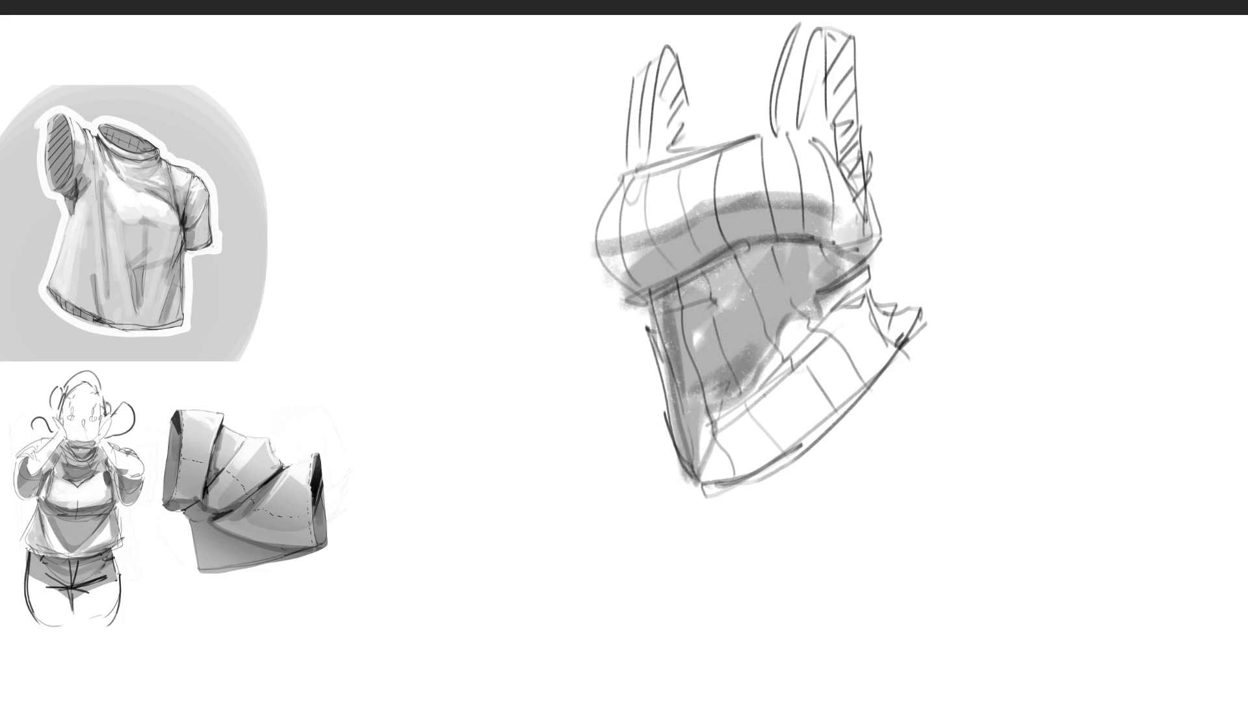
pyautogui.moveTo(708, 434); pyautogui.dragTo(829, 316)
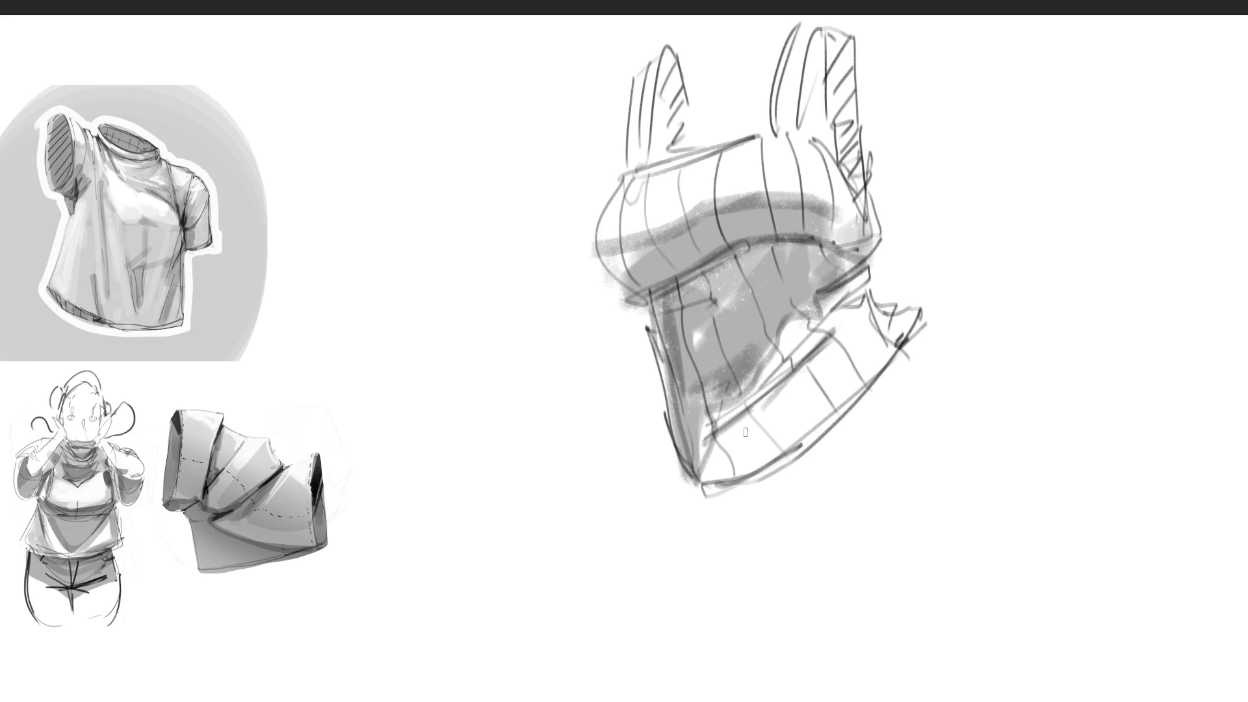
pyautogui.moveTo(699, 473)
pyautogui.mouseDown()
pyautogui.moveTo(863, 385)
pyautogui.moveTo(709, 458)
pyautogui.moveTo(898, 325)
pyautogui.moveTo(836, 306)
pyautogui.moveTo(850, 315)
pyautogui.mouseUp()
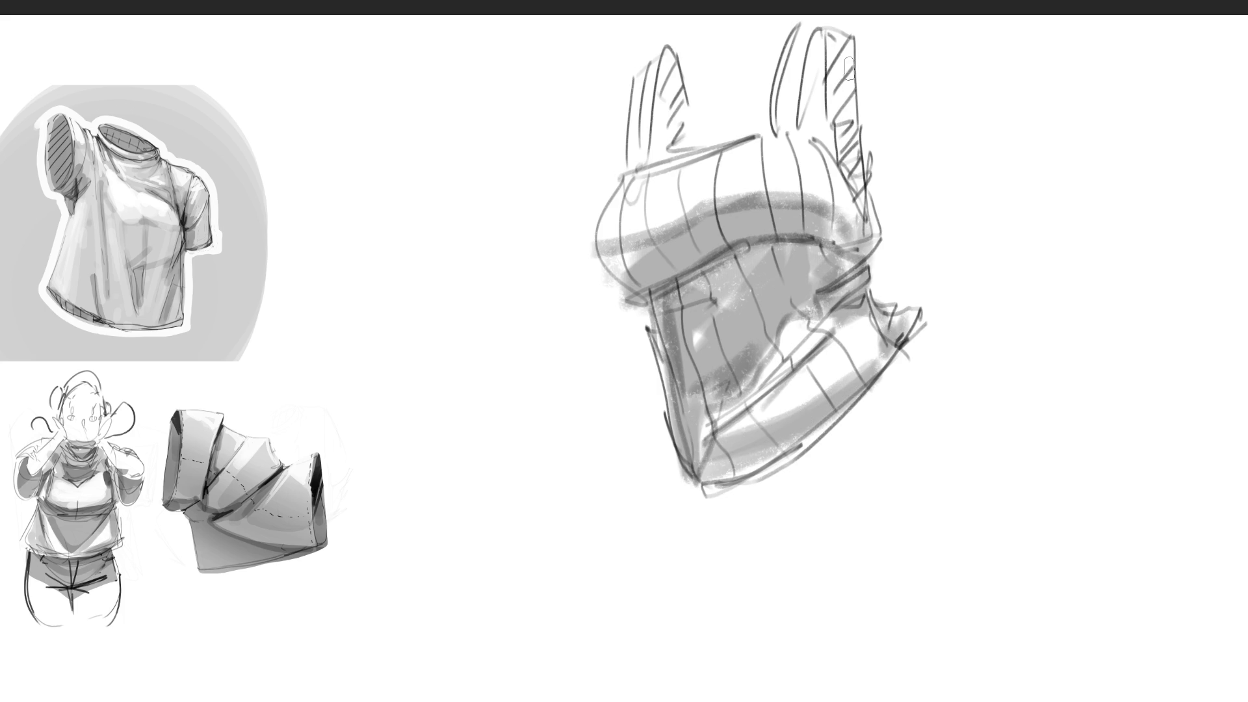
pyautogui.moveTo(844, 39)
pyautogui.mouseDown()
pyautogui.moveTo(853, 183)
pyautogui.moveTo(870, 205)
pyautogui.moveTo(839, 98)
pyautogui.moveTo(829, 169)
pyautogui.mouseUp()
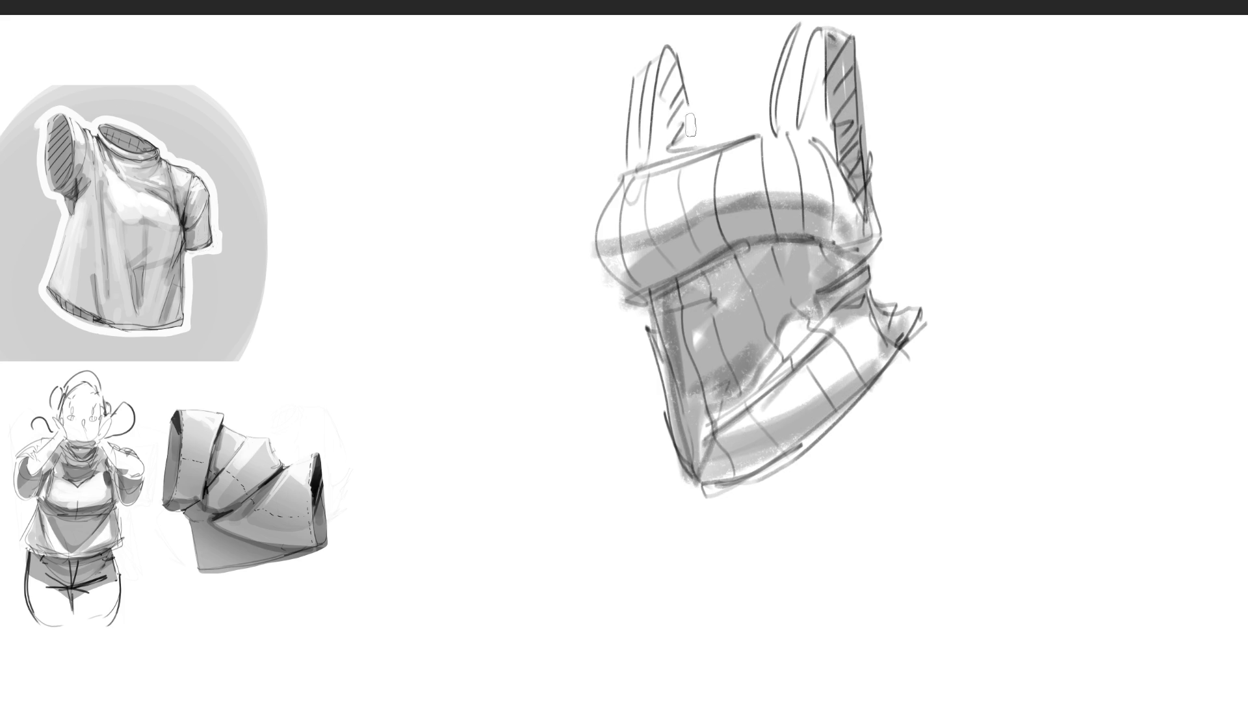
pyautogui.moveTo(667, 55)
pyautogui.mouseDown()
pyautogui.moveTo(670, 162)
pyautogui.moveTo(678, 81)
pyautogui.mouseUp()
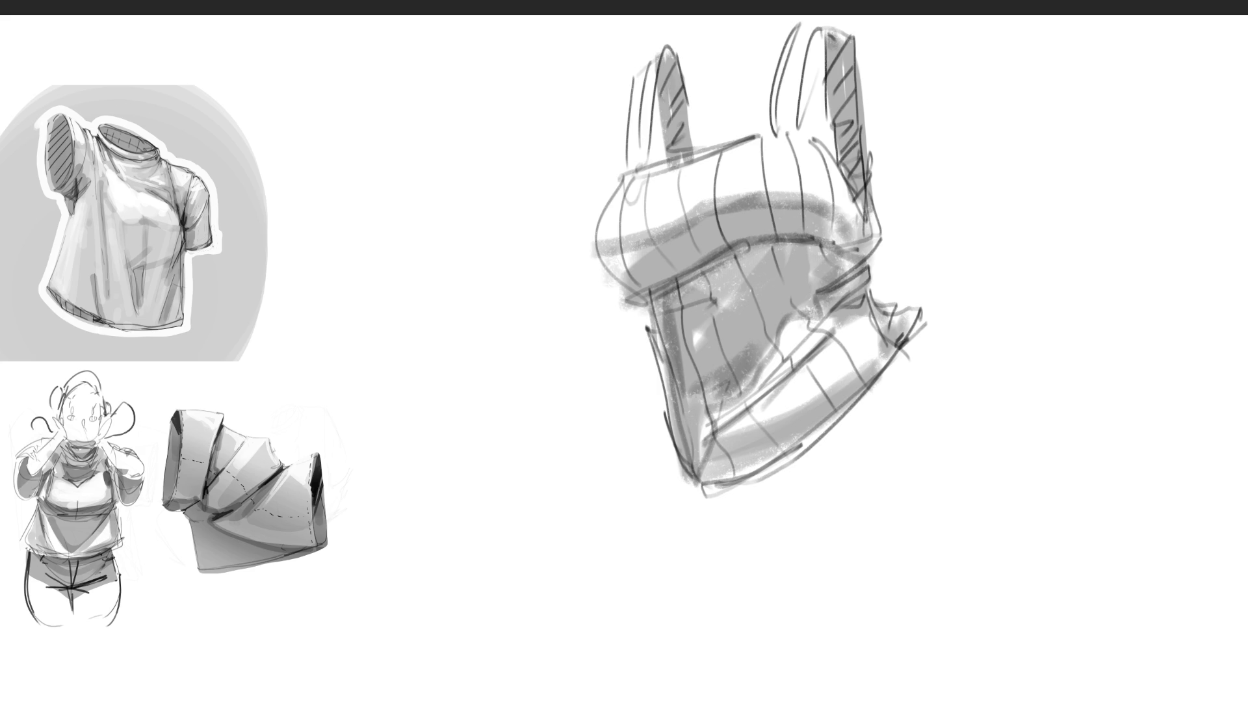
# Lasso the crop-top sketch, shrink it about a third and move it up-left.
pyautogui.moveTo(934, 154)
pyautogui.mouseDown()
pyautogui.moveTo(833, 9)
pyautogui.moveTo(613, 624)
pyautogui.moveTo(1018, 416)
pyautogui.mouseUp()
pyautogui.hotkey('ctrl', 't')
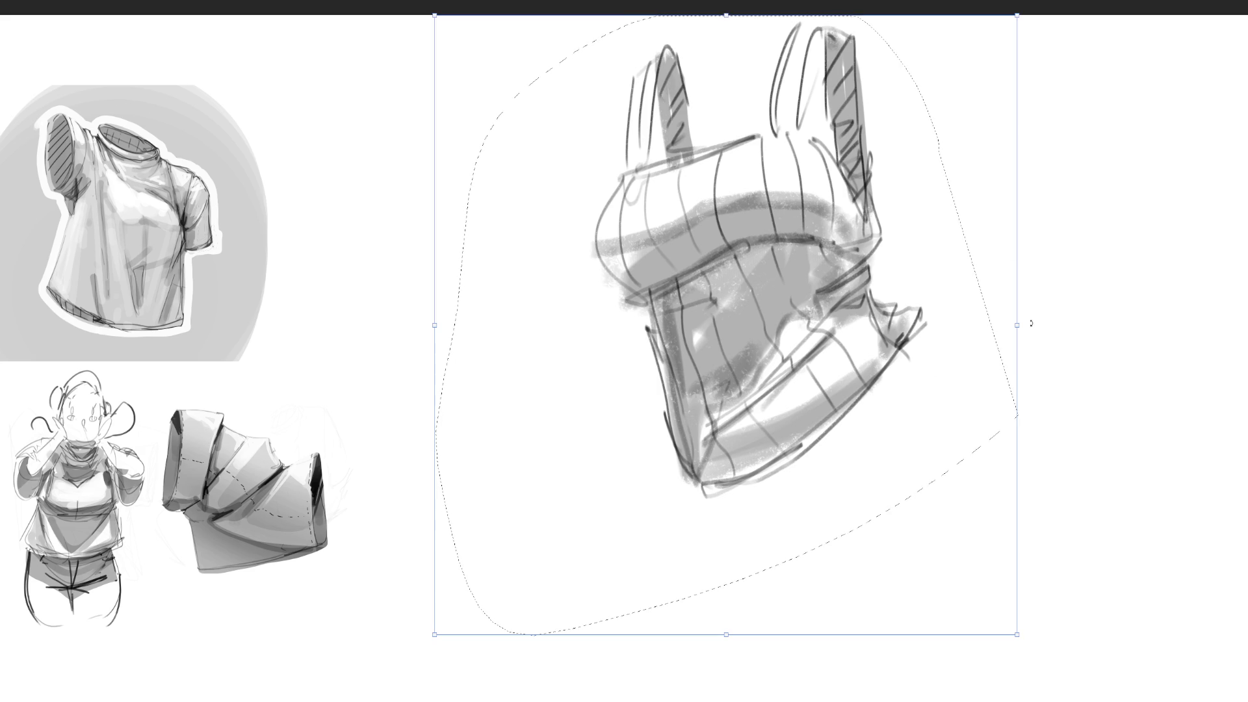
pyautogui.moveTo(1030, 324); pyautogui.dragTo(835, 323)
pyautogui.moveTo(650, 292); pyautogui.dragTo(426, 261)
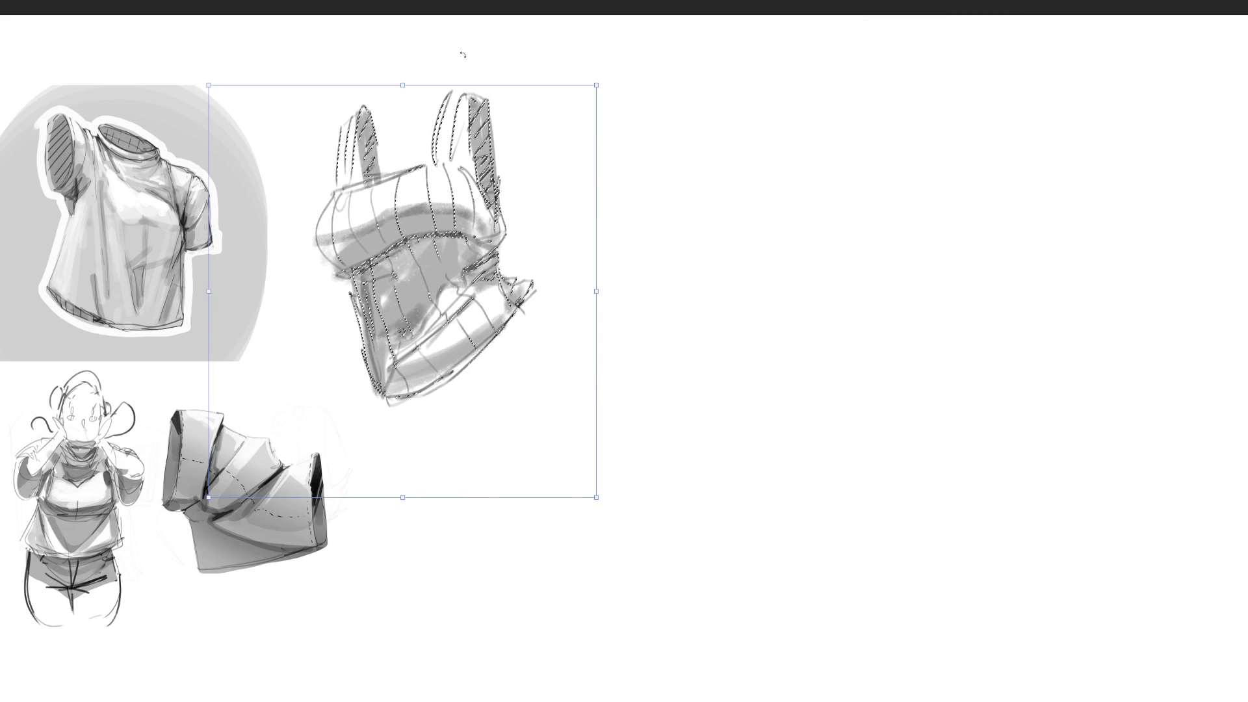
pyautogui.press('Return')
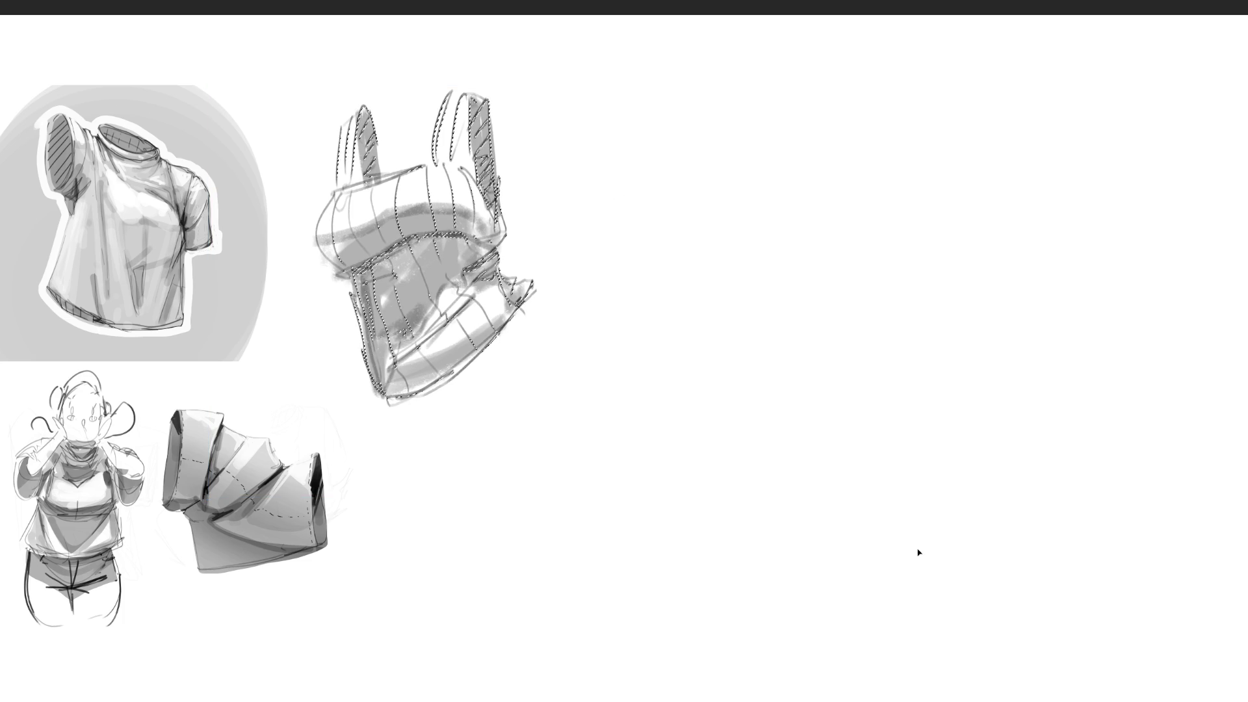
pyautogui.hotkey('ctrl', 'd')
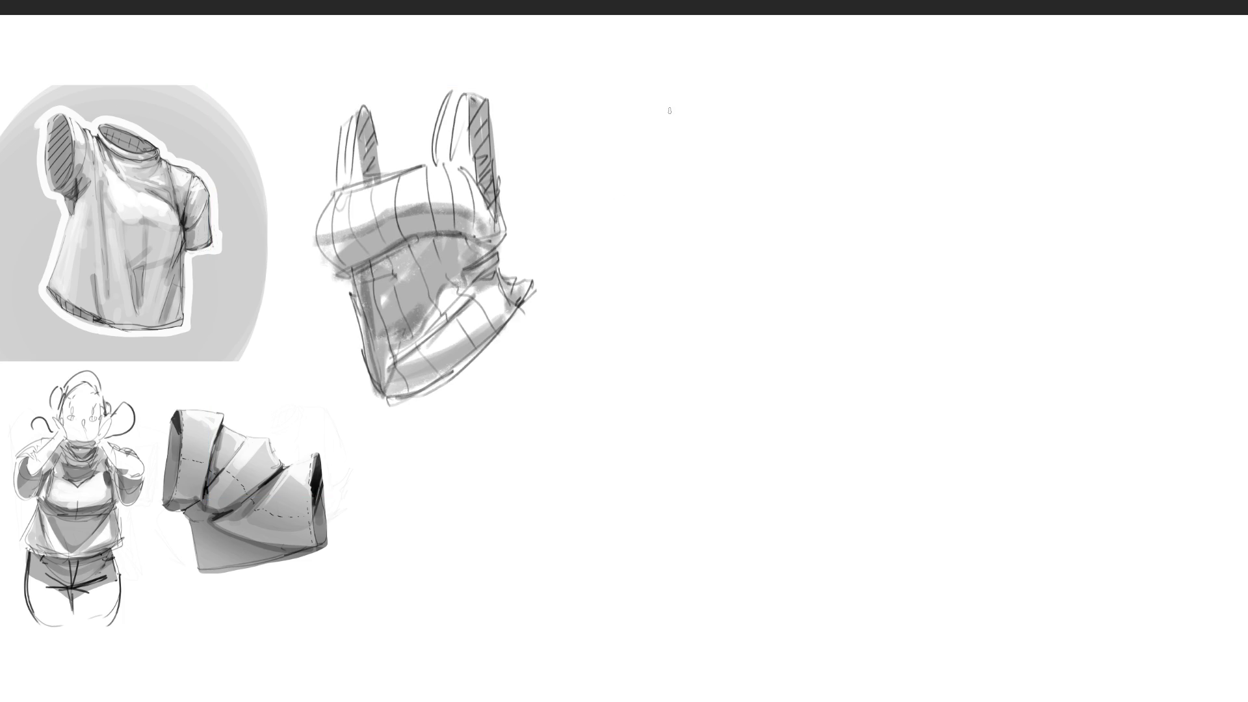
# Sketch the figure's torso guide lines, straps, neckline, chest and side contours.
pyautogui.moveTo(661, 64); pyautogui.dragTo(652, 184)
pyautogui.moveTo(680, 42); pyautogui.dragTo(686, 111)
pyautogui.moveTo(664, 44); pyautogui.dragTo(641, 256)
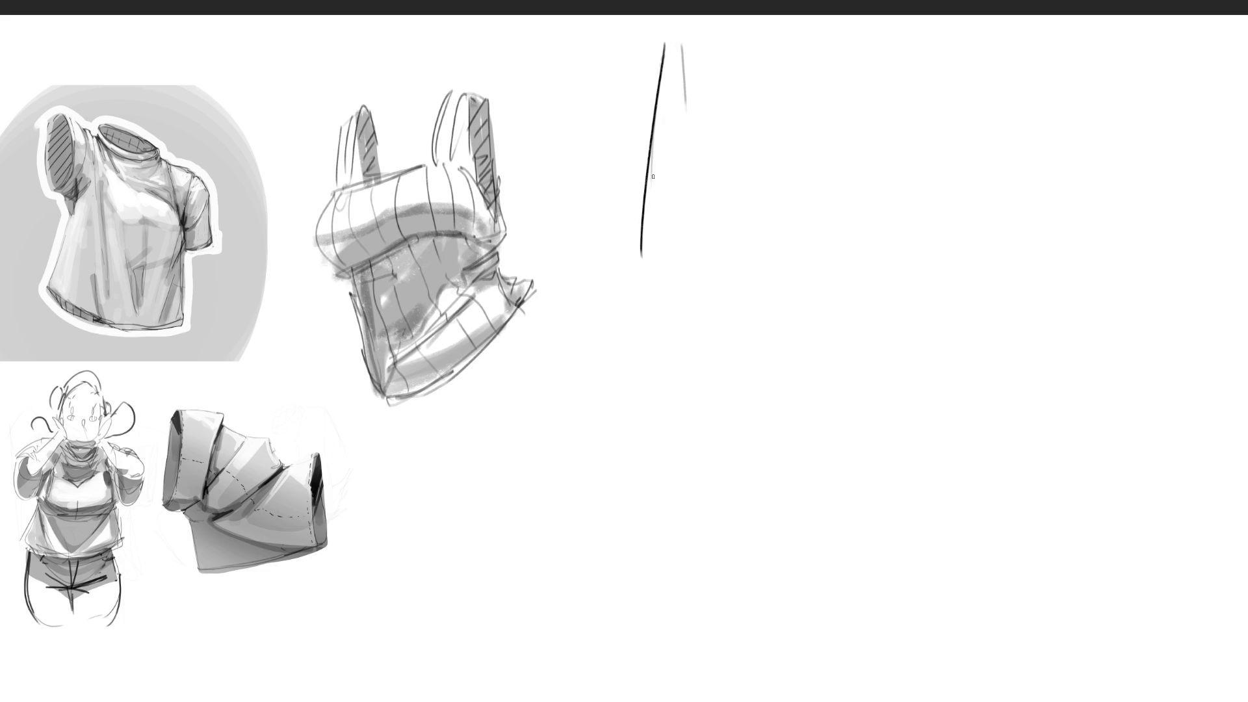
pyautogui.moveTo(674, 42)
pyautogui.mouseDown()
pyautogui.moveTo(643, 263)
pyautogui.moveTo(683, 42)
pyautogui.moveTo(694, 176)
pyautogui.moveTo(802, 103)
pyautogui.mouseUp()
pyautogui.moveTo(703, 174)
pyautogui.mouseDown()
pyautogui.moveTo(795, 117)
pyautogui.moveTo(786, 56)
pyautogui.mouseUp()
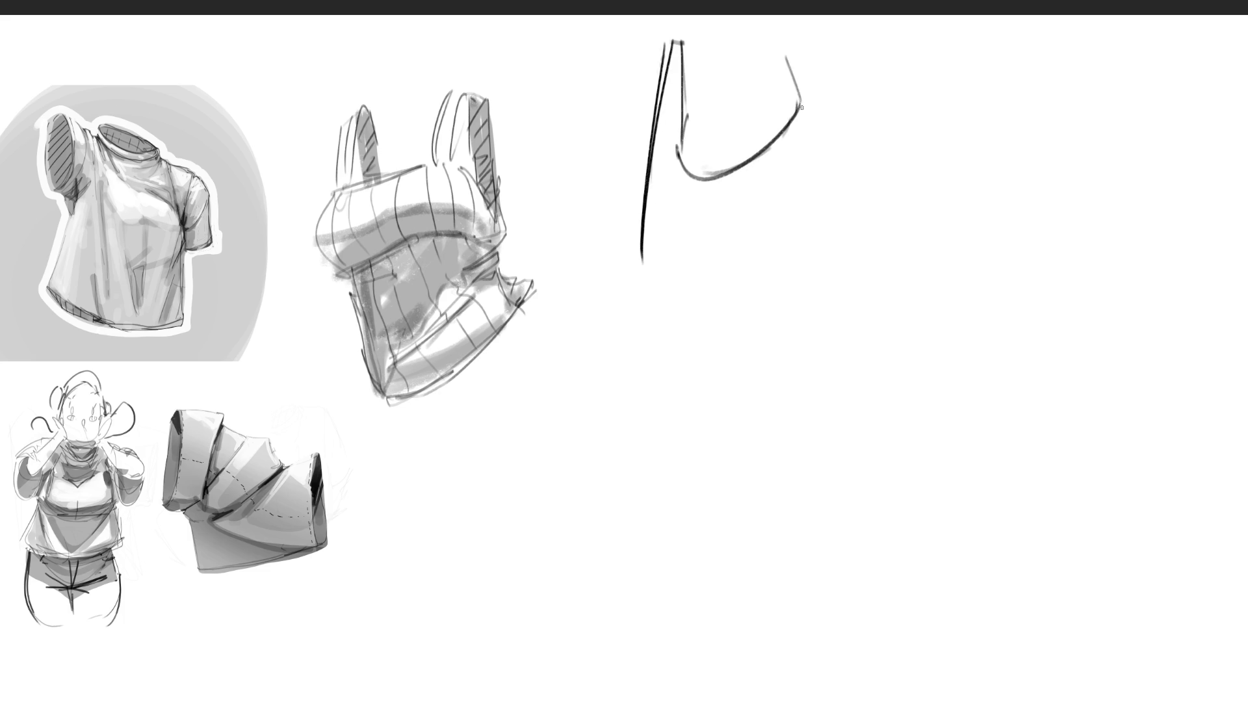
pyautogui.moveTo(802, 108)
pyautogui.mouseDown()
pyautogui.moveTo(776, 27)
pyautogui.moveTo(780, 65)
pyautogui.mouseUp()
pyautogui.moveTo(767, 20)
pyautogui.mouseDown()
pyautogui.moveTo(783, 242)
pyautogui.moveTo(778, 163)
pyautogui.mouseUp()
pyautogui.moveTo(788, 216); pyautogui.dragTo(787, 264)
pyautogui.moveTo(801, 104)
pyautogui.mouseDown()
pyautogui.moveTo(794, 115)
pyautogui.moveTo(801, 104)
pyautogui.moveTo(858, 219)
pyautogui.mouseUp()
pyautogui.moveTo(680, 184)
pyautogui.mouseDown()
pyautogui.moveTo(706, 213)
pyautogui.moveTo(714, 284)
pyautogui.mouseUp()
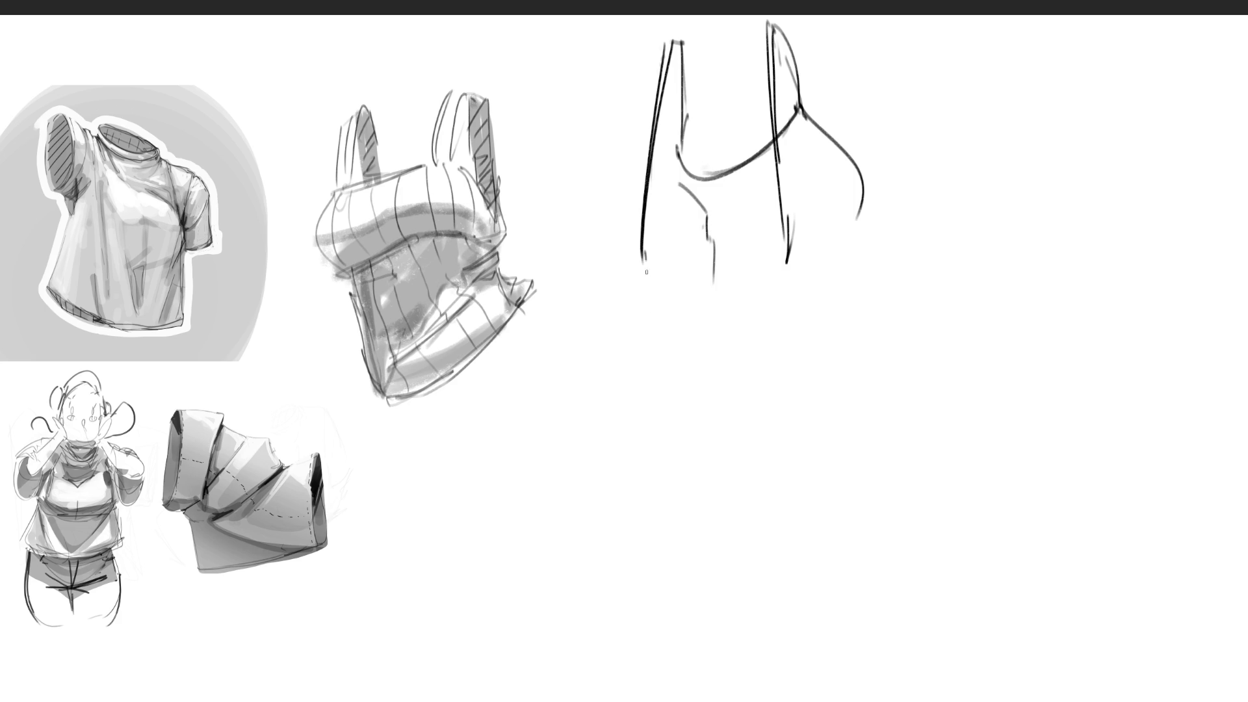
pyautogui.moveTo(644, 250); pyautogui.dragTo(779, 262)
pyautogui.moveTo(775, 282); pyautogui.dragTo(751, 309)
pyautogui.moveTo(691, 348); pyautogui.dragTo(711, 336)
pyautogui.moveTo(643, 238)
pyautogui.mouseDown()
pyautogui.moveTo(677, 376)
pyautogui.moveTo(644, 443)
pyautogui.moveTo(713, 516)
pyautogui.moveTo(741, 661)
pyautogui.mouseUp()
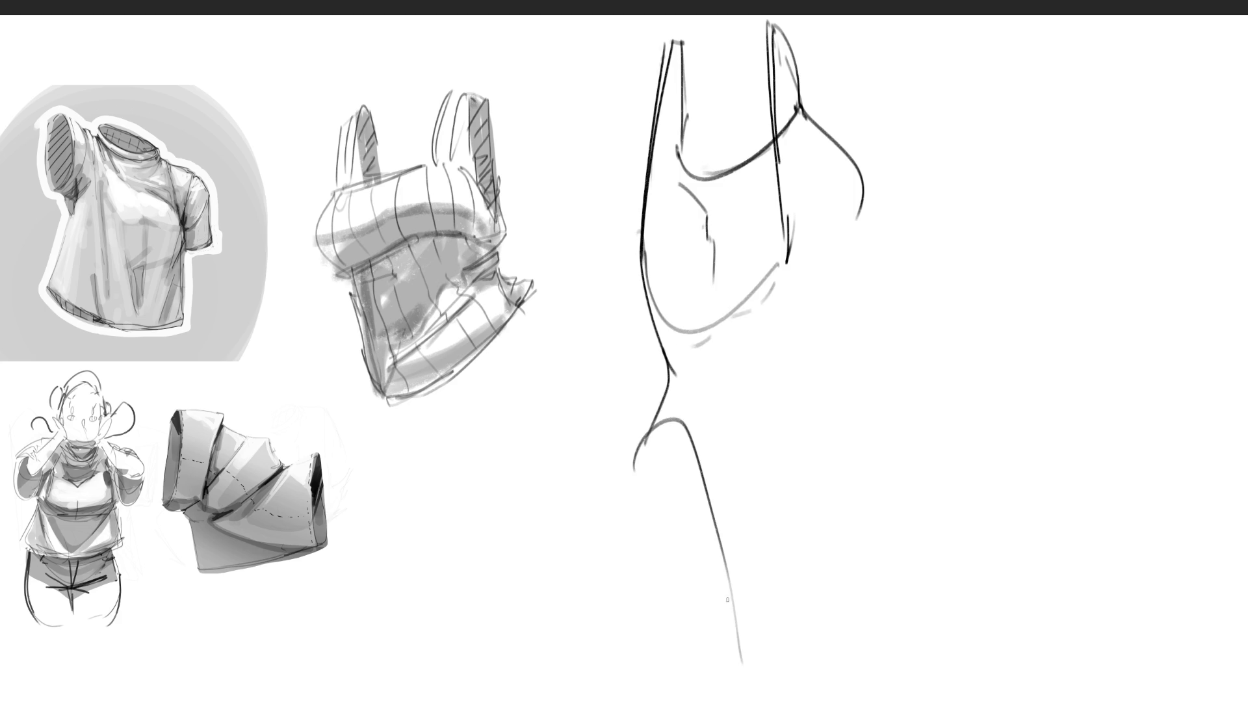
# Rough in the right leg and reshape the right chest and side contours.
pyautogui.moveTo(667, 437)
pyautogui.mouseDown()
pyautogui.moveTo(645, 432)
pyautogui.moveTo(682, 461)
pyautogui.mouseUp()
pyautogui.moveTo(781, 409)
pyautogui.mouseDown()
pyautogui.moveTo(759, 508)
pyautogui.moveTo(886, 482)
pyautogui.moveTo(831, 574)
pyautogui.mouseUp()
pyautogui.moveTo(810, 628); pyautogui.dragTo(792, 668)
pyautogui.moveTo(767, 665); pyautogui.dragTo(759, 685)
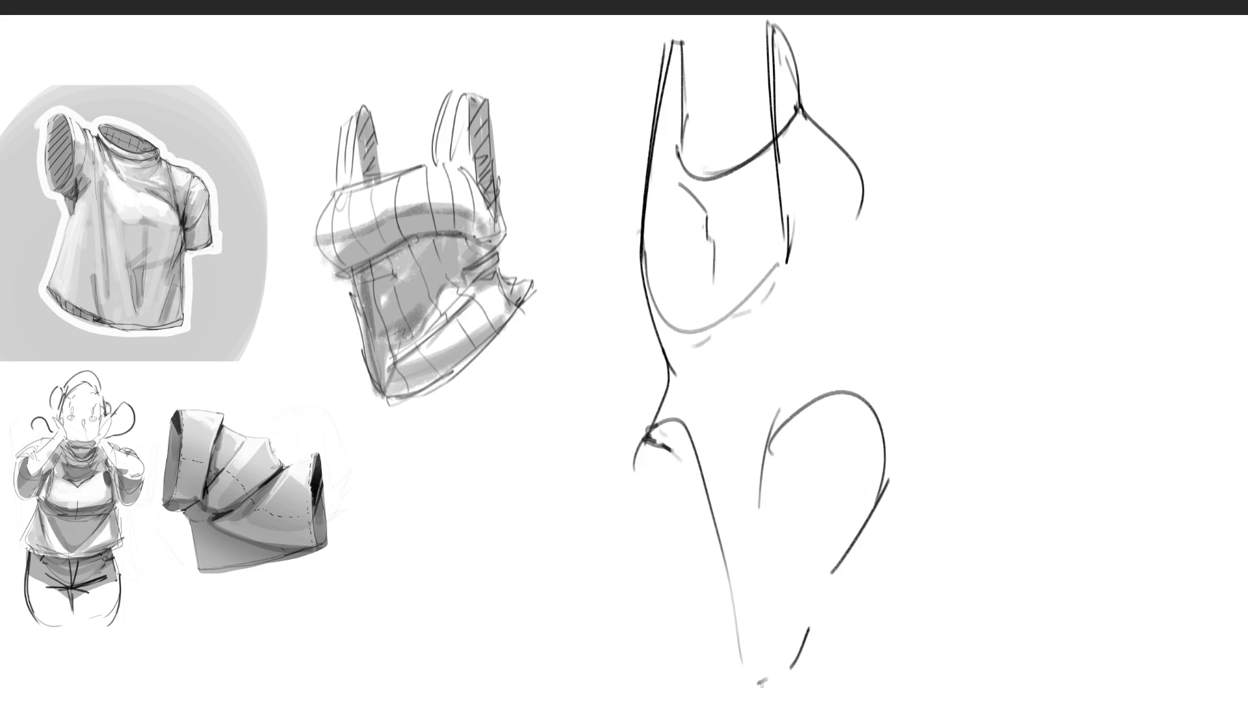
pyautogui.moveTo(765, 472); pyautogui.dragTo(759, 642)
pyautogui.moveTo(852, 591); pyautogui.dragTo(843, 604)
pyautogui.moveTo(821, 632); pyautogui.dragTo(814, 642)
pyautogui.moveTo(865, 544)
pyautogui.mouseDown()
pyautogui.moveTo(845, 487)
pyautogui.moveTo(856, 540)
pyautogui.moveTo(824, 628)
pyautogui.mouseUp()
pyautogui.moveTo(887, 430); pyautogui.dragTo(890, 314)
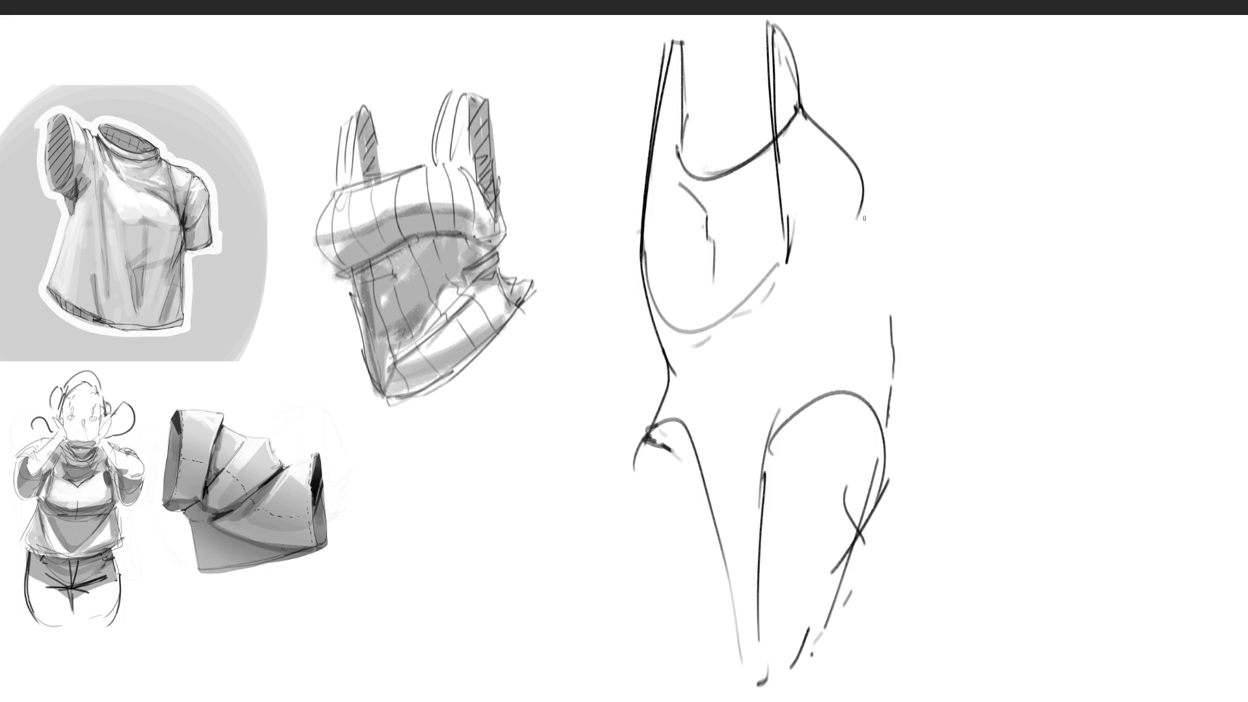
pyautogui.moveTo(853, 168)
pyautogui.mouseDown()
pyautogui.moveTo(840, 195)
pyautogui.moveTo(803, 114)
pyautogui.moveTo(840, 188)
pyautogui.mouseUp()
pyautogui.moveTo(844, 221)
pyautogui.mouseDown()
pyautogui.moveTo(821, 293)
pyautogui.moveTo(800, 278)
pyautogui.mouseUp()
pyautogui.moveTo(806, 296); pyautogui.dragTo(844, 300)
pyautogui.moveTo(861, 253); pyautogui.dragTo(866, 380)
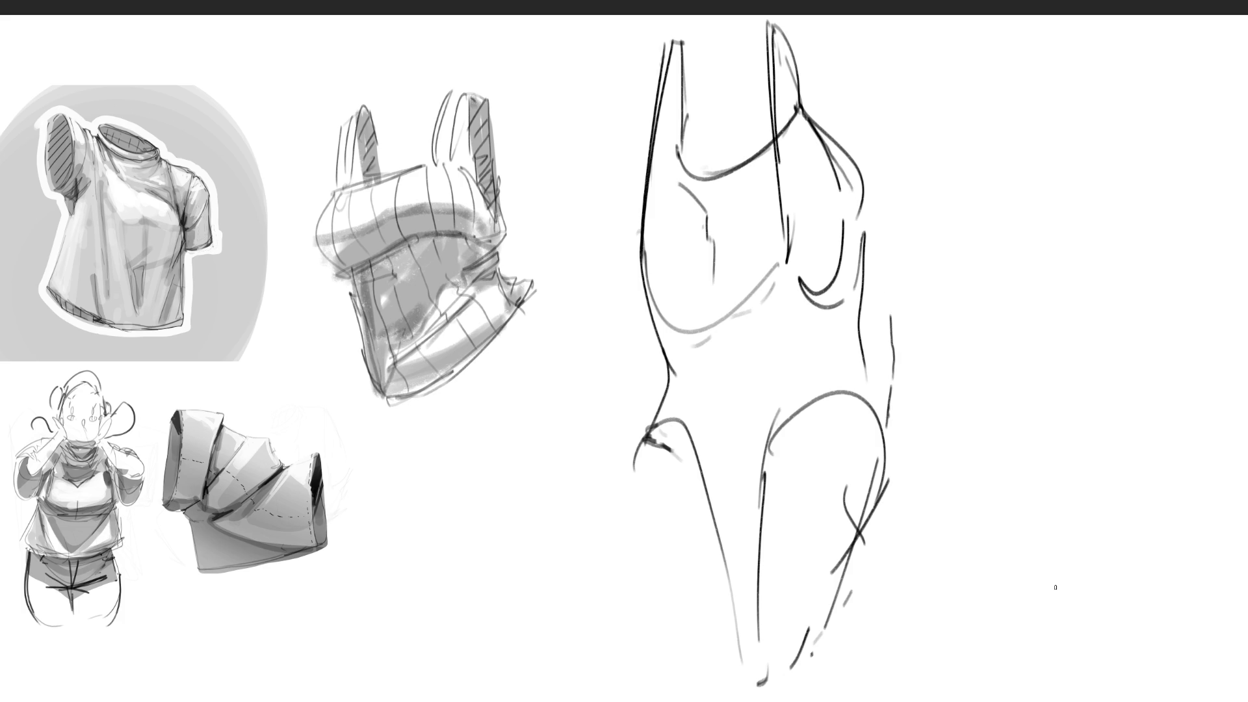
# Erase and redraw both legs, then fade the whole figure to light grey with a soft eraser.
pyautogui.press('e')
pyautogui.moveTo(748, 683)
pyautogui.mouseDown()
pyautogui.moveTo(967, 459)
pyautogui.moveTo(943, 348)
pyautogui.moveTo(895, 481)
pyautogui.mouseUp()
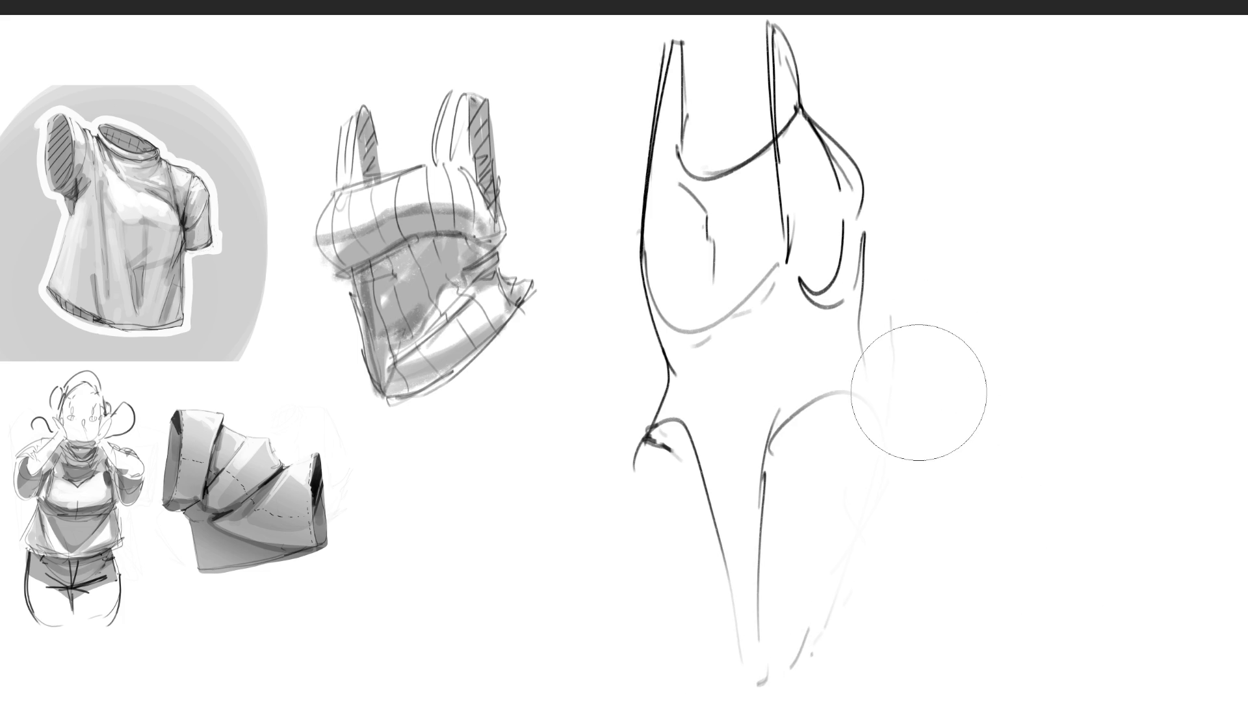
pyautogui.press('e')
pyautogui.moveTo(875, 404)
pyautogui.mouseDown()
pyautogui.moveTo(809, 515)
pyautogui.moveTo(787, 593)
pyautogui.mouseUp()
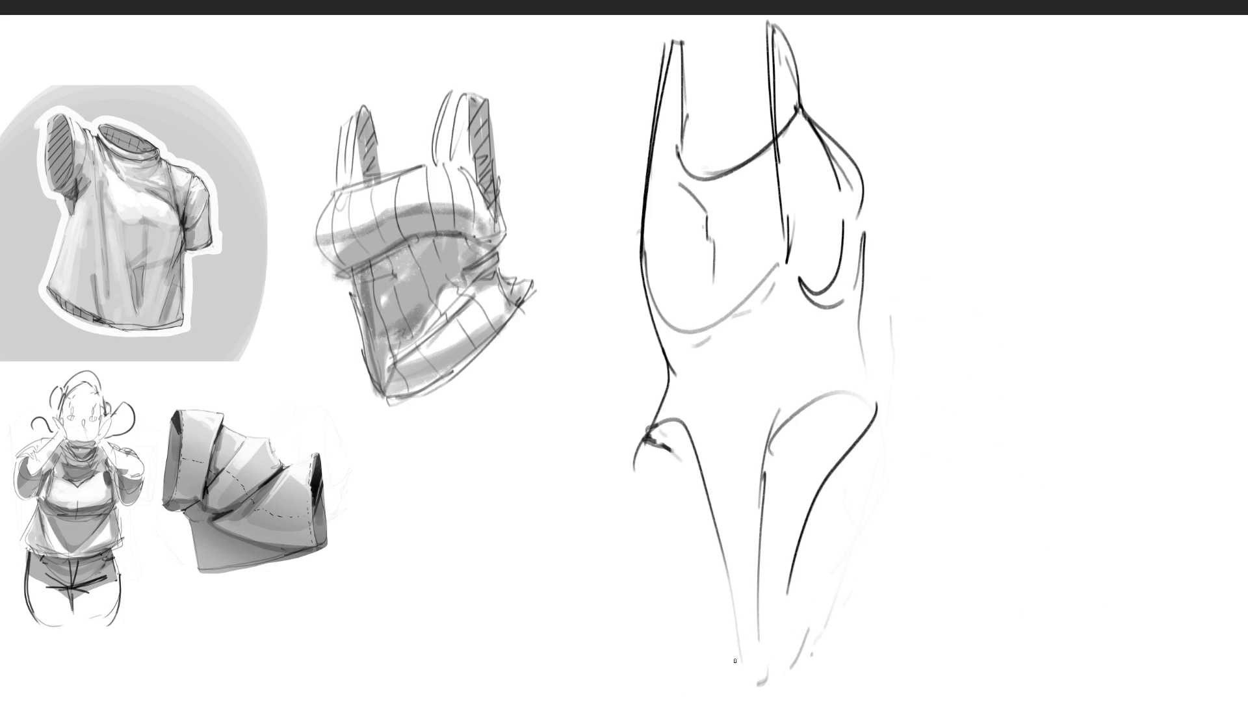
pyautogui.moveTo(709, 518); pyautogui.dragTo(738, 669)
pyautogui.press('e')
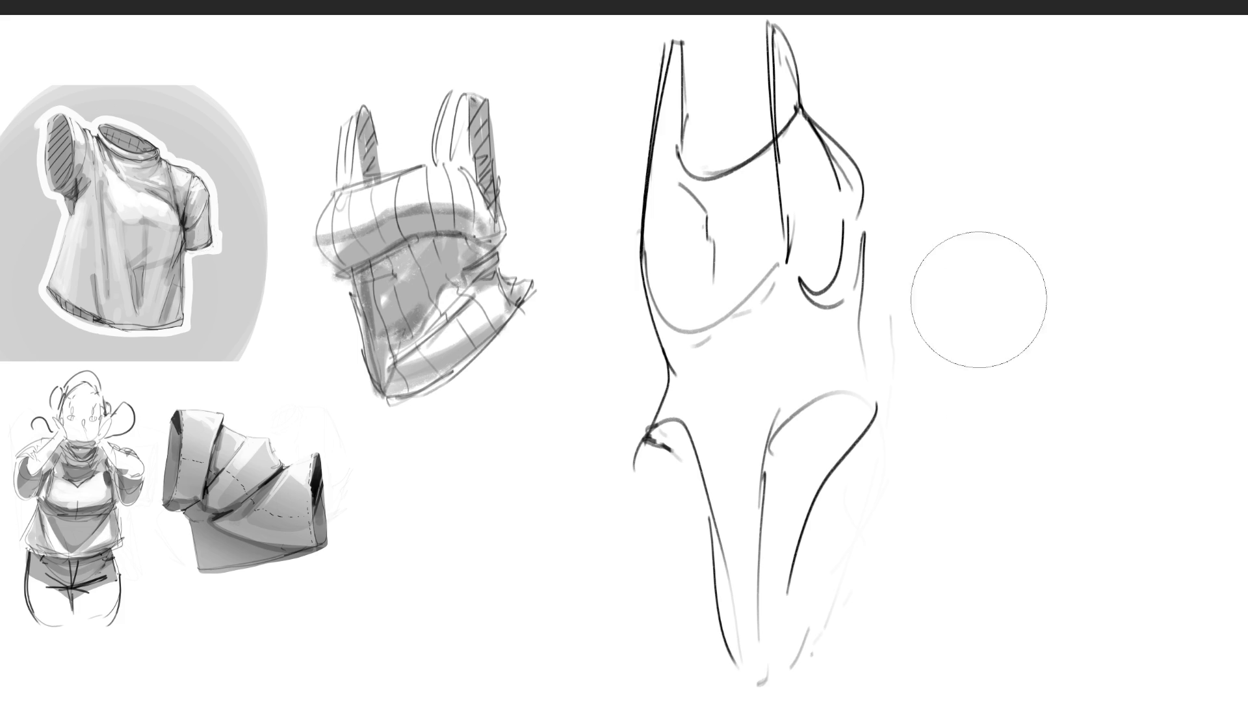
pyautogui.moveTo(715, 195)
pyautogui.mouseDown()
pyautogui.moveTo(781, 418)
pyautogui.moveTo(735, 162)
pyautogui.moveTo(867, 194)
pyautogui.moveTo(822, 362)
pyautogui.moveTo(661, 565)
pyautogui.moveTo(690, 686)
pyautogui.moveTo(830, 526)
pyautogui.moveTo(763, 399)
pyautogui.mouseUp()
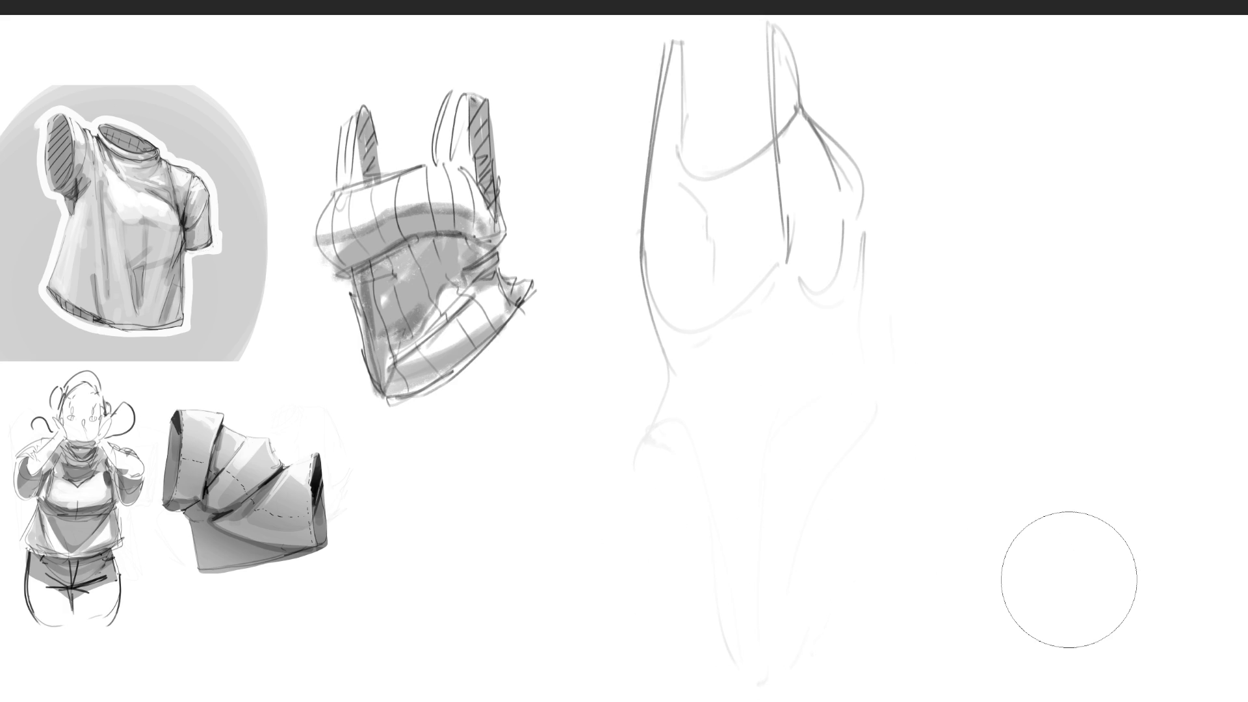
# Draw a ribbed, hatched hem band at the tank top's waist.
pyautogui.press('e')
pyautogui.moveTo(680, 465)
pyautogui.mouseDown()
pyautogui.moveTo(773, 412)
pyautogui.moveTo(871, 427)
pyautogui.moveTo(680, 460)
pyautogui.moveTo(678, 440)
pyautogui.moveTo(706, 449)
pyautogui.mouseUp()
pyautogui.moveTo(743, 417)
pyautogui.mouseDown()
pyautogui.moveTo(743, 436)
pyautogui.moveTo(790, 429)
pyautogui.mouseUp()
pyautogui.moveTo(829, 409); pyautogui.dragTo(832, 417)
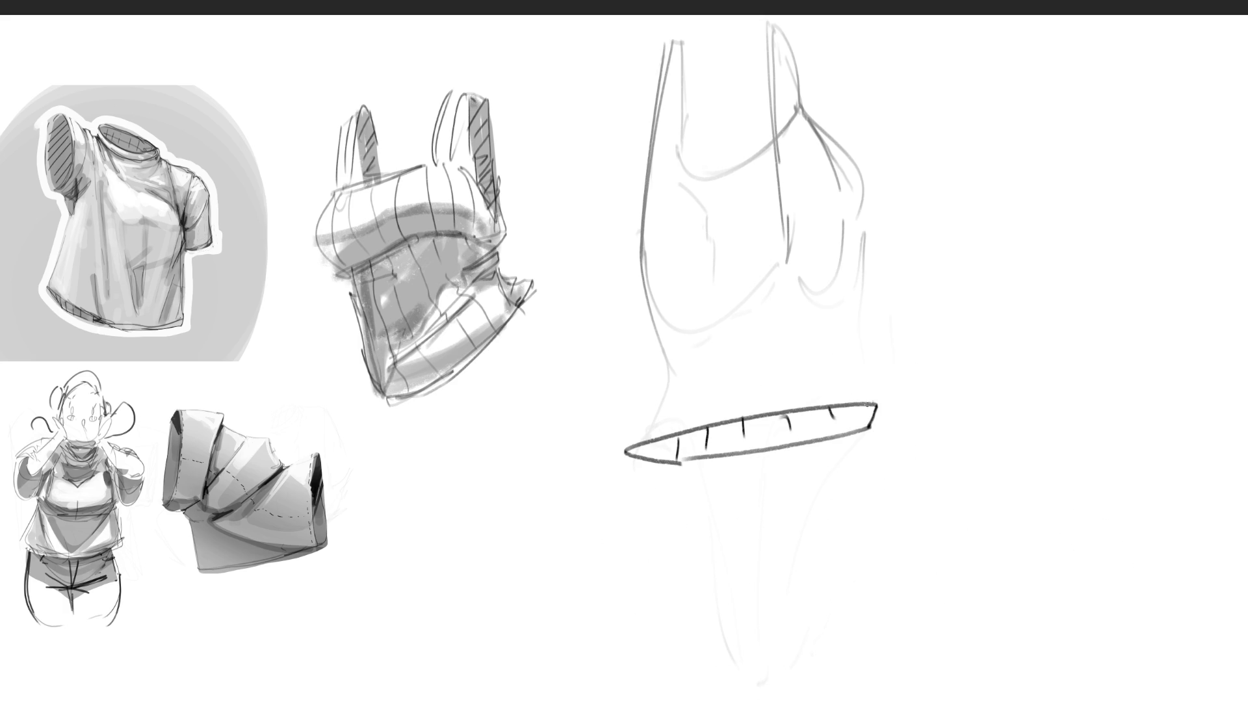
pyautogui.moveTo(621, 451)
pyautogui.mouseDown()
pyautogui.moveTo(641, 424)
pyautogui.moveTo(720, 408)
pyautogui.mouseUp()
pyautogui.moveTo(876, 394); pyautogui.dragTo(801, 402)
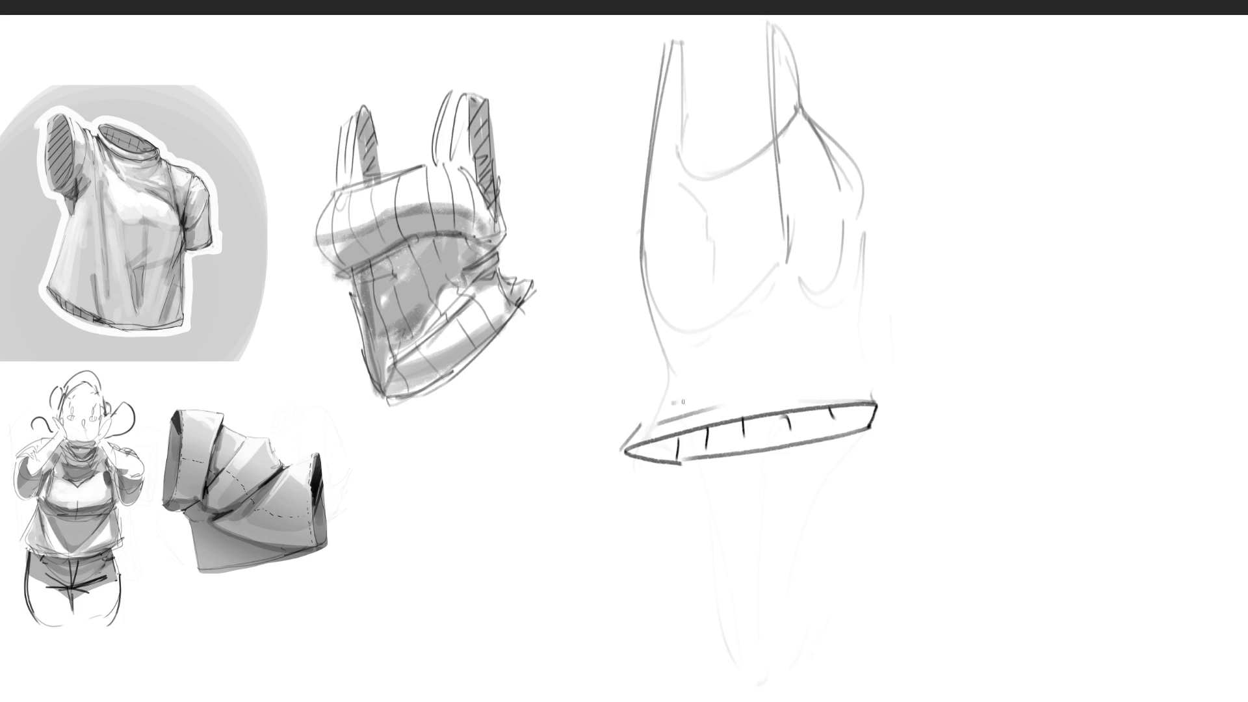
pyautogui.moveTo(677, 403); pyautogui.dragTo(783, 368)
pyautogui.moveTo(699, 385)
pyautogui.mouseDown()
pyautogui.moveTo(681, 388)
pyautogui.moveTo(726, 371)
pyautogui.mouseUp()
# Outline the tank top's chest curves on both sides.
pyautogui.moveTo(641, 286)
pyautogui.mouseDown()
pyautogui.moveTo(656, 329)
pyautogui.moveTo(792, 252)
pyautogui.moveTo(710, 322)
pyautogui.mouseUp()
pyautogui.moveTo(642, 289)
pyautogui.mouseDown()
pyautogui.moveTo(661, 426)
pyautogui.moveTo(715, 401)
pyautogui.mouseUp()
pyautogui.moveTo(794, 276)
pyautogui.mouseDown()
pyautogui.moveTo(812, 304)
pyautogui.moveTo(844, 274)
pyautogui.mouseUp()
pyautogui.moveTo(844, 273)
pyautogui.mouseDown()
pyautogui.moveTo(847, 235)
pyautogui.moveTo(840, 270)
pyautogui.mouseUp()
pyautogui.moveTo(814, 123)
pyautogui.mouseDown()
pyautogui.moveTo(894, 237)
pyautogui.moveTo(874, 335)
pyautogui.mouseUp()
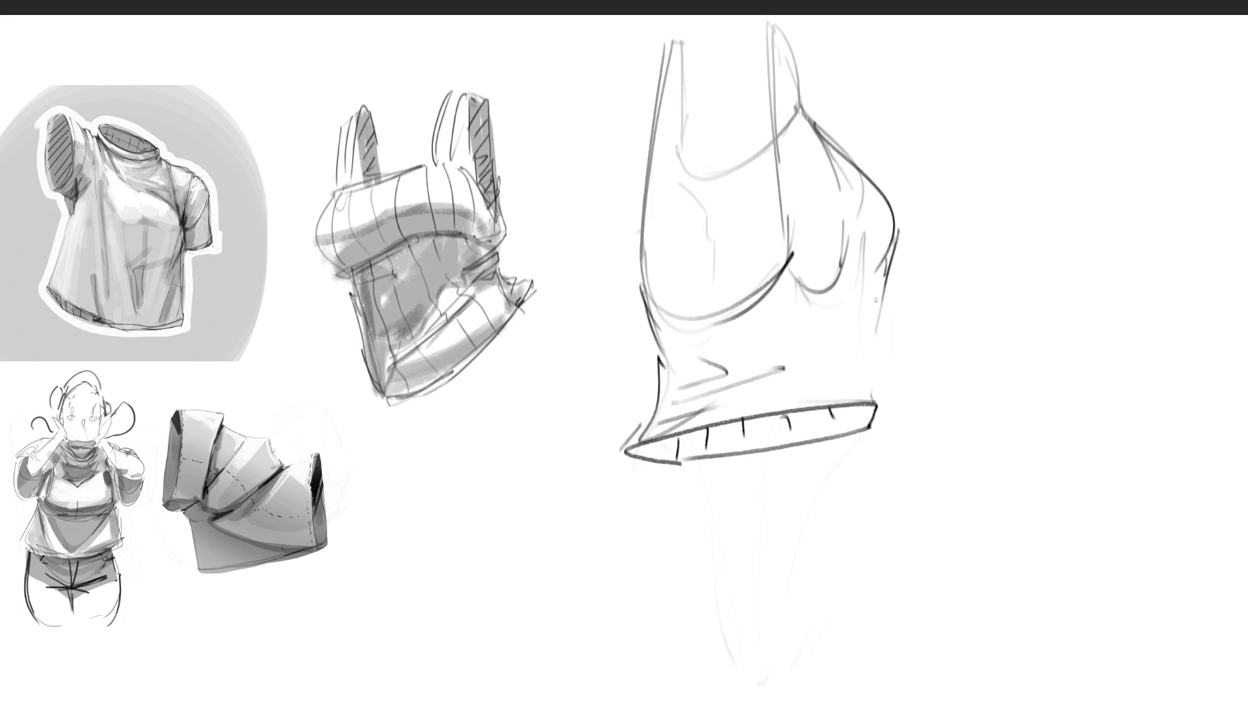
pyautogui.moveTo(886, 276); pyautogui.dragTo(839, 339)
pyautogui.moveTo(873, 314)
pyautogui.mouseDown()
pyautogui.moveTo(847, 389)
pyautogui.moveTo(869, 399)
pyautogui.mouseUp()
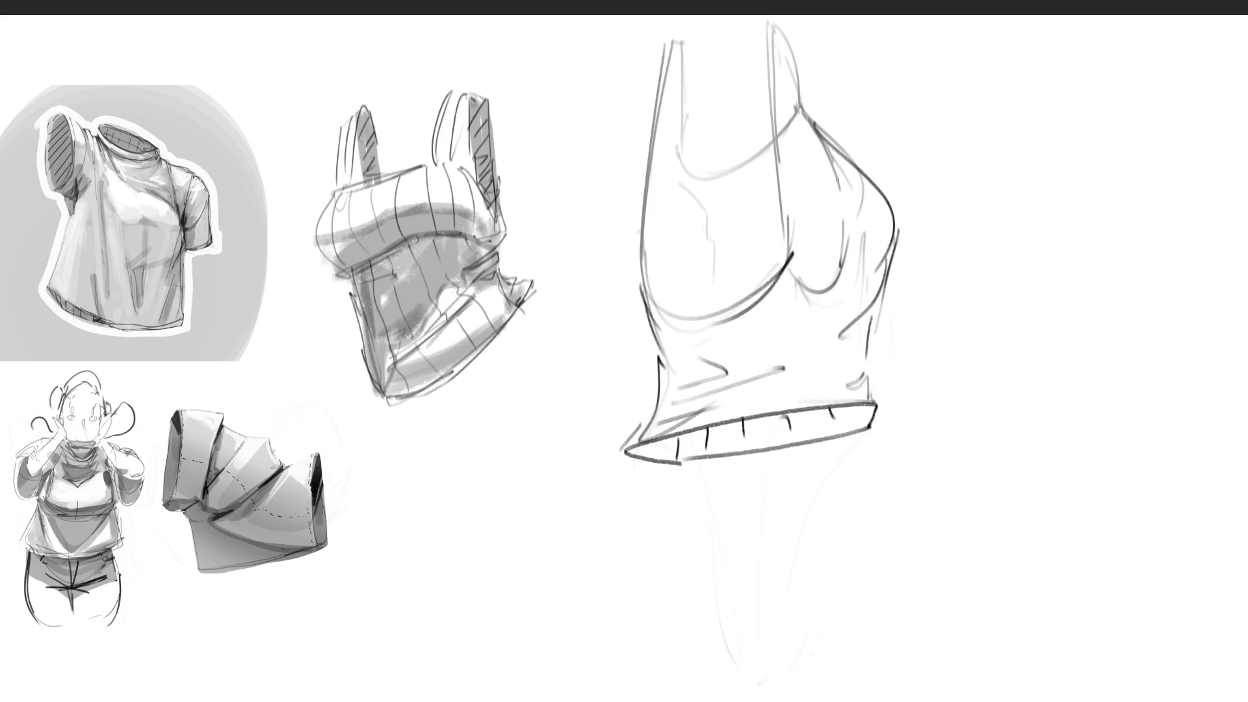
# Darken the neckline and straps, then hatch diagonally across the chest.
pyautogui.moveTo(834, 163); pyautogui.dragTo(843, 211)
pyautogui.moveTo(804, 119); pyautogui.dragTo(676, 166)
pyautogui.moveTo(672, 161)
pyautogui.mouseDown()
pyautogui.moveTo(700, 199)
pyautogui.moveTo(710, 270)
pyautogui.mouseUp()
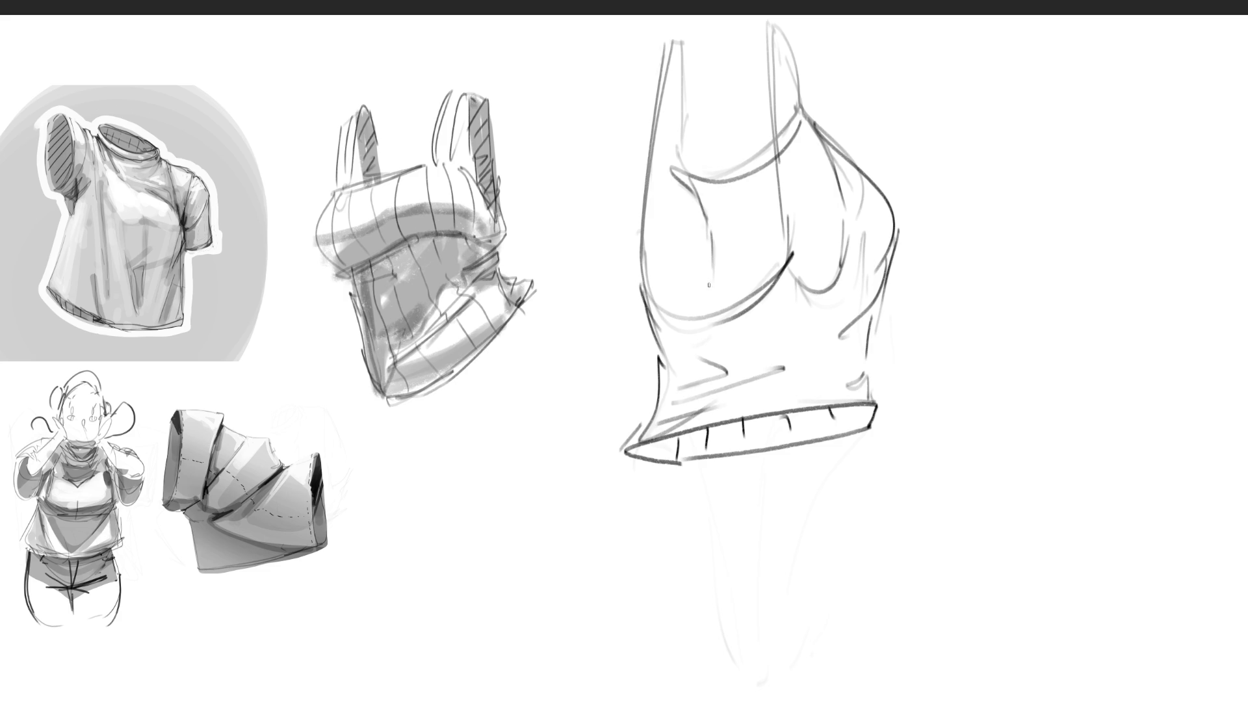
pyautogui.moveTo(681, 176); pyautogui.dragTo(675, 40)
pyautogui.moveTo(764, 74)
pyautogui.mouseDown()
pyautogui.moveTo(760, 35)
pyautogui.moveTo(792, 77)
pyautogui.mouseUp()
pyautogui.moveTo(713, 185)
pyautogui.mouseDown()
pyautogui.moveTo(703, 226)
pyautogui.moveTo(714, 251)
pyautogui.mouseUp()
pyautogui.moveTo(763, 177); pyautogui.dragTo(727, 290)
pyautogui.moveTo(776, 229); pyautogui.dragTo(757, 291)
pyautogui.moveTo(824, 132)
pyautogui.mouseDown()
pyautogui.moveTo(794, 224)
pyautogui.moveTo(815, 254)
pyautogui.mouseUp()
pyautogui.moveTo(844, 246); pyautogui.dragTo(823, 289)
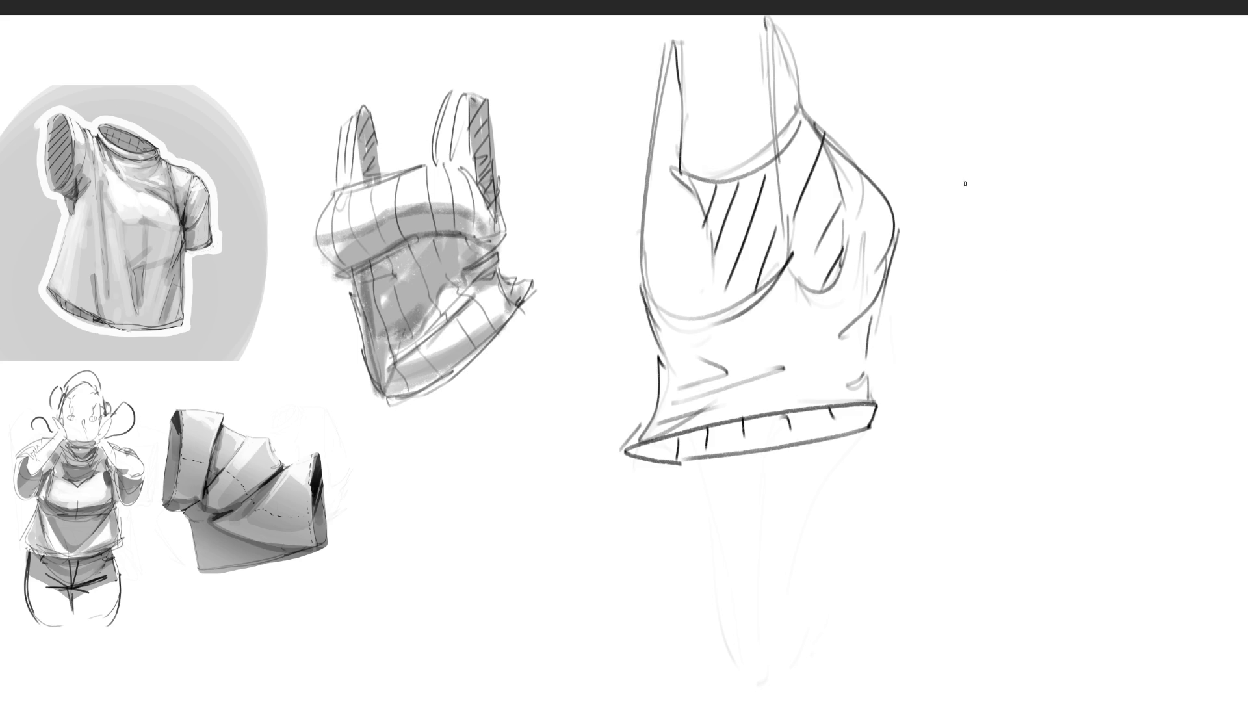
# Draw the jeans shorts' waistband with belt loops.
pyautogui.moveTo(947, 149); pyautogui.dragTo(954, 183)
pyautogui.moveTo(949, 184); pyautogui.dragTo(971, 170)
pyautogui.moveTo(961, 156)
pyautogui.mouseDown()
pyautogui.moveTo(1004, 132)
pyautogui.moveTo(1005, 168)
pyautogui.moveTo(1024, 110)
pyautogui.mouseUp()
pyautogui.moveTo(1023, 111)
pyautogui.mouseDown()
pyautogui.moveTo(1030, 151)
pyautogui.moveTo(1012, 150)
pyautogui.moveTo(1039, 153)
pyautogui.moveTo(1062, 123)
pyautogui.moveTo(1097, 135)
pyautogui.moveTo(1088, 85)
pyautogui.moveTo(1101, 135)
pyautogui.moveTo(1113, 133)
pyautogui.mouseUp()
pyautogui.moveTo(1115, 110)
pyautogui.mouseDown()
pyautogui.moveTo(1131, 91)
pyautogui.moveTo(1183, 129)
pyautogui.moveTo(1208, 109)
pyautogui.moveTo(1187, 135)
pyautogui.mouseUp()
# Add the button, fly line, crotch strokes and back pocket to the shorts.
pyautogui.moveTo(992, 184)
pyautogui.mouseDown()
pyautogui.moveTo(1060, 166)
pyautogui.moveTo(1036, 278)
pyautogui.mouseUp()
pyautogui.moveTo(1040, 236); pyautogui.dragTo(1039, 267)
pyautogui.moveTo(1030, 164)
pyautogui.mouseDown()
pyautogui.moveTo(1056, 317)
pyautogui.moveTo(1077, 327)
pyautogui.moveTo(1128, 294)
pyautogui.mouseUp()
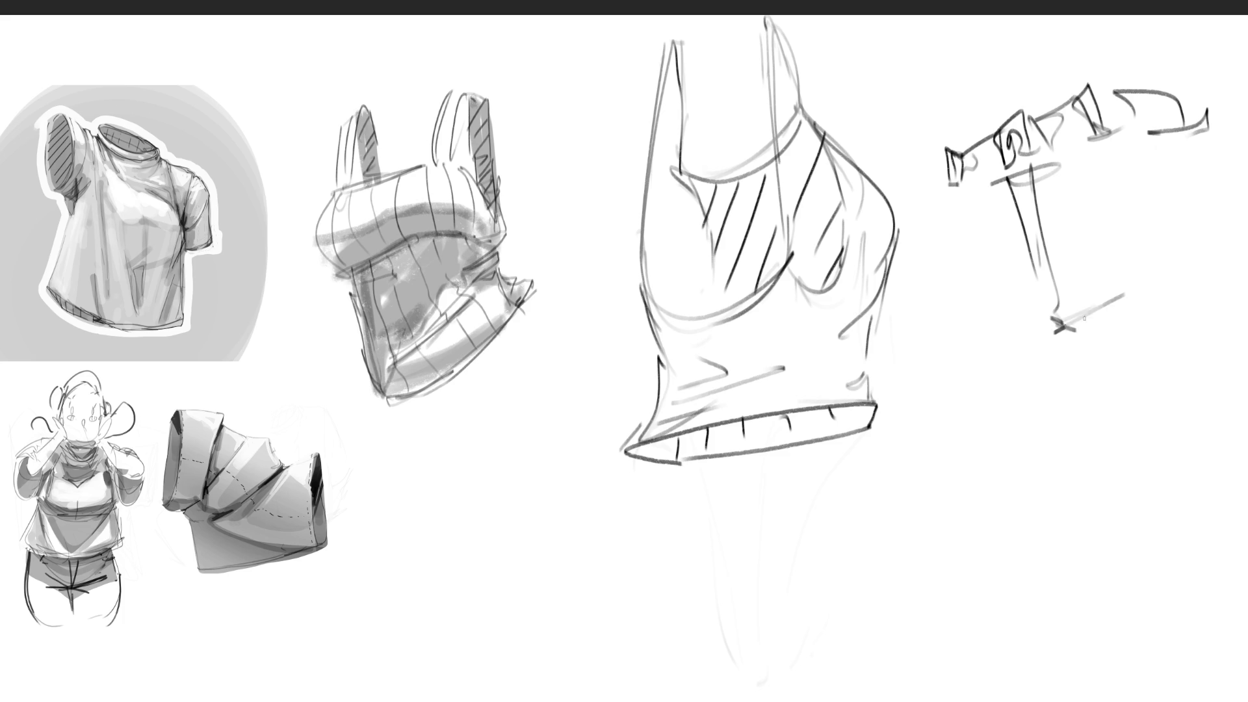
pyautogui.moveTo(1067, 322); pyautogui.dragTo(1105, 308)
pyautogui.moveTo(1066, 337); pyautogui.dragTo(1085, 334)
pyautogui.moveTo(1200, 208); pyautogui.dragTo(1168, 162)
pyautogui.moveTo(1094, 142); pyautogui.dragTo(1169, 162)
pyautogui.moveTo(1099, 140)
pyautogui.mouseDown()
pyautogui.moveTo(1119, 188)
pyautogui.moveTo(1180, 183)
pyautogui.mouseUp()
pyautogui.moveTo(1189, 149); pyautogui.dragTo(1178, 166)
pyautogui.moveTo(1196, 140); pyautogui.dragTo(1242, 227)
# Outline the shorts' hips, base and leg shapes with a diagonal fold line.
pyautogui.moveTo(941, 193)
pyautogui.mouseDown()
pyautogui.moveTo(968, 251)
pyautogui.moveTo(972, 338)
pyautogui.moveTo(1011, 362)
pyautogui.mouseUp()
pyautogui.moveTo(1026, 360); pyautogui.dragTo(1246, 222)
pyautogui.moveTo(1233, 376); pyautogui.dragTo(1167, 418)
pyautogui.moveTo(1081, 370)
pyautogui.mouseDown()
pyautogui.moveTo(1091, 434)
pyautogui.moveTo(1229, 634)
pyautogui.mouseUp()
pyautogui.moveTo(1171, 667); pyautogui.dragTo(1003, 474)
pyautogui.moveTo(931, 348)
pyautogui.mouseDown()
pyautogui.moveTo(1040, 572)
pyautogui.moveTo(1128, 658)
pyautogui.mouseUp()
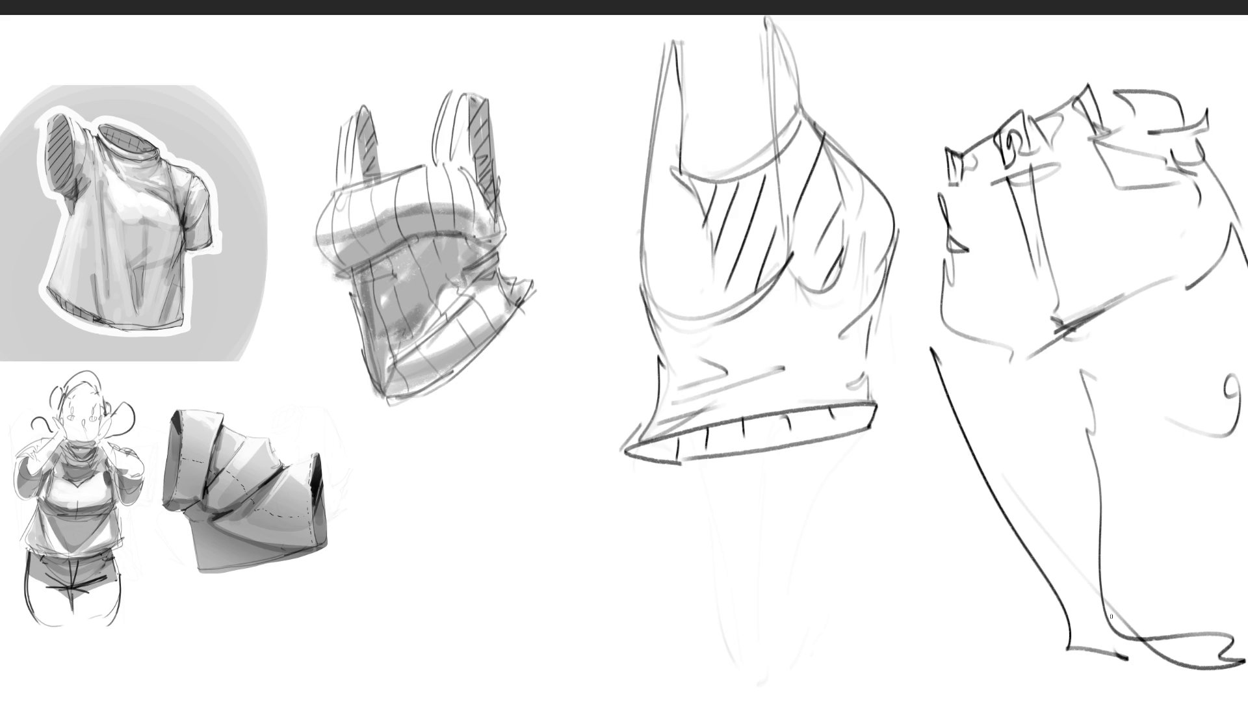
pyautogui.moveTo(1190, 566); pyautogui.dragTo(1125, 614)
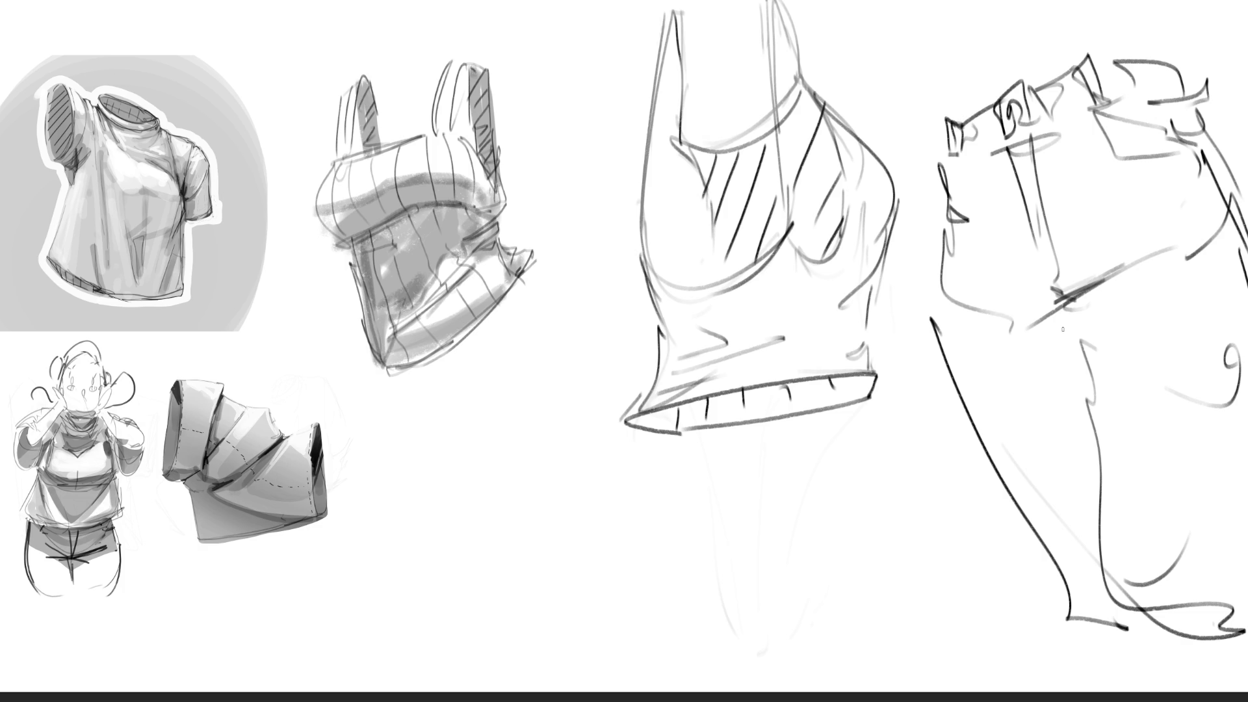
# Crosshatch the crotch, reinforce the left hip, leg and hem, then lasso both sketches.
pyautogui.moveTo(1066, 301)
pyautogui.mouseDown()
pyautogui.moveTo(1033, 311)
pyautogui.moveTo(995, 293)
pyautogui.moveTo(1086, 364)
pyautogui.moveTo(1073, 329)
pyautogui.moveTo(1039, 320)
pyautogui.mouseUp()
pyautogui.moveTo(1040, 338)
pyautogui.mouseDown()
pyautogui.moveTo(1063, 315)
pyautogui.moveTo(1089, 370)
pyautogui.mouseUp()
pyautogui.moveTo(1085, 364)
pyautogui.mouseDown()
pyautogui.moveTo(978, 324)
pyautogui.moveTo(1080, 368)
pyautogui.mouseUp()
pyautogui.moveTo(1087, 391); pyautogui.dragTo(1098, 447)
pyautogui.click(1018, 384)
pyautogui.moveTo(951, 316)
pyautogui.mouseDown()
pyautogui.moveTo(946, 293)
pyautogui.moveTo(934, 323)
pyautogui.mouseUp()
pyautogui.moveTo(946, 296); pyautogui.dragTo(956, 325)
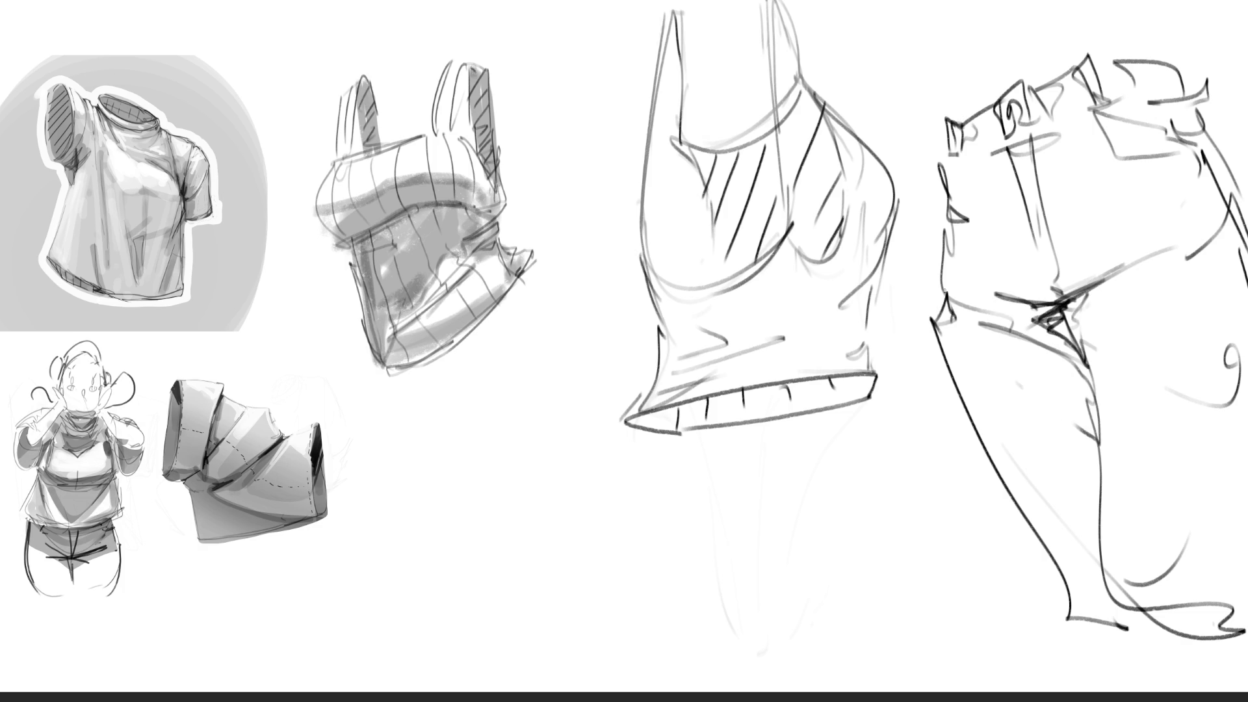
pyautogui.moveTo(941, 198); pyautogui.dragTo(934, 292)
pyautogui.moveTo(943, 144); pyautogui.dragTo(941, 224)
pyautogui.moveTo(936, 296)
pyautogui.mouseDown()
pyautogui.moveTo(943, 403)
pyautogui.moveTo(1012, 547)
pyautogui.mouseUp()
pyautogui.moveTo(1054, 625)
pyautogui.mouseDown()
pyautogui.moveTo(1087, 673)
pyautogui.moveTo(1127, 630)
pyautogui.moveTo(1204, 629)
pyautogui.mouseUp()
pyautogui.moveTo(1203, 632); pyautogui.dragTo(1171, 649)
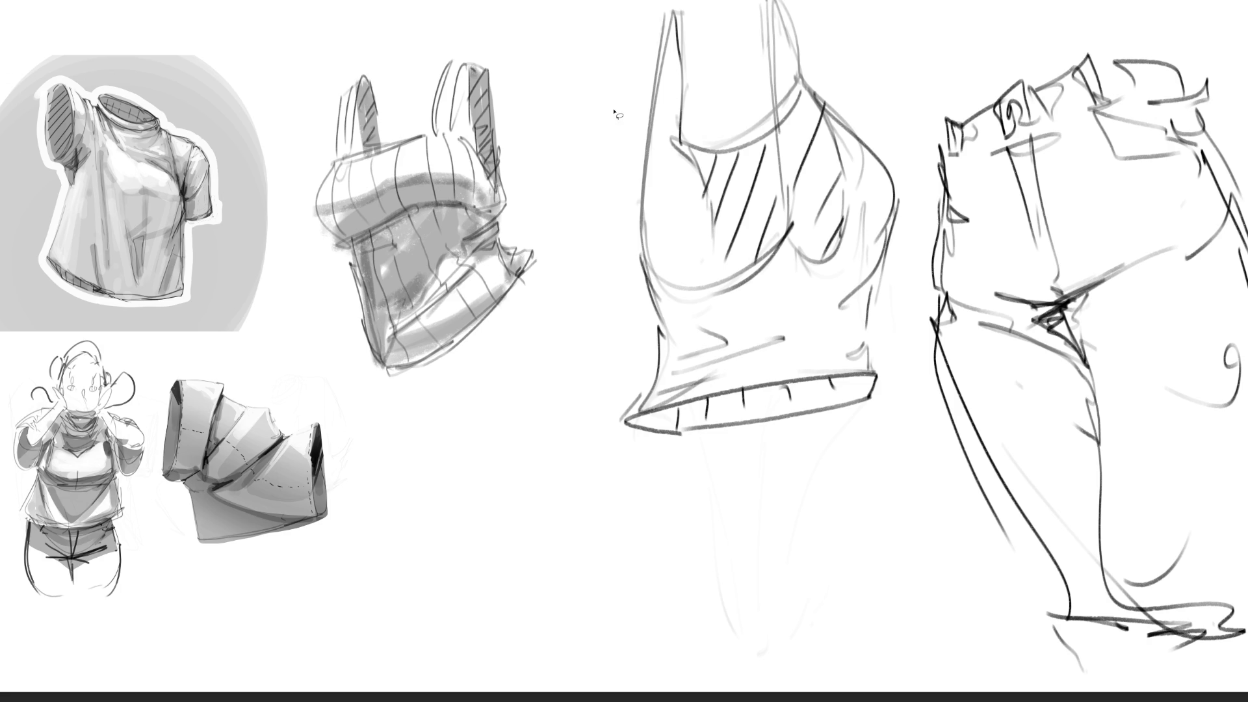
pyautogui.moveTo(599, 98)
pyautogui.mouseDown()
pyautogui.moveTo(608, 0)
pyautogui.moveTo(1211, 5)
pyautogui.moveTo(1245, 690)
pyautogui.moveTo(739, 589)
pyautogui.moveTo(603, 331)
pyautogui.moveTo(597, 94)
pyautogui.mouseUp()
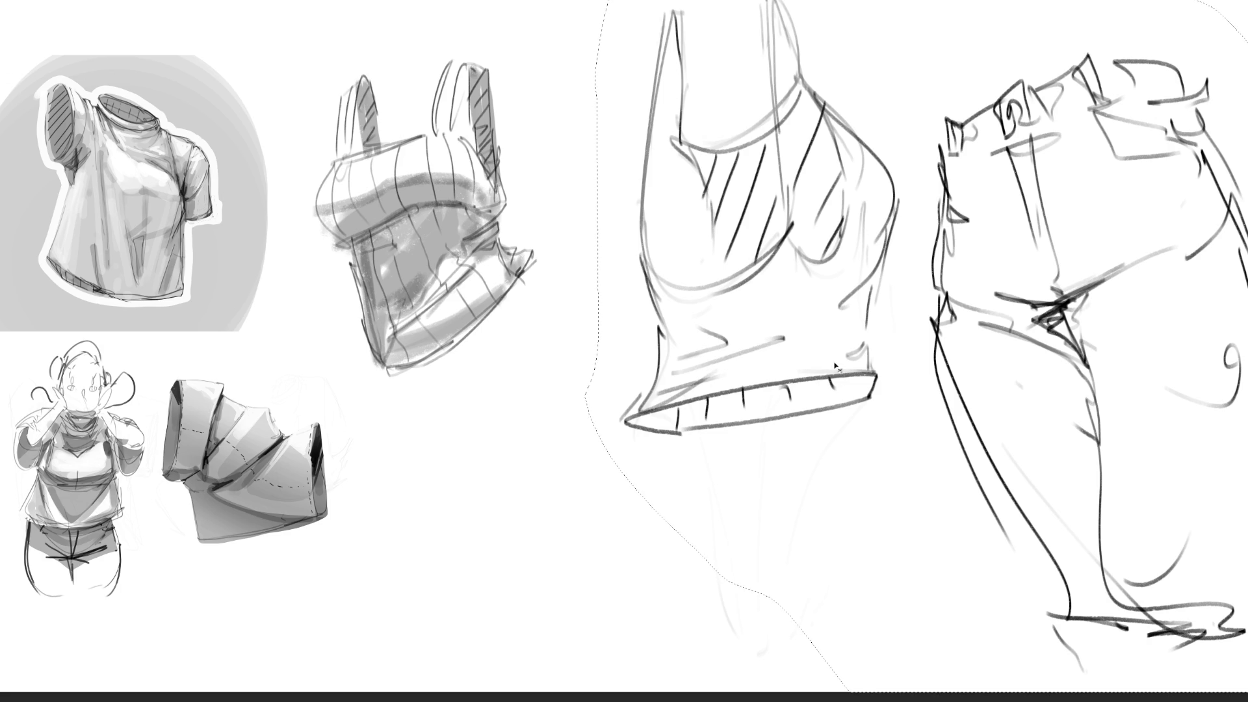
# Shrink the tank top and shorts sketches with Ctrl+T, move them below the ribbed top, and deselect.
pyautogui.hotkey('ctrl', 't')
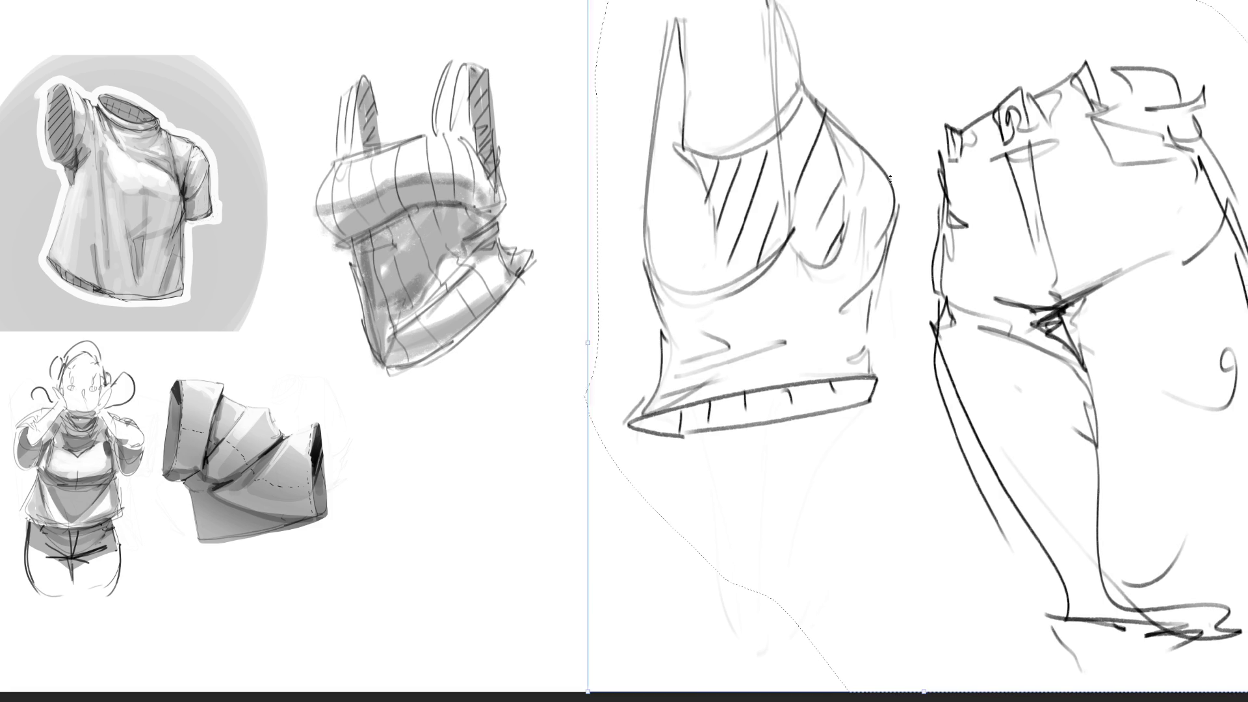
pyautogui.moveTo(584, 692); pyautogui.dragTo(788, 683)
pyautogui.moveTo(878, 458); pyautogui.dragTo(442, 463)
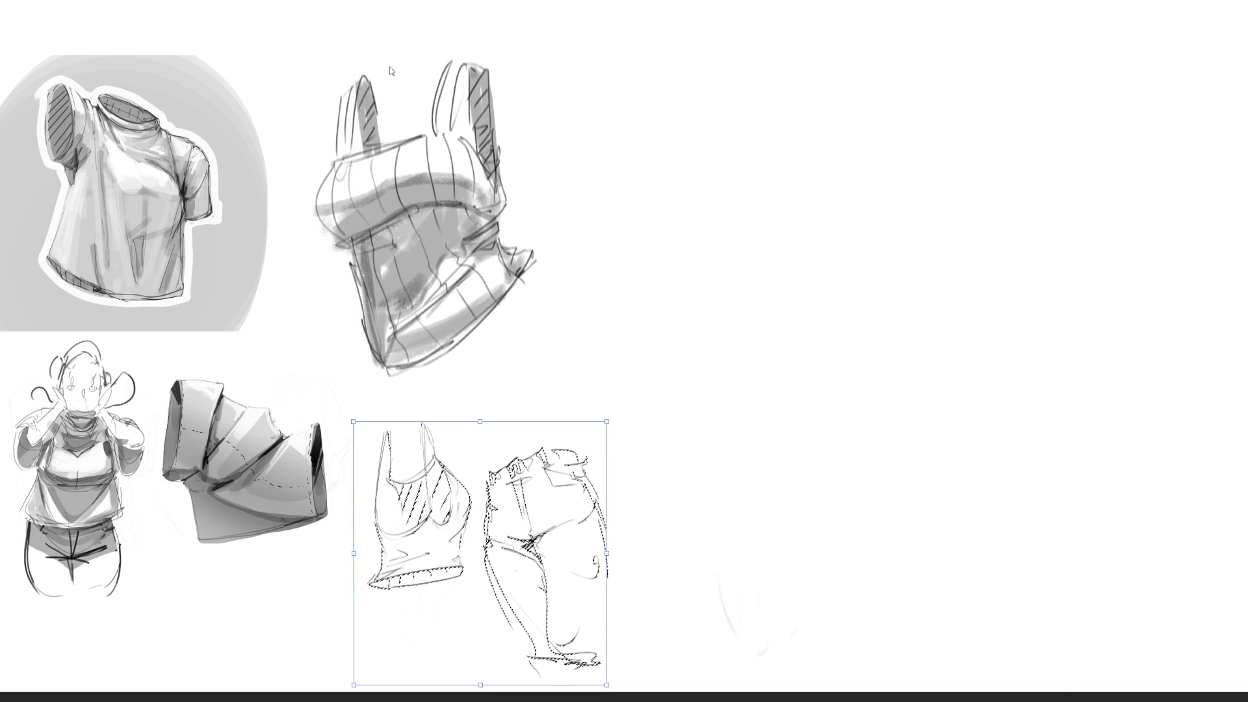
pyautogui.press('Return')
pyautogui.hotkey('ctrl', 'd')
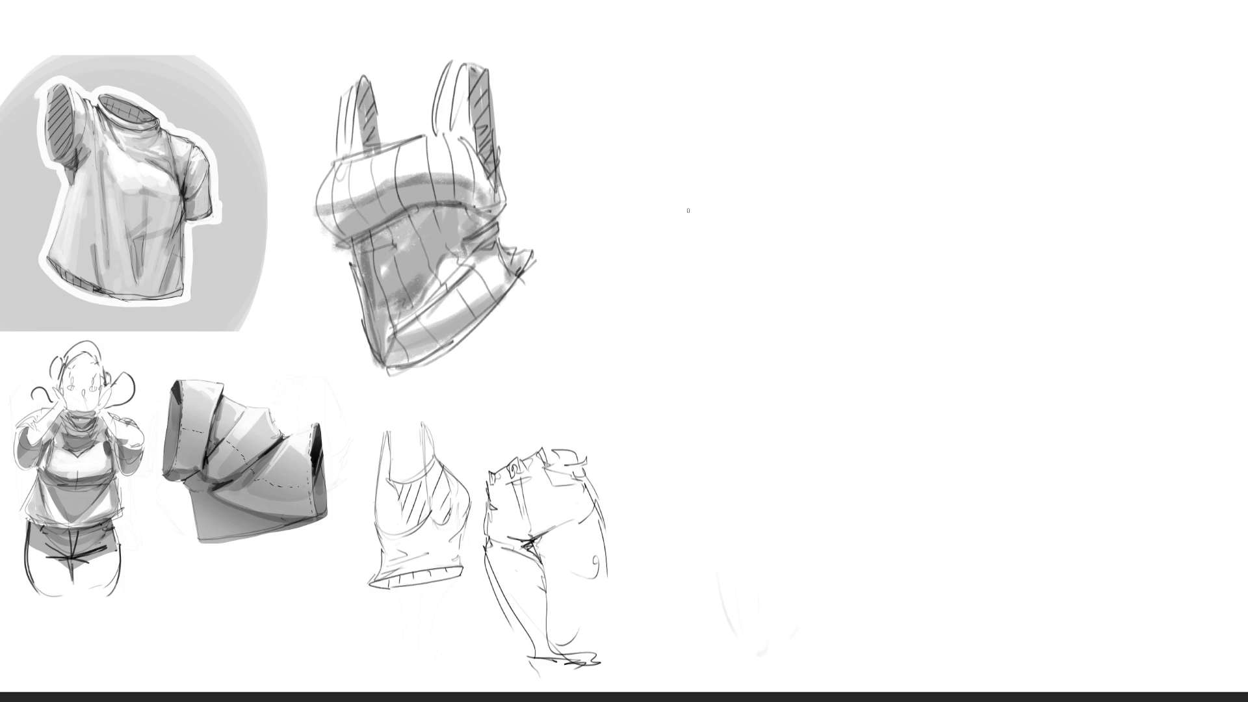
# Draw rough arch, V-shaped and curled gesture strokes in the empty upper-right area.
pyautogui.moveTo(688, 210)
pyautogui.mouseDown()
pyautogui.moveTo(752, 117)
pyautogui.moveTo(826, 171)
pyautogui.mouseUp()
pyautogui.moveTo(715, 110)
pyautogui.mouseDown()
pyautogui.moveTo(692, 211)
pyautogui.moveTo(806, 156)
pyautogui.moveTo(868, 185)
pyautogui.moveTo(965, 334)
pyautogui.mouseUp()
pyautogui.moveTo(849, 185); pyautogui.dragTo(927, 263)
pyautogui.moveTo(845, 178)
pyautogui.mouseDown()
pyautogui.moveTo(918, 217)
pyautogui.moveTo(1056, 133)
pyautogui.moveTo(1018, 172)
pyautogui.mouseUp()
pyautogui.moveTo(688, 228); pyautogui.dragTo(858, 331)
pyautogui.moveTo(761, 255)
pyautogui.mouseDown()
pyautogui.moveTo(827, 307)
pyautogui.moveTo(863, 266)
pyautogui.mouseUp()
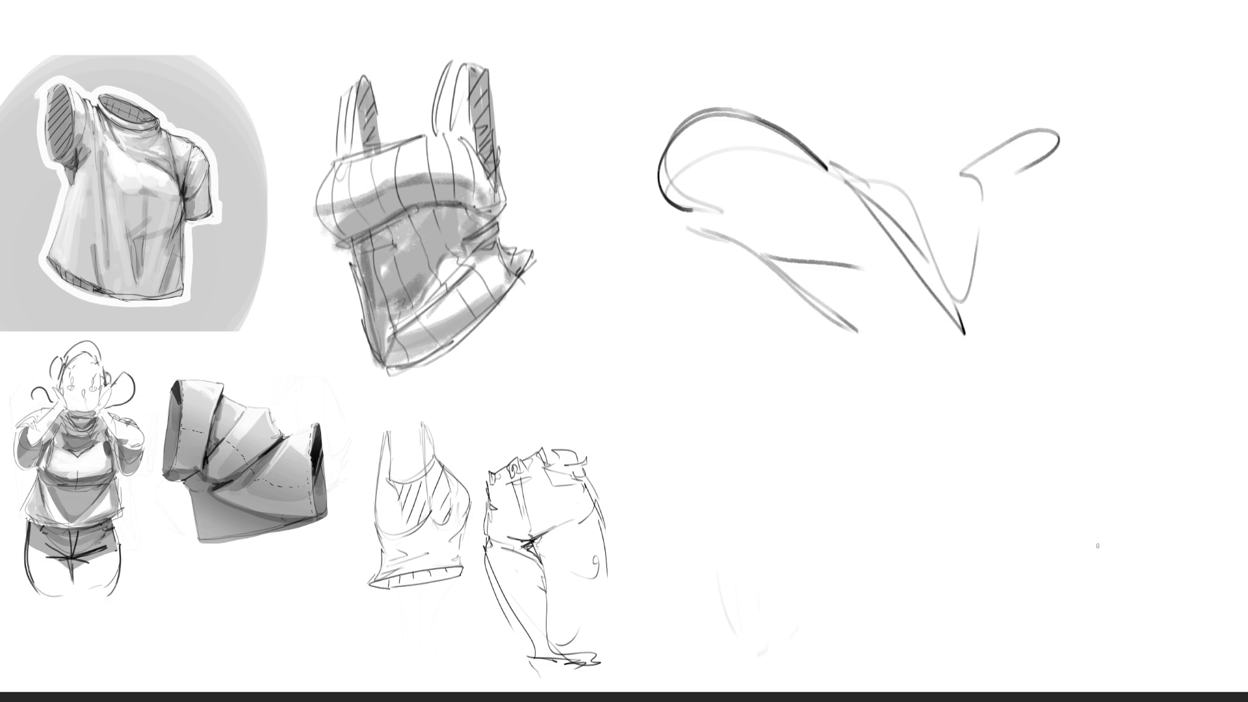
# Lower the strokes' opacity and erase the V-shaped strokes and top-right hook curve.
pyautogui.press('5')
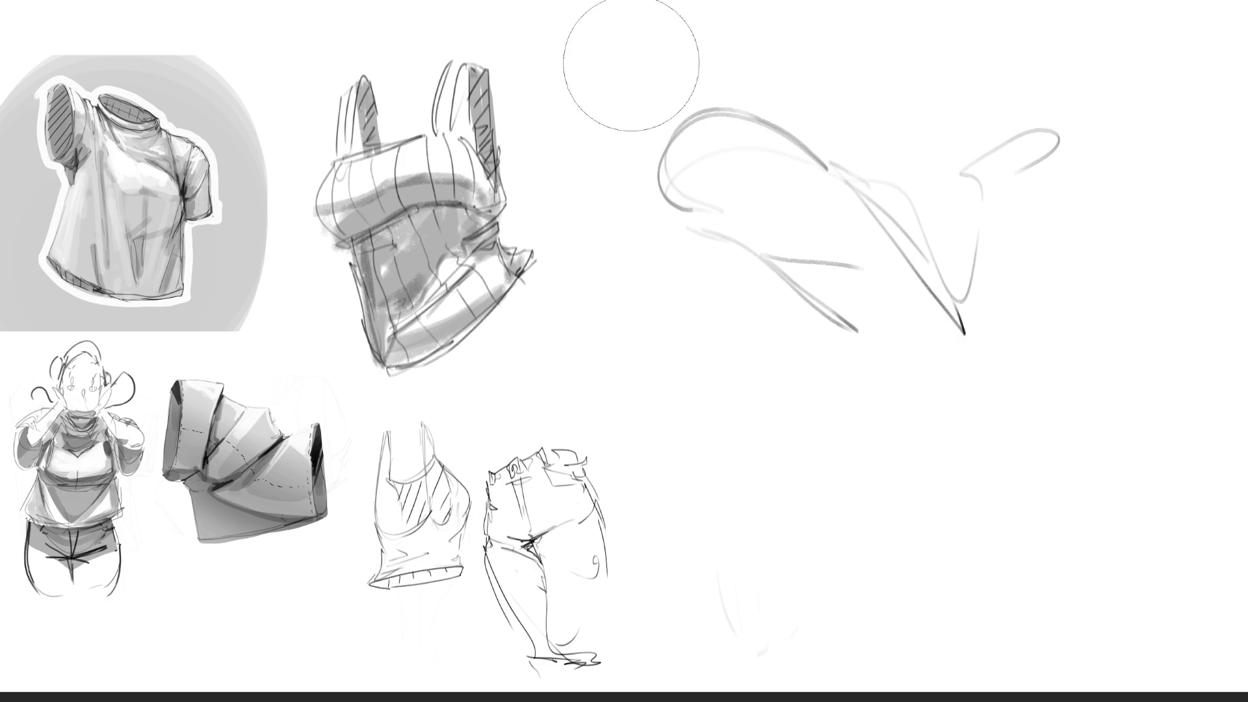
pyautogui.moveTo(725, 188)
pyautogui.mouseDown()
pyautogui.moveTo(836, 209)
pyautogui.moveTo(696, 111)
pyautogui.mouseUp()
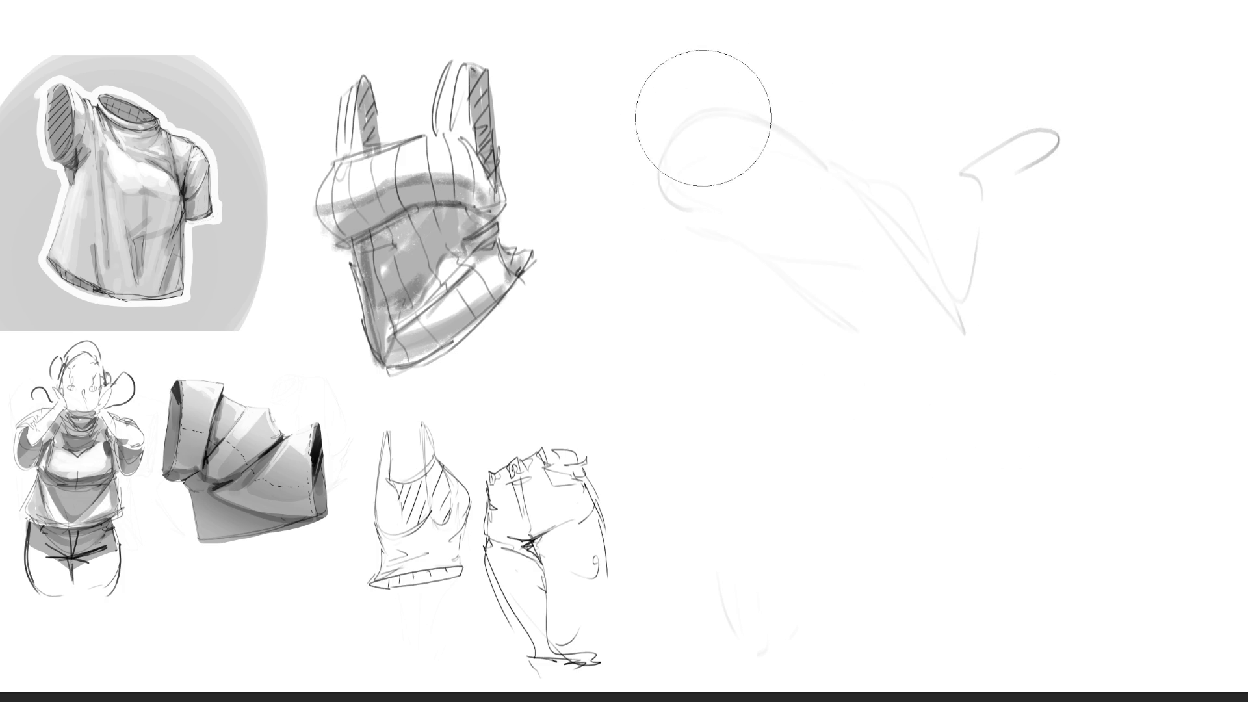
pyautogui.moveTo(1072, 111); pyautogui.dragTo(995, 184)
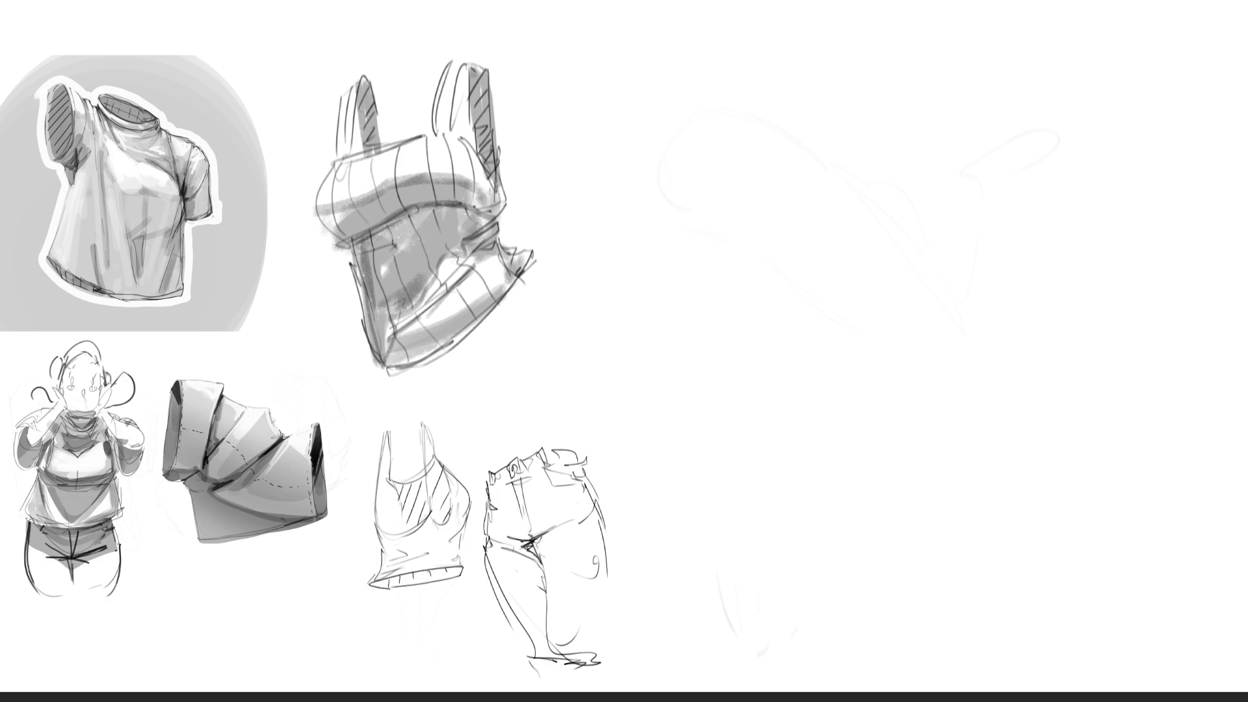
# Block in the head with brow, eyes, nose, jaw and cheek lines.
pyautogui.moveTo(739, 177); pyautogui.dragTo(772, 231)
pyautogui.moveTo(851, 140); pyautogui.dragTo(912, 132)
pyautogui.moveTo(962, 219)
pyautogui.mouseDown()
pyautogui.moveTo(926, 242)
pyautogui.moveTo(883, 238)
pyautogui.mouseUp()
pyautogui.moveTo(779, 200); pyautogui.dragTo(809, 224)
pyautogui.moveTo(946, 218); pyautogui.dragTo(988, 190)
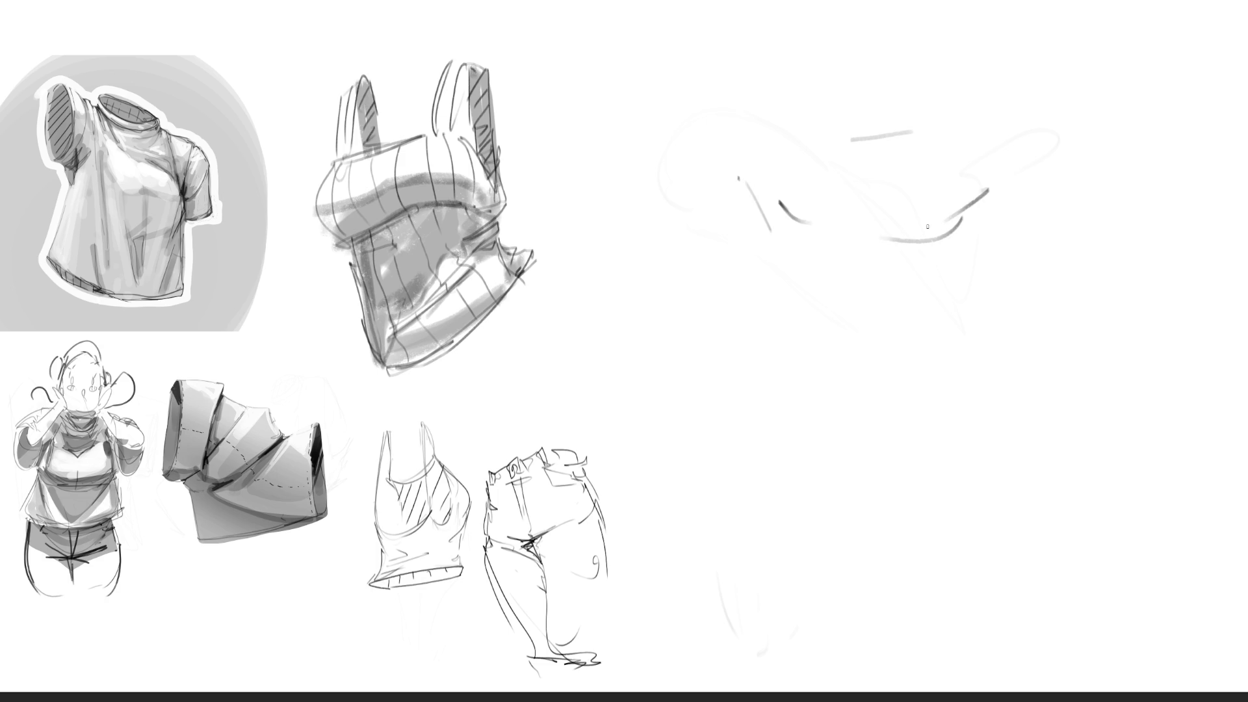
pyautogui.moveTo(872, 229)
pyautogui.mouseDown()
pyautogui.moveTo(975, 201)
pyautogui.moveTo(918, 241)
pyautogui.moveTo(982, 238)
pyautogui.moveTo(955, 233)
pyautogui.moveTo(963, 247)
pyautogui.mouseUp()
pyautogui.moveTo(803, 237)
pyautogui.mouseDown()
pyautogui.moveTo(834, 258)
pyautogui.moveTo(810, 281)
pyautogui.moveTo(845, 342)
pyautogui.mouseUp()
pyautogui.moveTo(845, 284)
pyautogui.mouseDown()
pyautogui.moveTo(873, 362)
pyautogui.moveTo(975, 323)
pyautogui.mouseUp()
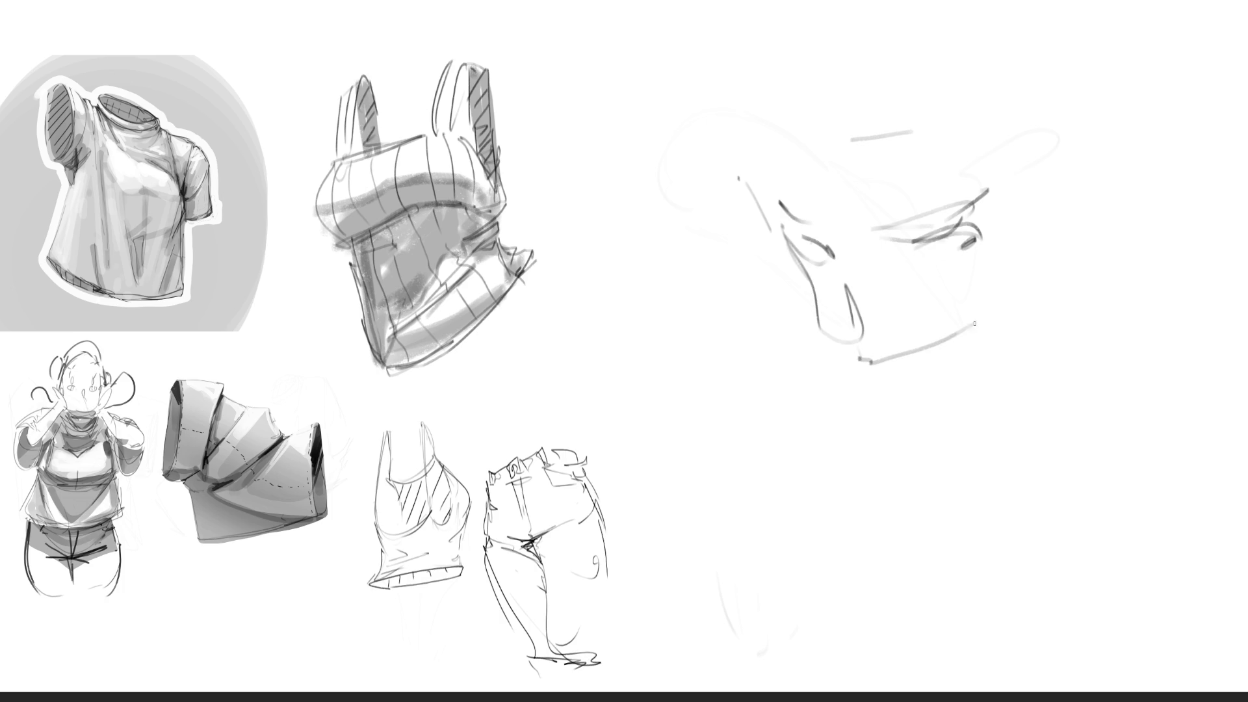
pyautogui.moveTo(812, 344)
pyautogui.mouseDown()
pyautogui.moveTo(944, 416)
pyautogui.moveTo(1010, 384)
pyautogui.moveTo(1049, 345)
pyautogui.moveTo(890, 424)
pyautogui.mouseUp()
pyautogui.moveTo(948, 295)
pyautogui.mouseDown()
pyautogui.moveTo(1028, 378)
pyautogui.moveTo(1110, 273)
pyautogui.moveTo(1099, 303)
pyautogui.mouseUp()
pyautogui.moveTo(1077, 215); pyautogui.dragTo(1074, 276)
# Add the back of the head, hairline, hair strokes and ear.
pyautogui.moveTo(1048, 364)
pyautogui.mouseDown()
pyautogui.moveTo(1077, 201)
pyautogui.moveTo(939, 147)
pyautogui.mouseUp()
pyautogui.moveTo(876, 162)
pyautogui.mouseDown()
pyautogui.moveTo(819, 170)
pyautogui.moveTo(764, 133)
pyautogui.mouseUp()
pyautogui.moveTo(788, 118); pyautogui.dragTo(814, 89)
pyautogui.moveTo(907, 54)
pyautogui.mouseDown()
pyautogui.moveTo(1022, 104)
pyautogui.moveTo(1076, 250)
pyautogui.moveTo(1014, 305)
pyautogui.mouseUp()
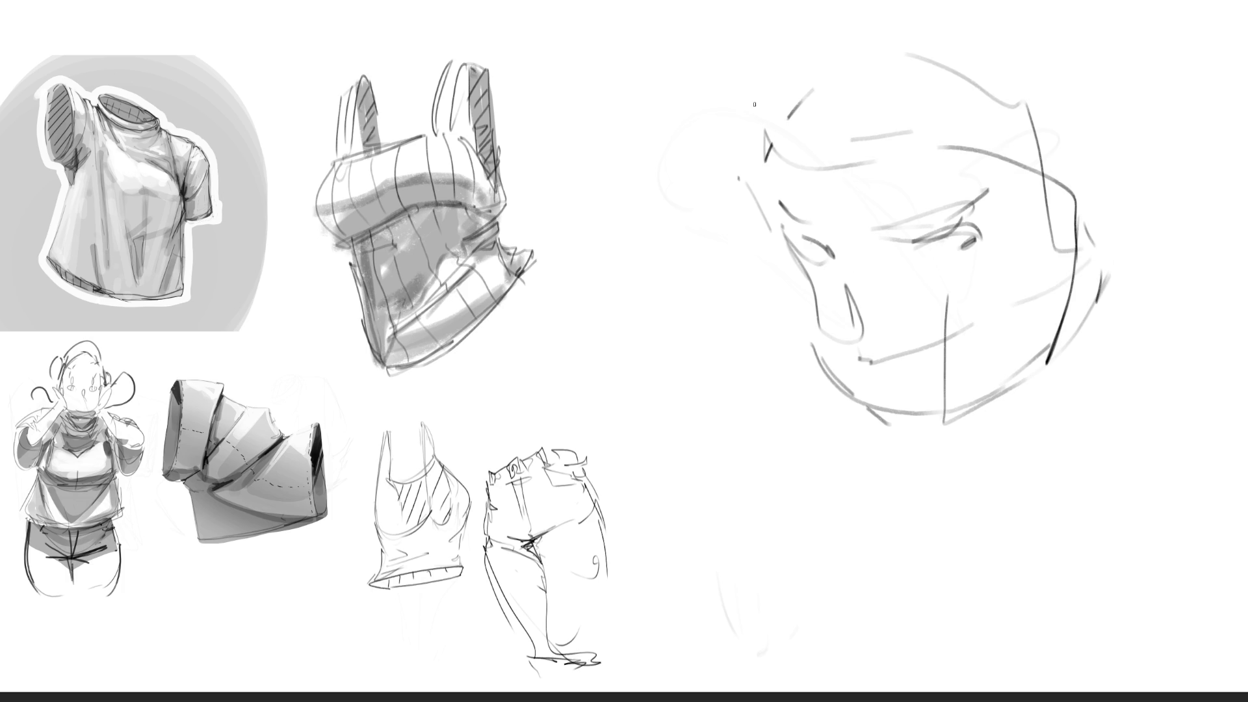
pyautogui.moveTo(732, 107); pyautogui.dragTo(762, 86)
pyautogui.moveTo(757, 68)
pyautogui.mouseDown()
pyautogui.moveTo(729, 114)
pyautogui.moveTo(738, 170)
pyautogui.mouseUp()
pyautogui.moveTo(764, 170); pyautogui.dragTo(852, 122)
pyautogui.moveTo(902, 75)
pyautogui.mouseDown()
pyautogui.moveTo(891, 94)
pyautogui.moveTo(1048, 197)
pyautogui.moveTo(1137, 224)
pyautogui.moveTo(1092, 270)
pyautogui.mouseUp()
pyautogui.moveTo(1099, 263); pyautogui.dragTo(1053, 357)
# Draw the jaw, neck and shoulder lines with a looped collar below the chin.
pyautogui.moveTo(1086, 272)
pyautogui.mouseDown()
pyautogui.moveTo(1074, 318)
pyautogui.moveTo(979, 442)
pyautogui.mouseUp()
pyautogui.moveTo(1021, 362); pyautogui.dragTo(882, 446)
pyautogui.moveTo(1102, 247)
pyautogui.mouseDown()
pyautogui.moveTo(1099, 275)
pyautogui.moveTo(963, 435)
pyautogui.moveTo(1056, 407)
pyautogui.mouseUp()
pyautogui.moveTo(1111, 273)
pyautogui.mouseDown()
pyautogui.moveTo(1003, 444)
pyautogui.moveTo(1124, 296)
pyautogui.mouseUp()
pyautogui.moveTo(1135, 294)
pyautogui.mouseDown()
pyautogui.moveTo(1162, 426)
pyautogui.moveTo(1000, 474)
pyautogui.mouseUp()
pyautogui.moveTo(970, 453)
pyautogui.mouseDown()
pyautogui.moveTo(951, 444)
pyautogui.moveTo(991, 498)
pyautogui.moveTo(977, 560)
pyautogui.mouseUp()
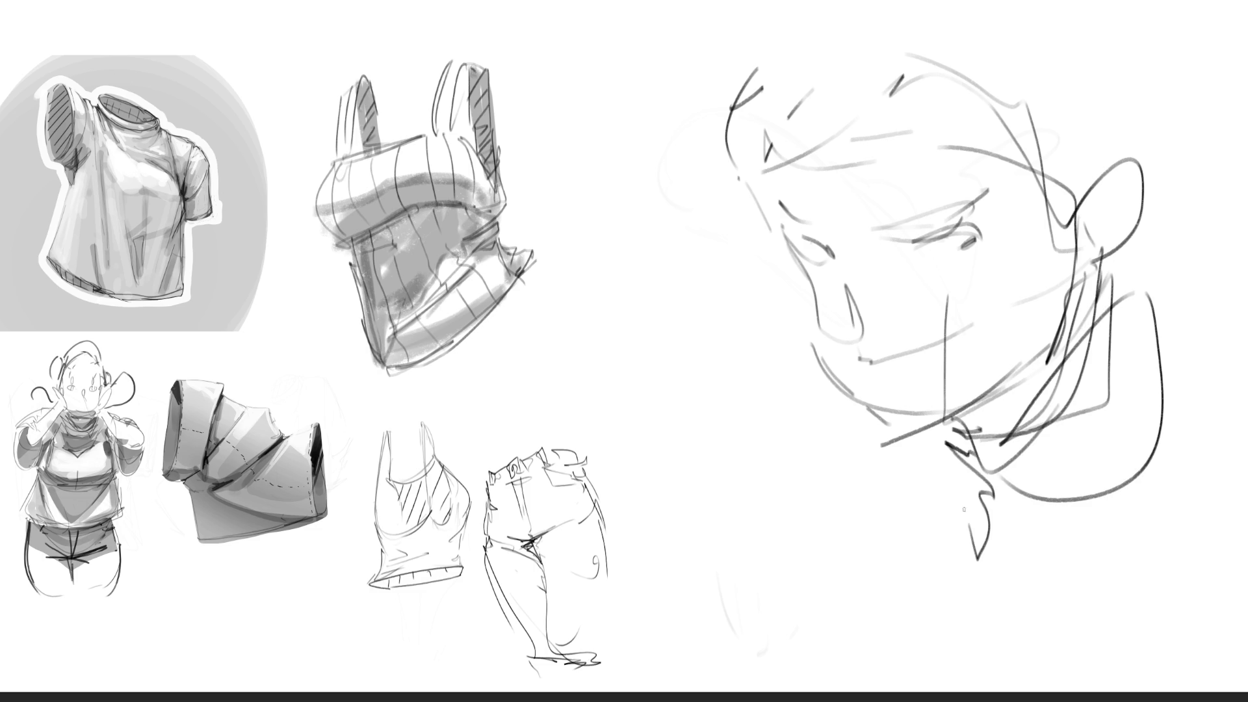
pyautogui.moveTo(957, 482)
pyautogui.mouseDown()
pyautogui.moveTo(991, 586)
pyautogui.moveTo(918, 588)
pyautogui.moveTo(1037, 617)
pyautogui.moveTo(988, 589)
pyautogui.mouseUp()
pyautogui.moveTo(981, 571)
pyautogui.mouseDown()
pyautogui.moveTo(932, 442)
pyautogui.moveTo(936, 610)
pyautogui.moveTo(1040, 608)
pyautogui.mouseUp()
pyautogui.moveTo(1039, 589)
pyautogui.mouseDown()
pyautogui.moveTo(1174, 411)
pyautogui.moveTo(1175, 626)
pyautogui.mouseUp()
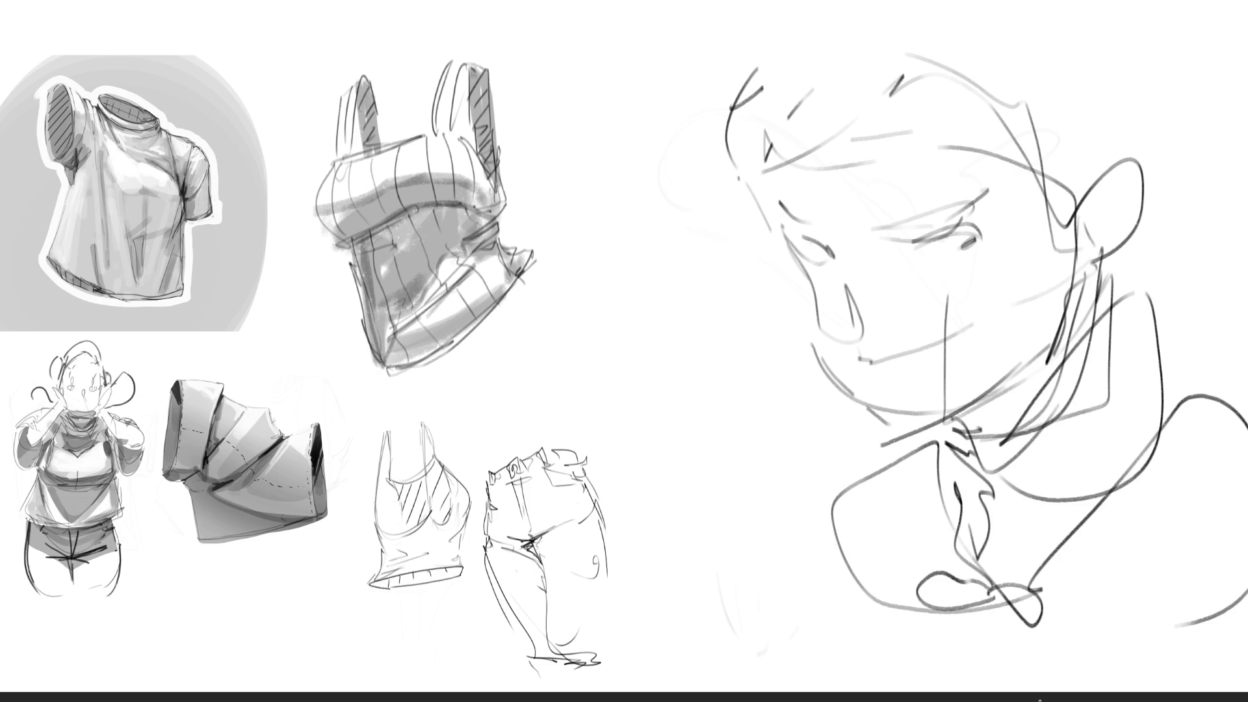
# Erase over the neck, chin, shoulder and ear lines to lighten them.
pyautogui.press('e')
pyautogui.moveTo(884, 444)
pyautogui.mouseDown()
pyautogui.moveTo(962, 429)
pyautogui.moveTo(976, 560)
pyautogui.mouseUp()
pyautogui.moveTo(1102, 197)
pyautogui.mouseDown()
pyautogui.moveTo(1157, 572)
pyautogui.moveTo(1106, 325)
pyautogui.moveTo(1015, 559)
pyautogui.moveTo(989, 470)
pyautogui.moveTo(1011, 411)
pyautogui.moveTo(884, 563)
pyautogui.moveTo(1236, 576)
pyautogui.moveTo(906, 376)
pyautogui.moveTo(1243, 141)
pyautogui.moveTo(1169, 262)
pyautogui.mouseUp()
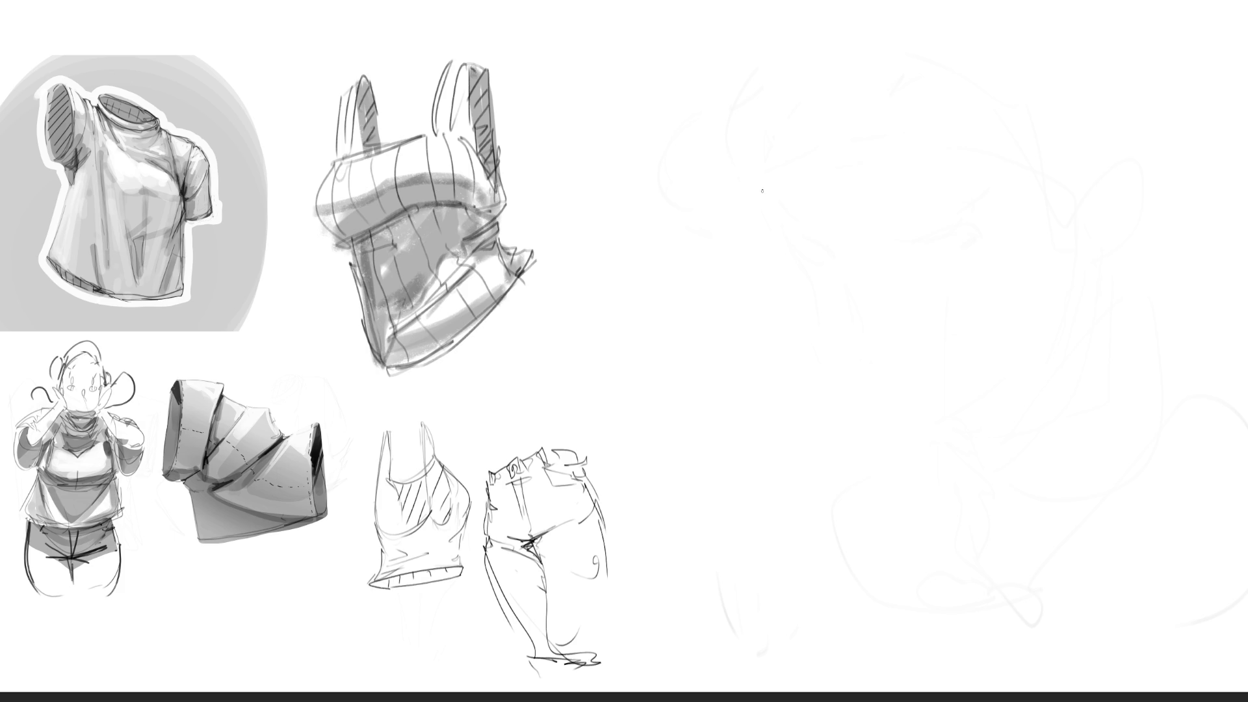
# Sketch the first hand: two boxy cuffs with inner folds, a raised finger and fingers extending left.
pyautogui.moveTo(758, 184)
pyautogui.mouseDown()
pyautogui.moveTo(764, 257)
pyautogui.moveTo(805, 214)
pyautogui.moveTo(809, 283)
pyautogui.mouseUp()
pyautogui.moveTo(778, 283); pyautogui.dragTo(815, 286)
pyautogui.moveTo(805, 181); pyautogui.dragTo(859, 180)
pyautogui.moveTo(867, 184)
pyautogui.mouseDown()
pyautogui.moveTo(887, 267)
pyautogui.moveTo(820, 287)
pyautogui.moveTo(862, 292)
pyautogui.mouseUp()
pyautogui.moveTo(835, 229); pyautogui.dragTo(878, 267)
pyautogui.moveTo(840, 190); pyautogui.dragTo(851, 225)
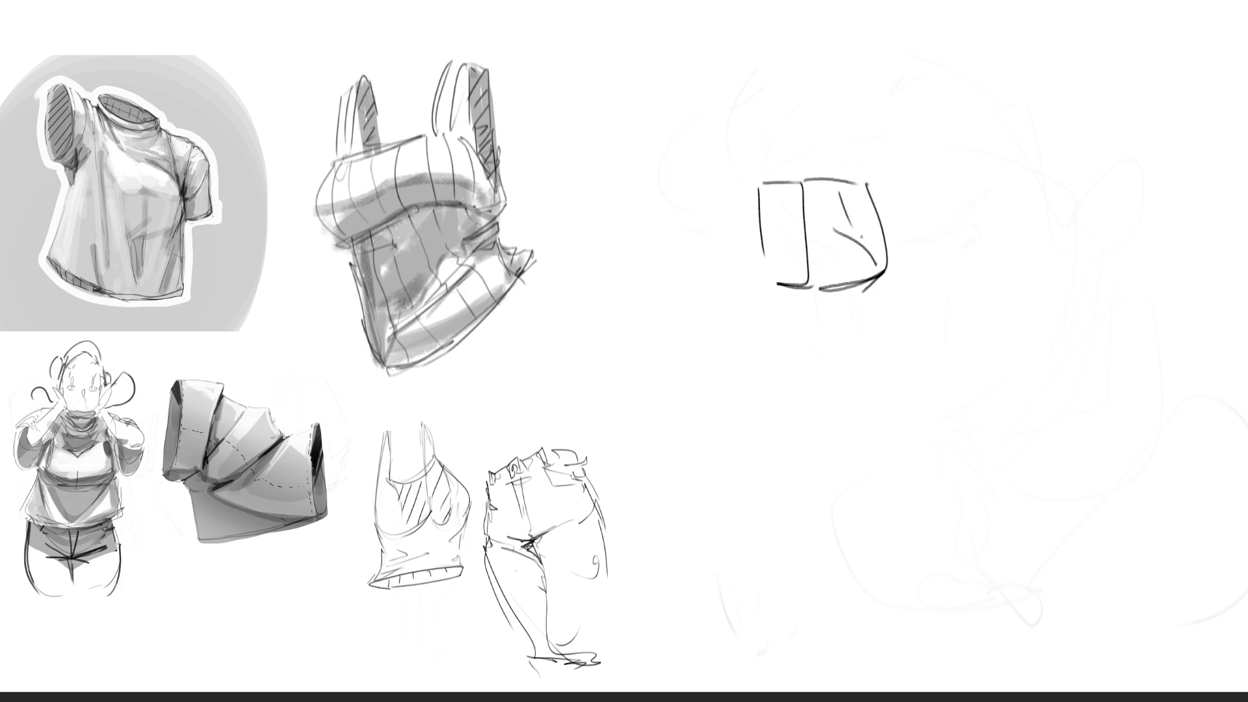
pyautogui.moveTo(828, 167)
pyautogui.mouseDown()
pyautogui.moveTo(817, 134)
pyautogui.moveTo(838, 116)
pyautogui.moveTo(852, 164)
pyautogui.mouseUp()
pyautogui.moveTo(759, 182)
pyautogui.mouseDown()
pyautogui.moveTo(670, 151)
pyautogui.moveTo(747, 205)
pyautogui.moveTo(676, 250)
pyautogui.moveTo(758, 257)
pyautogui.moveTo(686, 323)
pyautogui.moveTo(843, 289)
pyautogui.mouseUp()
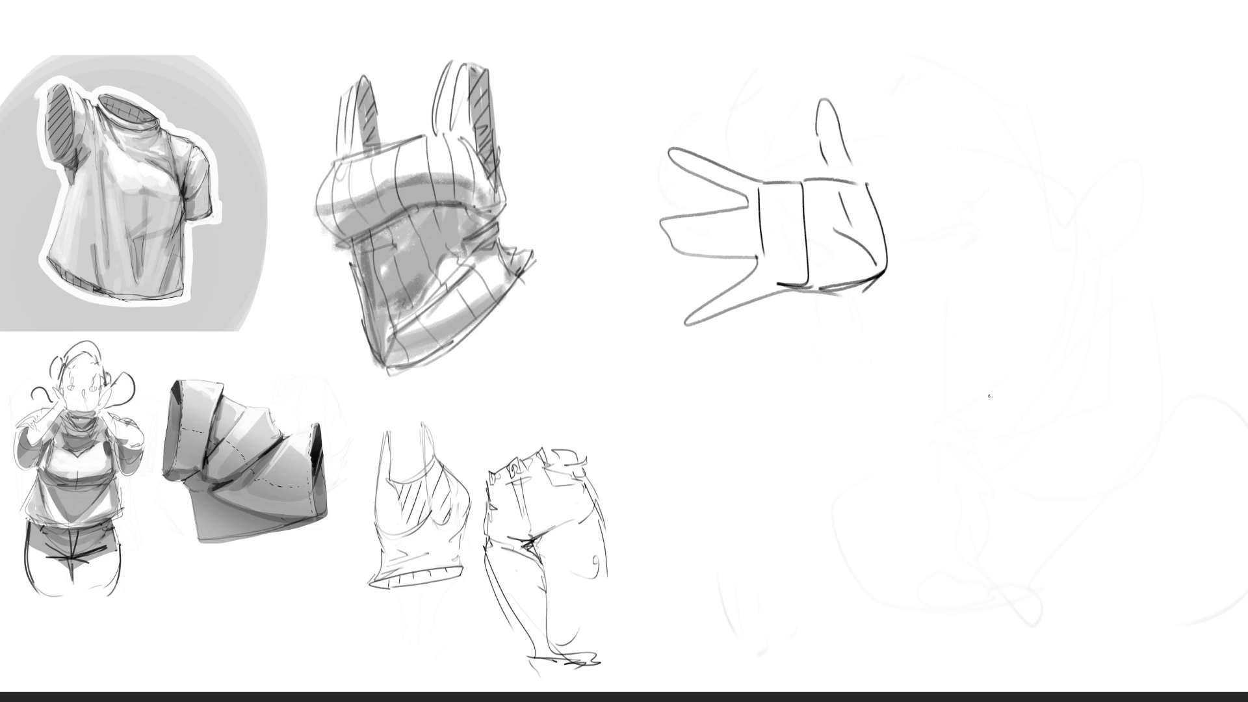
# Draw a second raised hand to the right with creases, a curled finger, a wrist and a creased cuff.
pyautogui.moveTo(948, 295)
pyautogui.mouseDown()
pyautogui.moveTo(918, 395)
pyautogui.moveTo(1018, 306)
pyautogui.moveTo(1046, 381)
pyautogui.mouseUp()
pyautogui.moveTo(967, 323)
pyautogui.mouseDown()
pyautogui.moveTo(1045, 383)
pyautogui.moveTo(1026, 410)
pyautogui.mouseUp()
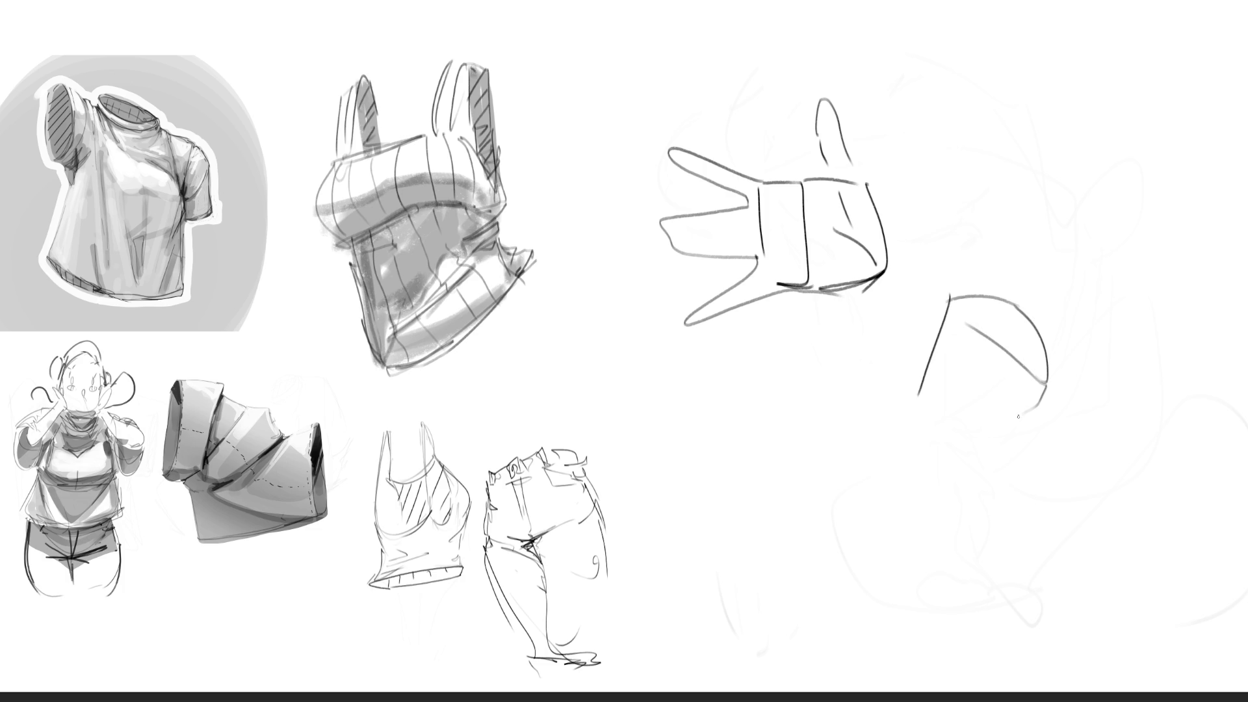
pyautogui.moveTo(968, 353)
pyautogui.mouseDown()
pyautogui.moveTo(1012, 402)
pyautogui.moveTo(1000, 423)
pyautogui.mouseUp()
pyautogui.moveTo(920, 415)
pyautogui.mouseDown()
pyautogui.moveTo(959, 430)
pyautogui.moveTo(1036, 412)
pyautogui.moveTo(1041, 439)
pyautogui.moveTo(1000, 458)
pyautogui.mouseUp()
pyautogui.moveTo(1001, 456)
pyautogui.mouseDown()
pyautogui.moveTo(1077, 413)
pyautogui.moveTo(1083, 428)
pyautogui.mouseUp()
pyautogui.moveTo(1083, 427)
pyautogui.mouseDown()
pyautogui.moveTo(1046, 442)
pyautogui.moveTo(1097, 408)
pyautogui.moveTo(1015, 455)
pyautogui.moveTo(942, 452)
pyautogui.moveTo(916, 420)
pyautogui.moveTo(969, 459)
pyautogui.moveTo(931, 470)
pyautogui.moveTo(906, 455)
pyautogui.moveTo(881, 542)
pyautogui.moveTo(926, 548)
pyautogui.mouseUp()
pyautogui.moveTo(964, 500); pyautogui.dragTo(931, 548)
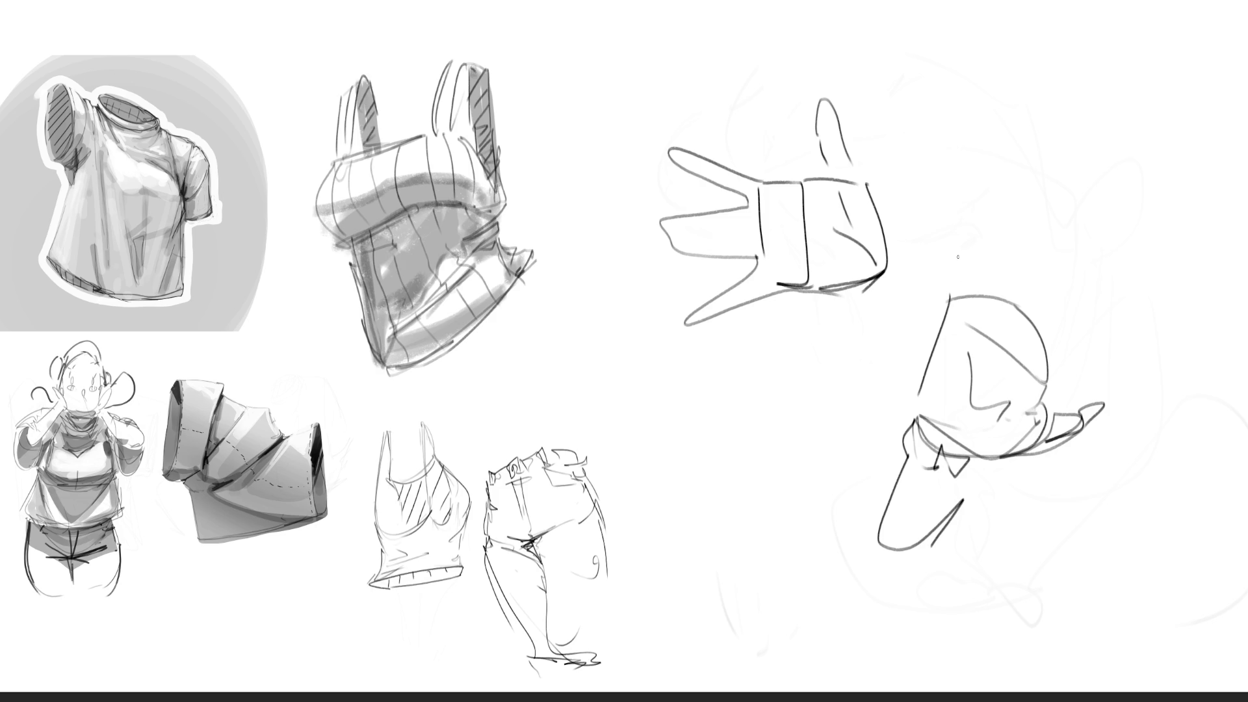
pyautogui.moveTo(967, 206)
pyautogui.mouseDown()
pyautogui.moveTo(949, 301)
pyautogui.moveTo(975, 198)
pyautogui.moveTo(975, 286)
pyautogui.moveTo(1006, 298)
pyautogui.moveTo(1040, 199)
pyautogui.mouseUp()
pyautogui.moveTo(1039, 199)
pyautogui.mouseDown()
pyautogui.moveTo(1084, 232)
pyautogui.moveTo(1042, 334)
pyautogui.moveTo(1106, 264)
pyautogui.moveTo(1047, 385)
pyautogui.moveTo(969, 325)
pyautogui.moveTo(1048, 393)
pyautogui.mouseUp()
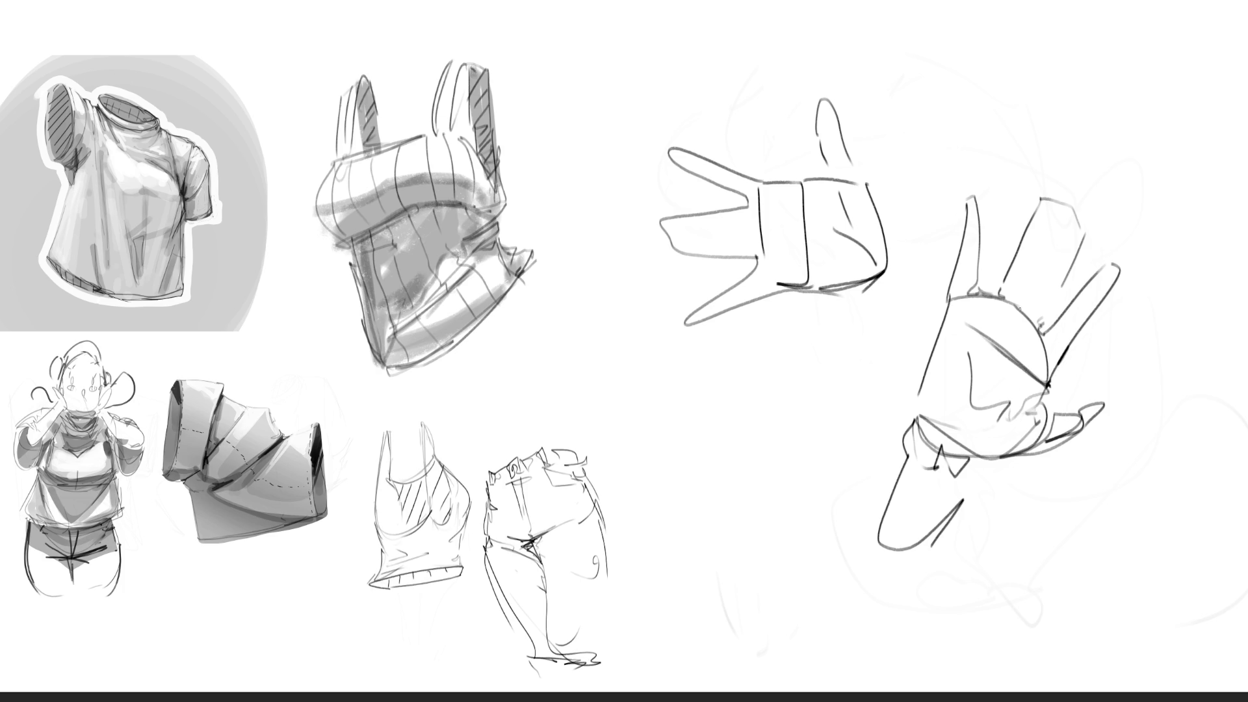
pyautogui.moveTo(1064, 231); pyautogui.dragTo(1030, 302)
pyautogui.moveTo(1037, 448)
pyautogui.mouseDown()
pyautogui.moveTo(997, 463)
pyautogui.moveTo(915, 567)
pyautogui.moveTo(910, 423)
pyautogui.moveTo(880, 490)
pyautogui.moveTo(902, 581)
pyautogui.mouseUp()
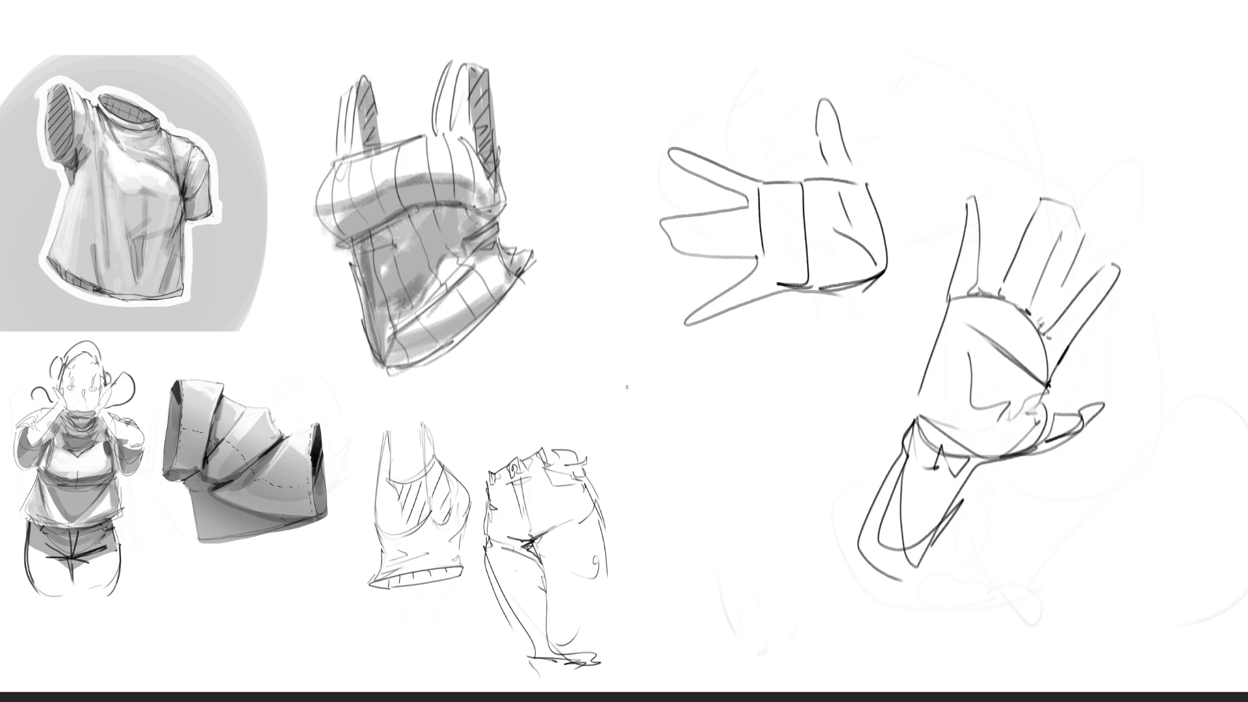
# Sketch a third hand below the first, with palm, wrist, fingers pointing right and a downward thumb.
pyautogui.moveTo(665, 373)
pyautogui.mouseDown()
pyautogui.moveTo(675, 519)
pyautogui.moveTo(673, 476)
pyautogui.mouseUp()
pyautogui.moveTo(718, 387)
pyautogui.mouseDown()
pyautogui.moveTo(696, 507)
pyautogui.moveTo(757, 468)
pyautogui.moveTo(700, 539)
pyautogui.mouseUp()
pyautogui.moveTo(734, 468)
pyautogui.mouseDown()
pyautogui.moveTo(680, 369)
pyautogui.moveTo(747, 304)
pyautogui.moveTo(752, 345)
pyautogui.mouseUp()
pyautogui.moveTo(734, 369); pyautogui.dragTo(739, 384)
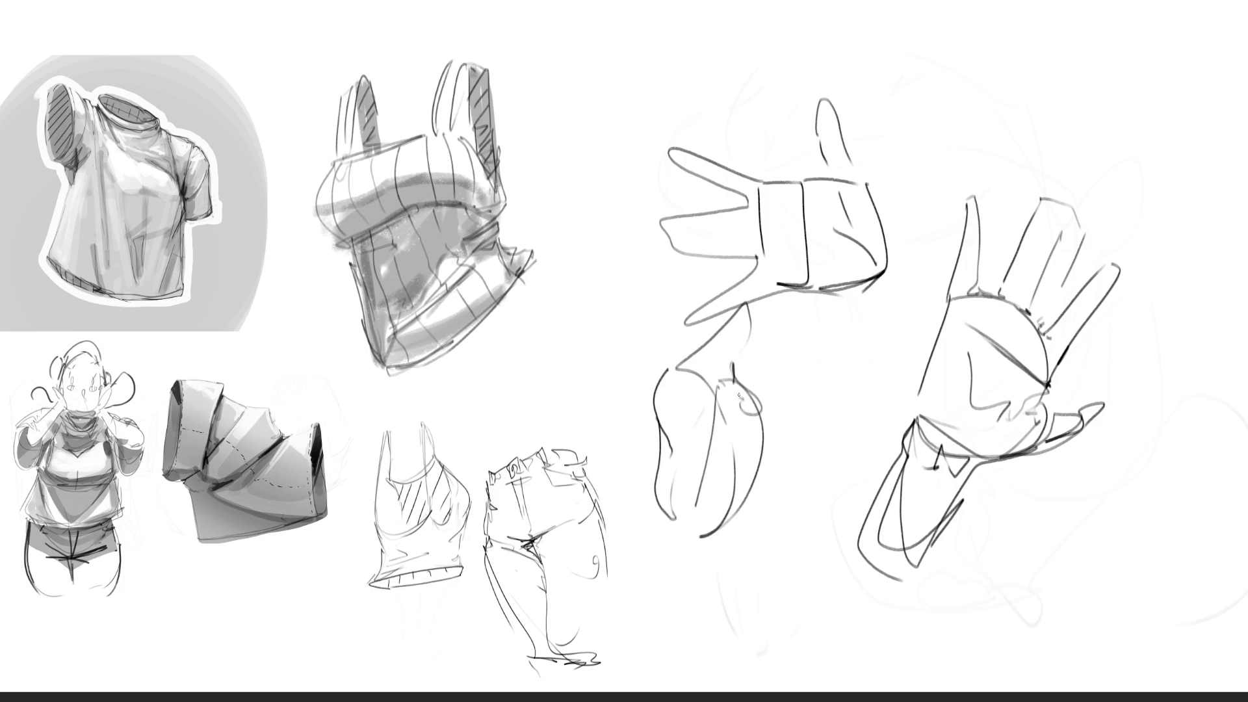
pyautogui.moveTo(744, 390)
pyautogui.mouseDown()
pyautogui.moveTo(738, 429)
pyautogui.moveTo(758, 393)
pyautogui.moveTo(879, 409)
pyautogui.moveTo(754, 436)
pyautogui.moveTo(775, 445)
pyautogui.moveTo(769, 465)
pyautogui.moveTo(852, 491)
pyautogui.moveTo(843, 541)
pyautogui.moveTo(745, 514)
pyautogui.moveTo(731, 591)
pyautogui.mouseUp()
pyautogui.moveTo(697, 532)
pyautogui.mouseDown()
pyautogui.moveTo(731, 604)
pyautogui.moveTo(736, 536)
pyautogui.mouseUp()
pyautogui.moveTo(792, 403); pyautogui.dragTo(790, 437)
pyautogui.moveTo(788, 464)
pyautogui.mouseDown()
pyautogui.moveTo(772, 522)
pyautogui.moveTo(709, 584)
pyautogui.mouseUp()
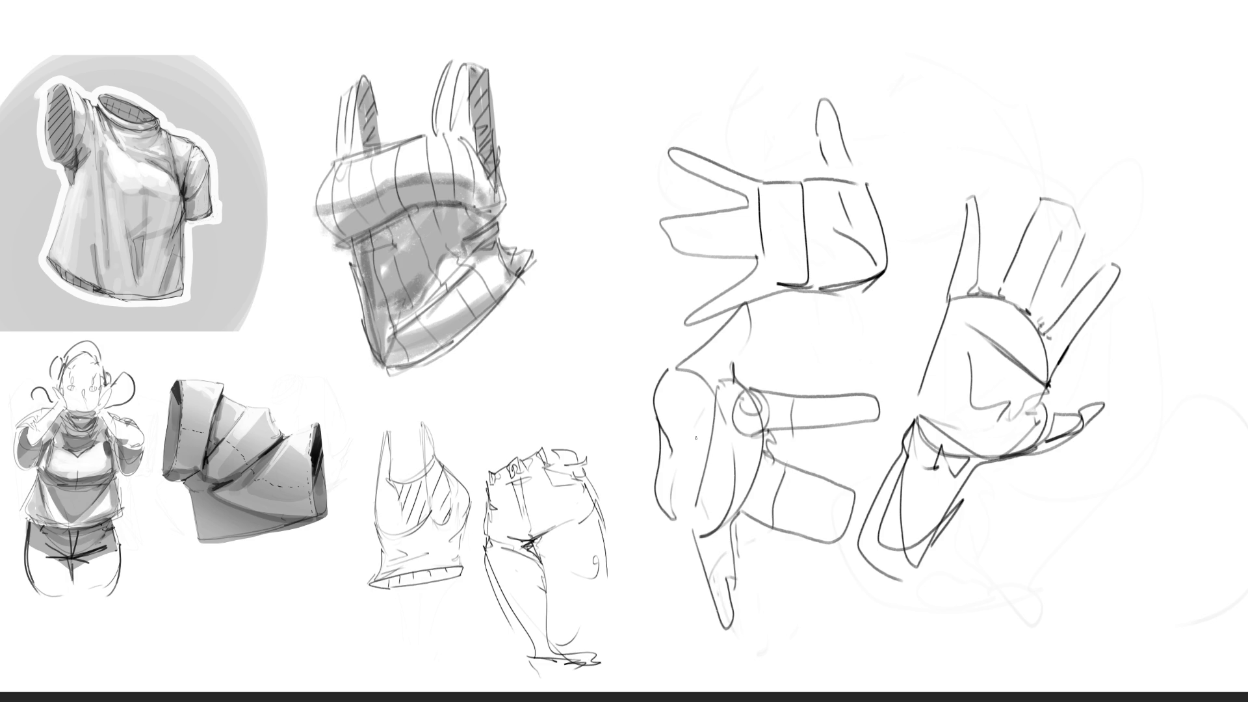
pyautogui.moveTo(714, 394)
pyautogui.mouseDown()
pyautogui.moveTo(687, 532)
pyautogui.moveTo(666, 489)
pyautogui.moveTo(663, 403)
pyautogui.moveTo(732, 278)
pyautogui.moveTo(745, 363)
pyautogui.moveTo(712, 345)
pyautogui.moveTo(719, 268)
pyautogui.moveTo(733, 370)
pyautogui.moveTo(697, 351)
pyautogui.moveTo(710, 292)
pyautogui.moveTo(728, 363)
pyautogui.moveTo(671, 386)
pyautogui.moveTo(650, 419)
pyautogui.moveTo(651, 459)
pyautogui.moveTo(637, 402)
pyautogui.moveTo(634, 487)
pyautogui.moveTo(634, 395)
pyautogui.moveTo(607, 450)
pyautogui.moveTo(624, 482)
pyautogui.mouseUp()
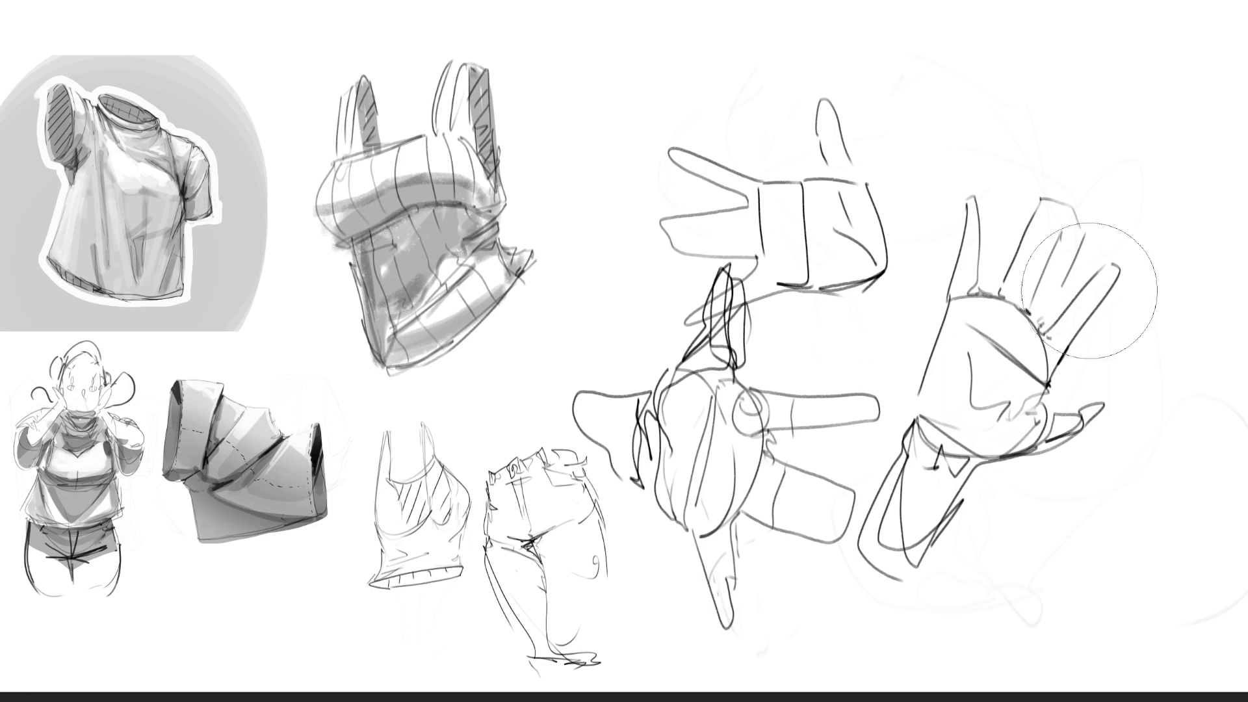
# Rub a large soft eraser over the hand sketches until they are faint, then begin a head outline.
pyautogui.moveTo(748, 390)
pyautogui.mouseDown()
pyautogui.moveTo(676, 325)
pyautogui.moveTo(745, 305)
pyautogui.moveTo(777, 190)
pyautogui.moveTo(813, 127)
pyautogui.moveTo(1041, 403)
pyautogui.moveTo(1047, 302)
pyautogui.moveTo(808, 153)
pyautogui.moveTo(919, 264)
pyautogui.moveTo(1031, 474)
pyautogui.moveTo(1097, 257)
pyautogui.mouseUp()
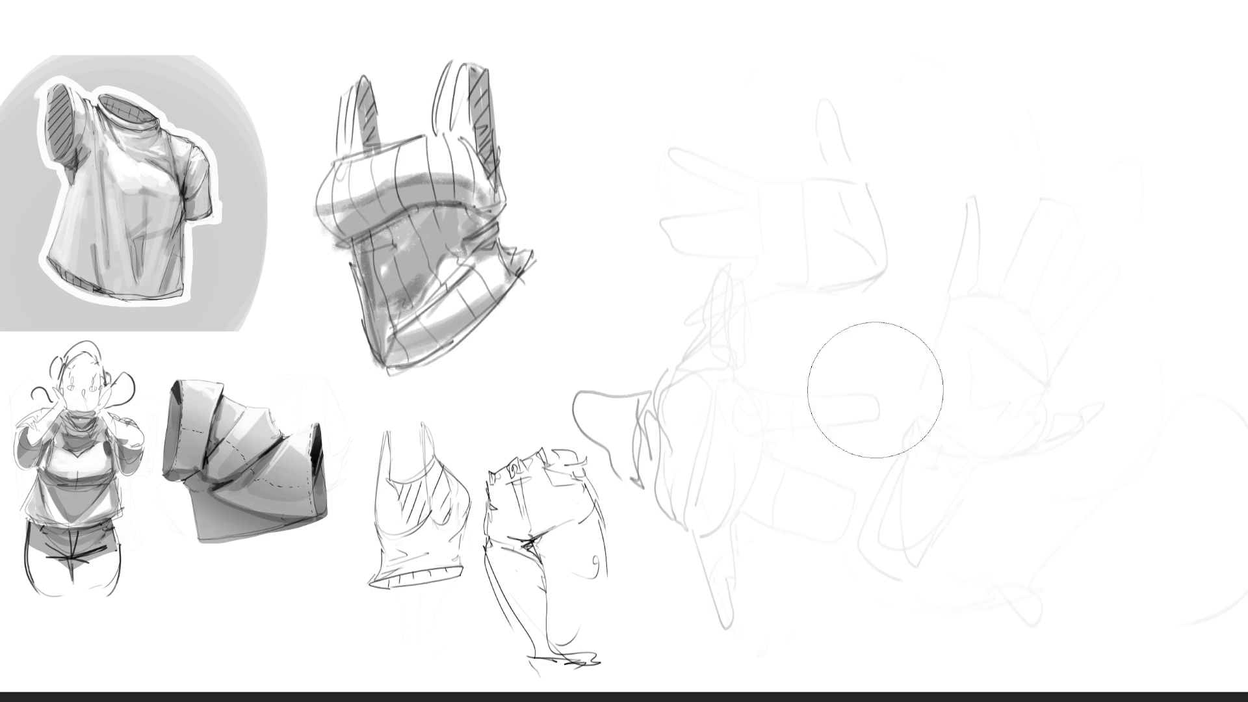
pyautogui.moveTo(819, 527)
pyautogui.mouseDown()
pyautogui.moveTo(766, 526)
pyautogui.moveTo(767, 404)
pyautogui.mouseUp()
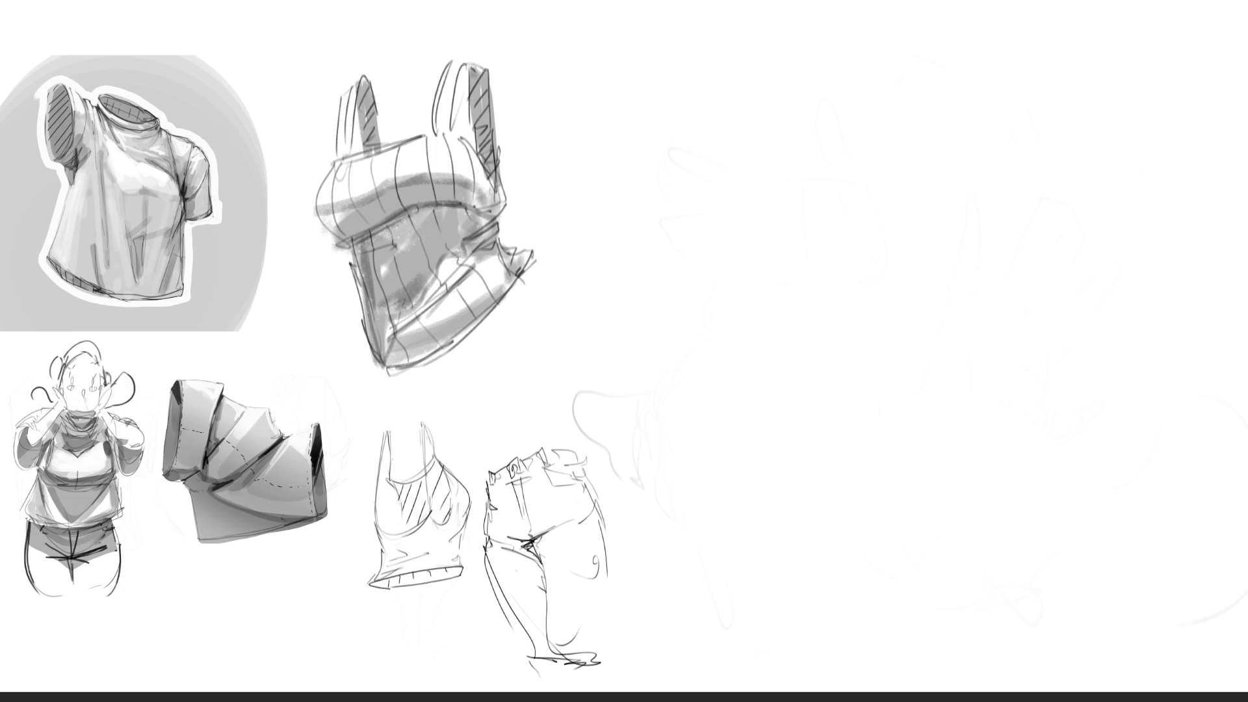
pyautogui.moveTo(701, 136); pyautogui.dragTo(696, 207)
# Draw the girl's head outline with jaw, chin and ears.
pyautogui.moveTo(695, 159)
pyautogui.mouseDown()
pyautogui.moveTo(752, 111)
pyautogui.moveTo(813, 195)
pyautogui.moveTo(813, 173)
pyautogui.moveTo(811, 273)
pyautogui.mouseUp()
pyautogui.moveTo(699, 184)
pyautogui.mouseDown()
pyautogui.moveTo(708, 260)
pyautogui.moveTo(787, 281)
pyautogui.mouseUp()
pyautogui.moveTo(821, 182); pyautogui.dragTo(807, 281)
pyautogui.moveTo(818, 225)
pyautogui.mouseDown()
pyautogui.moveTo(776, 302)
pyautogui.moveTo(759, 307)
pyautogui.mouseUp()
pyautogui.moveTo(821, 224)
pyautogui.mouseDown()
pyautogui.moveTo(786, 299)
pyautogui.moveTo(840, 188)
pyautogui.moveTo(822, 242)
pyautogui.mouseUp()
pyautogui.moveTo(824, 236); pyautogui.dragTo(788, 239)
pyautogui.moveTo(694, 205); pyautogui.dragTo(719, 248)
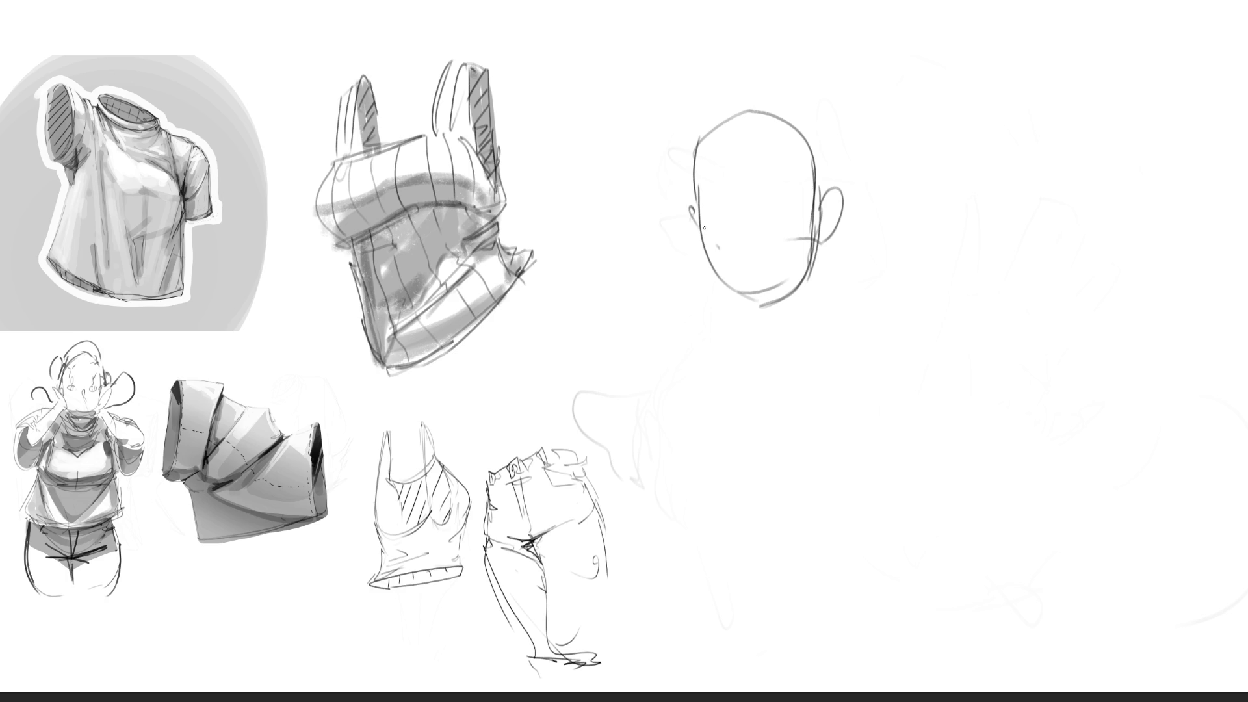
# Add two eyes, a cheek mark, eyebrows and a curved neck below the face.
pyautogui.moveTo(708, 203)
pyautogui.mouseDown()
pyautogui.moveTo(728, 199)
pyautogui.moveTo(716, 214)
pyautogui.moveTo(780, 176)
pyautogui.moveTo(801, 199)
pyautogui.mouseUp()
pyautogui.moveTo(777, 185); pyautogui.dragTo(783, 202)
pyautogui.moveTo(710, 235); pyautogui.dragTo(719, 248)
pyautogui.moveTo(714, 165); pyautogui.dragTo(781, 149)
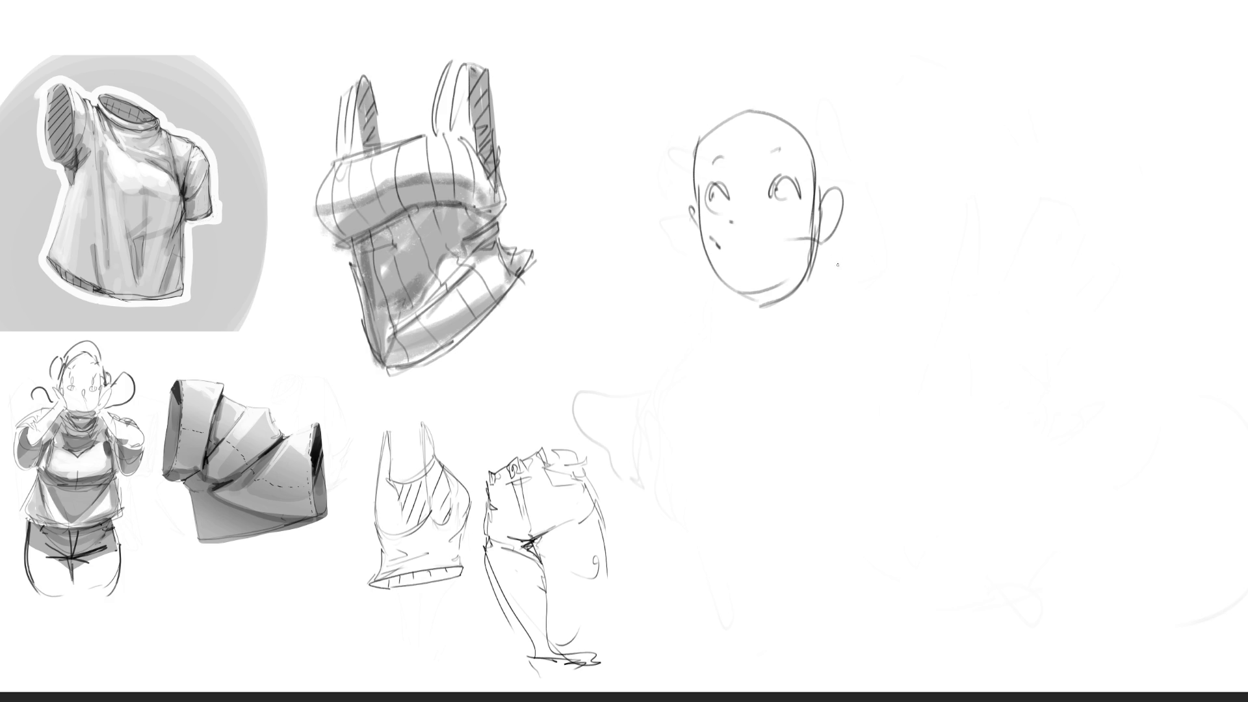
pyautogui.moveTo(739, 311); pyautogui.dragTo(760, 333)
pyautogui.moveTo(807, 250)
pyautogui.mouseDown()
pyautogui.moveTo(788, 351)
pyautogui.moveTo(765, 369)
pyautogui.mouseUp()
pyautogui.moveTo(739, 320); pyautogui.dragTo(747, 369)
# Draw long straight hair over the head falling past the shoulders on both sides, plus neck lines.
pyautogui.moveTo(750, 95)
pyautogui.mouseDown()
pyautogui.moveTo(702, 143)
pyautogui.moveTo(693, 192)
pyautogui.moveTo(693, 159)
pyautogui.moveTo(693, 201)
pyautogui.mouseUp()
pyautogui.moveTo(696, 149)
pyautogui.mouseDown()
pyautogui.moveTo(760, 64)
pyautogui.moveTo(826, 147)
pyautogui.mouseUp()
pyautogui.moveTo(788, 83); pyautogui.dragTo(818, 252)
pyautogui.moveTo(777, 62); pyautogui.dragTo(865, 177)
pyautogui.moveTo(847, 113); pyautogui.dragTo(867, 400)
pyautogui.moveTo(709, 92); pyautogui.dragTo(696, 305)
pyautogui.moveTo(707, 120); pyautogui.dragTo(723, 369)
pyautogui.moveTo(807, 325); pyautogui.dragTo(800, 385)
pyautogui.moveTo(810, 303); pyautogui.dragTo(816, 361)
pyautogui.moveTo(875, 193)
pyautogui.mouseDown()
pyautogui.moveTo(879, 325)
pyautogui.moveTo(851, 355)
pyautogui.mouseUp()
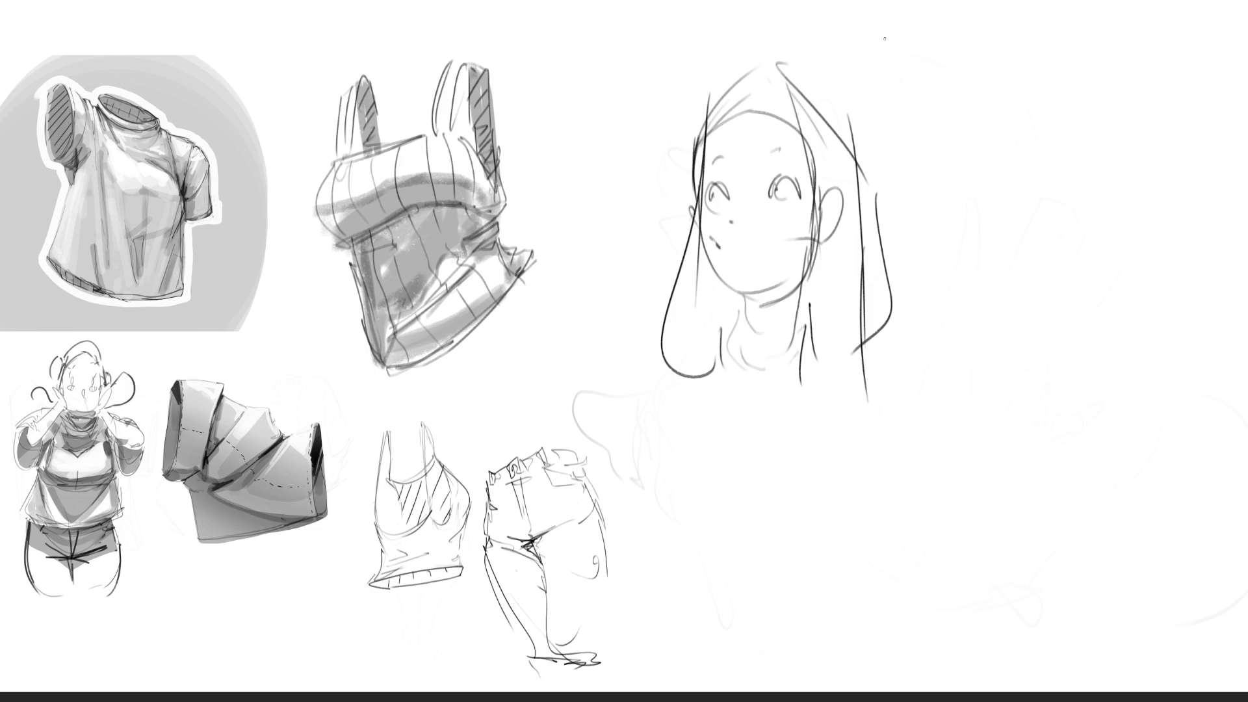
# Draw a cigarette at the girl's mouth with the hand holding it and the forearm beside it.
pyautogui.press(']')
pyautogui.press('[')
pyautogui.moveTo(714, 235)
pyautogui.mouseDown()
pyautogui.moveTo(648, 261)
pyautogui.moveTo(658, 322)
pyautogui.moveTo(695, 279)
pyautogui.moveTo(693, 320)
pyautogui.mouseUp()
pyautogui.moveTo(693, 321)
pyautogui.mouseDown()
pyautogui.moveTo(669, 326)
pyautogui.moveTo(682, 336)
pyautogui.mouseUp()
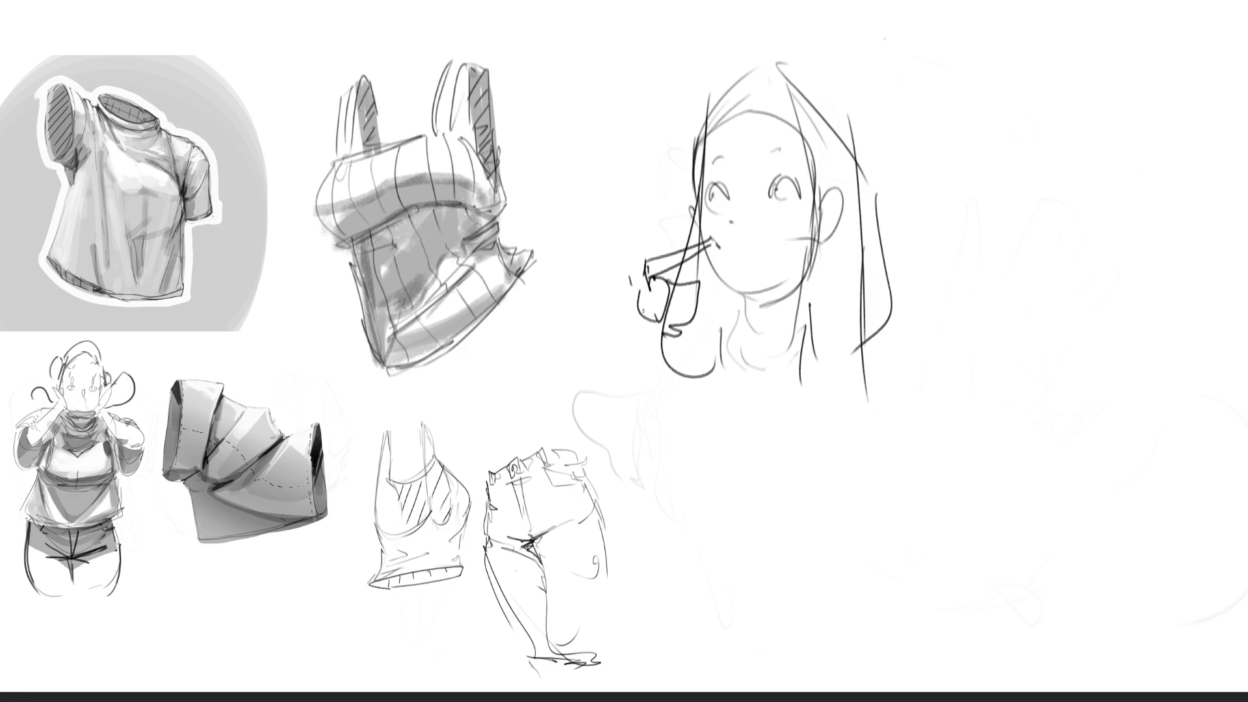
pyautogui.moveTo(632, 266)
pyautogui.mouseDown()
pyautogui.moveTo(606, 348)
pyautogui.moveTo(690, 326)
pyautogui.moveTo(672, 350)
pyautogui.mouseUp()
pyautogui.moveTo(673, 335)
pyautogui.mouseDown()
pyautogui.moveTo(657, 349)
pyautogui.moveTo(673, 352)
pyautogui.moveTo(693, 301)
pyautogui.moveTo(637, 308)
pyautogui.moveTo(609, 353)
pyautogui.moveTo(632, 374)
pyautogui.moveTo(614, 398)
pyautogui.mouseUp()
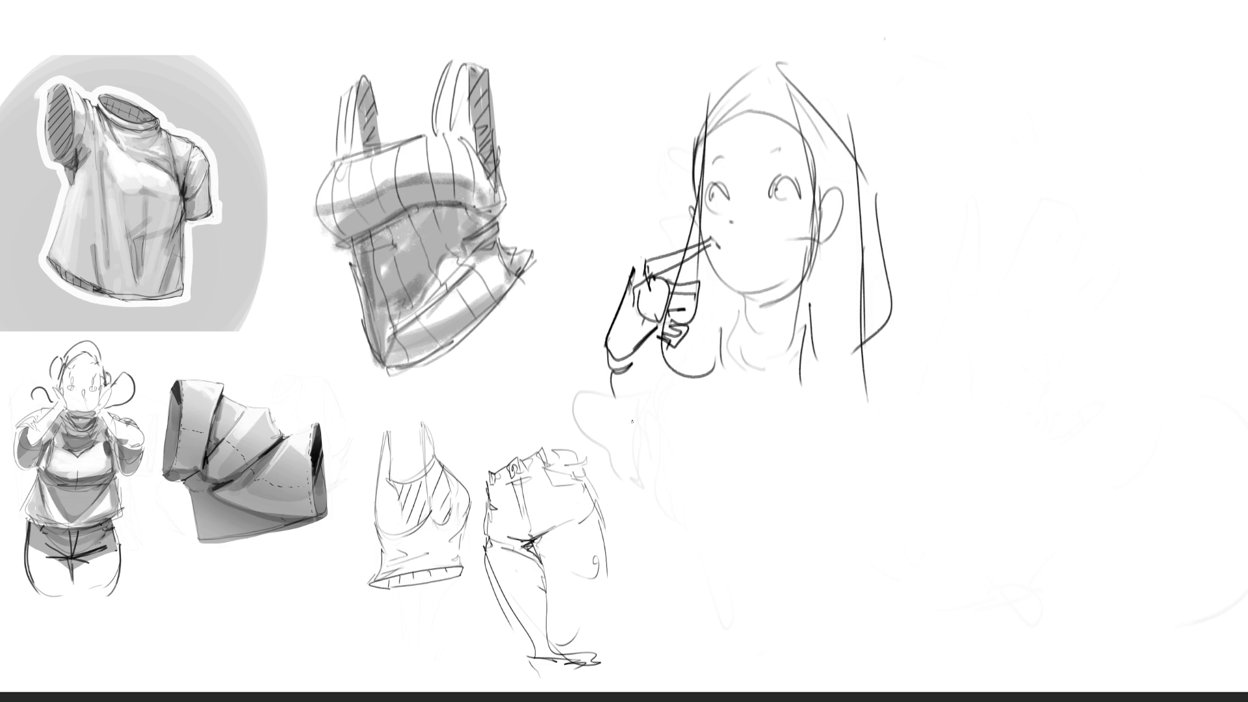
# Extend the sleeve downward and draw a hanging hair strand below it.
pyautogui.moveTo(607, 347); pyautogui.dragTo(631, 491)
pyautogui.moveTo(636, 361); pyautogui.dragTo(650, 556)
pyautogui.moveTo(653, 423); pyautogui.dragTo(665, 548)
pyautogui.moveTo(647, 390); pyautogui.dragTo(670, 548)
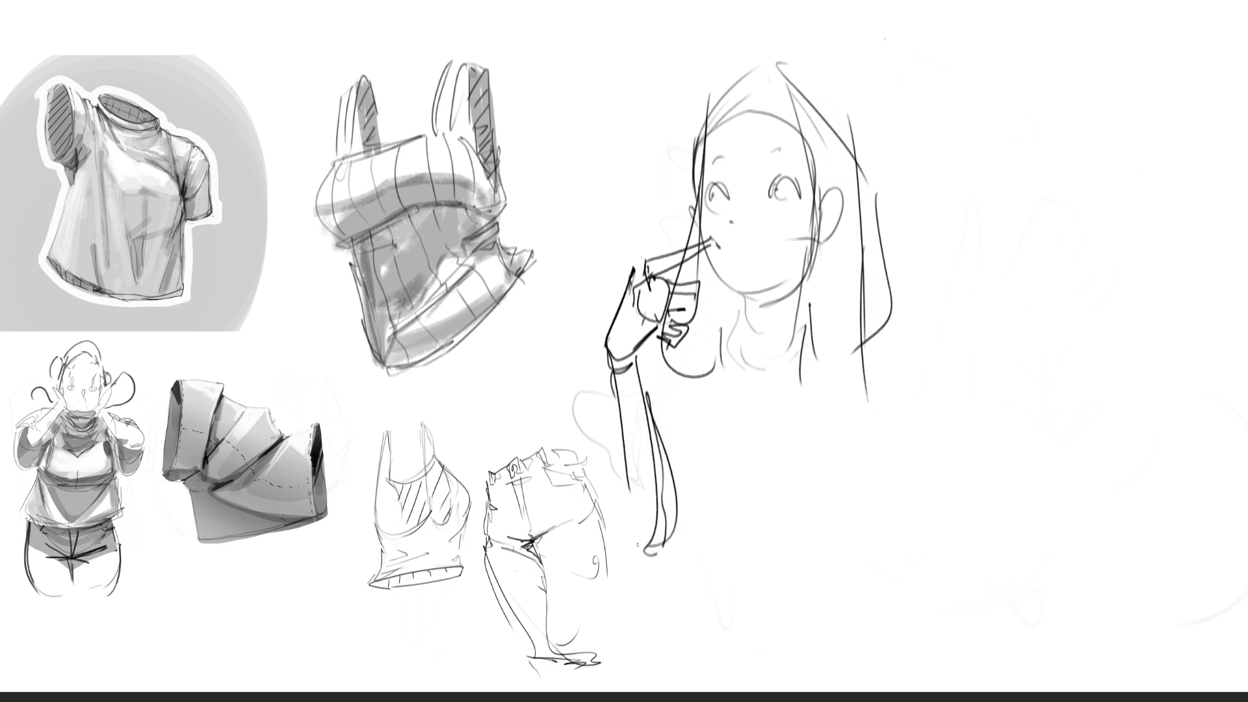
pyautogui.moveTo(656, 455); pyautogui.dragTo(619, 537)
pyautogui.moveTo(647, 428); pyautogui.dragTo(692, 435)
# Sketch a new hand at upper right with curled fingers, a cuff line and outer contour.
pyautogui.moveTo(985, 100)
pyautogui.mouseDown()
pyautogui.moveTo(946, 195)
pyautogui.moveTo(1012, 115)
pyautogui.moveTo(1000, 176)
pyautogui.moveTo(963, 240)
pyautogui.moveTo(945, 209)
pyautogui.moveTo(971, 294)
pyautogui.mouseUp()
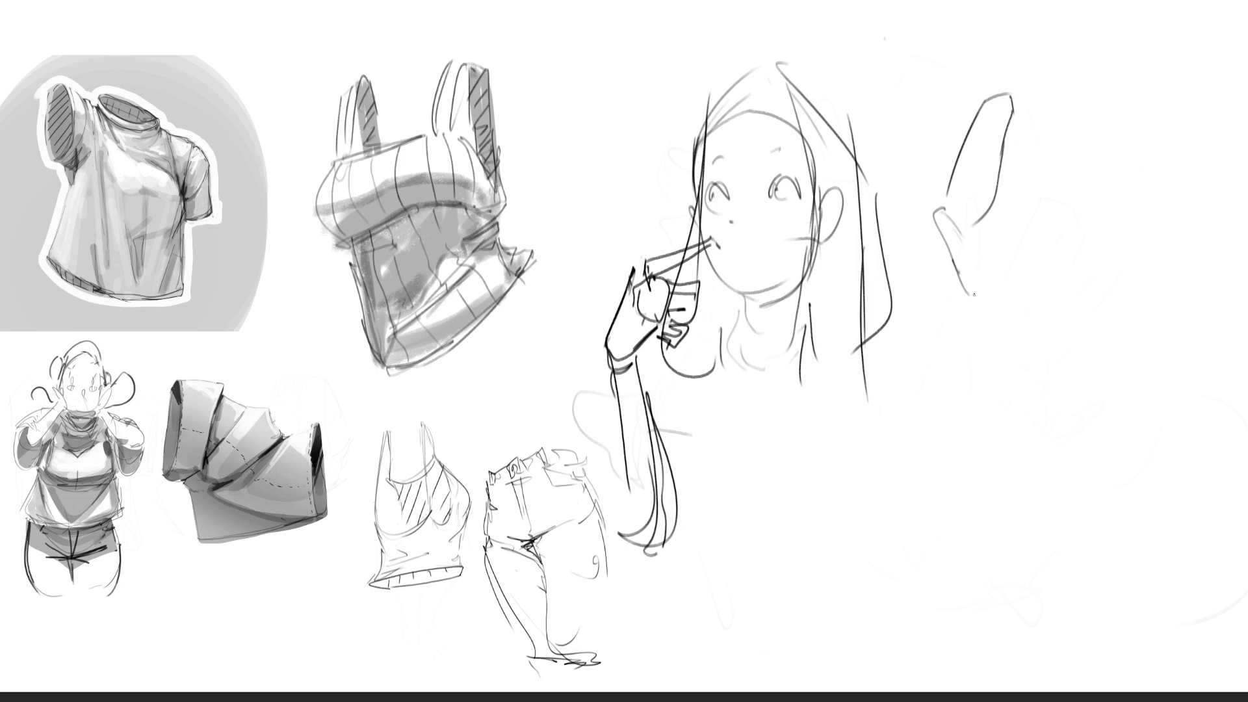
pyautogui.moveTo(972, 235)
pyautogui.mouseDown()
pyautogui.moveTo(980, 293)
pyautogui.moveTo(993, 242)
pyautogui.moveTo(1014, 279)
pyautogui.moveTo(1039, 261)
pyautogui.moveTo(1044, 234)
pyautogui.mouseUp()
pyautogui.moveTo(1011, 154); pyautogui.dragTo(1027, 196)
pyautogui.moveTo(1020, 95); pyautogui.dragTo(1060, 203)
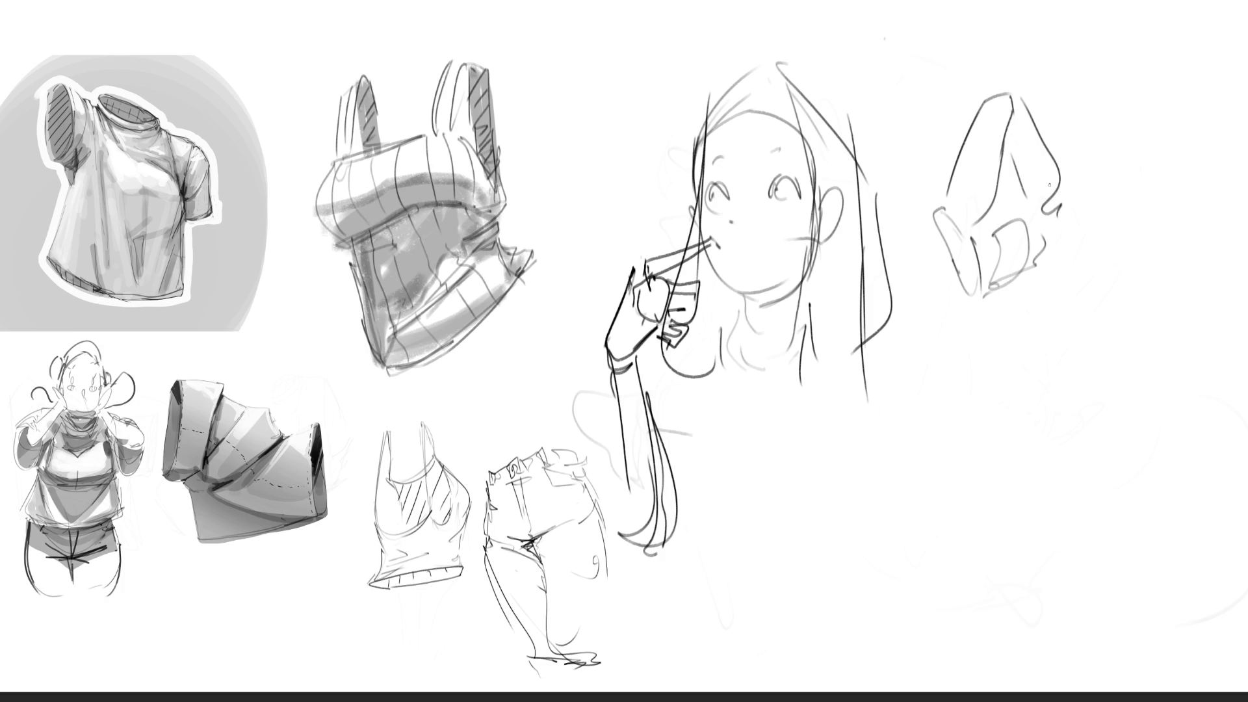
pyautogui.moveTo(1035, 226)
pyautogui.mouseDown()
pyautogui.moveTo(1089, 239)
pyautogui.moveTo(1075, 253)
pyautogui.mouseUp()
pyautogui.moveTo(1084, 233); pyautogui.dragTo(1096, 257)
pyautogui.moveTo(990, 95)
pyautogui.mouseDown()
pyautogui.moveTo(1053, 60)
pyautogui.moveTo(1051, 97)
pyautogui.moveTo(1067, 104)
pyautogui.mouseUp()
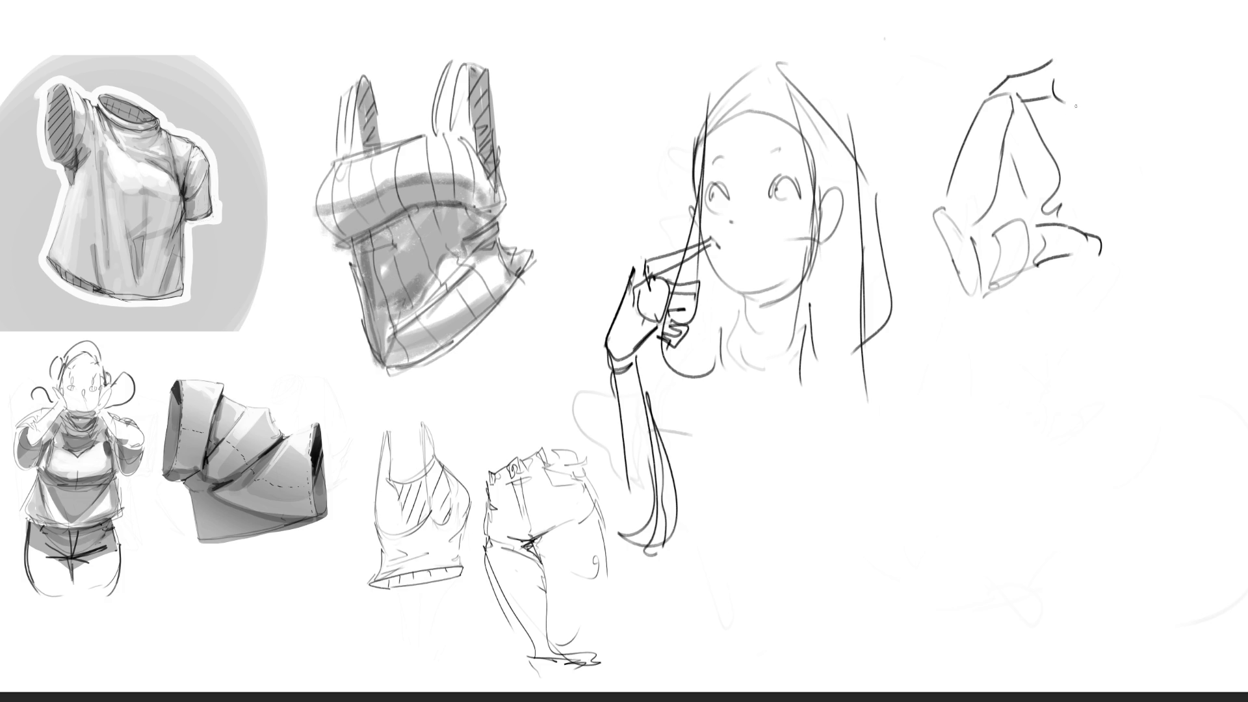
pyautogui.moveTo(1067, 58); pyautogui.dragTo(1084, 85)
pyautogui.moveTo(1064, 91); pyautogui.dragTo(1075, 122)
pyautogui.moveTo(1086, 99)
pyautogui.mouseDown()
pyautogui.moveTo(1080, 122)
pyautogui.moveTo(1025, 105)
pyautogui.moveTo(1048, 98)
pyautogui.mouseUp()
pyautogui.moveTo(1076, 71)
pyautogui.mouseDown()
pyautogui.moveTo(1105, 78)
pyautogui.moveTo(1114, 149)
pyautogui.mouseUp()
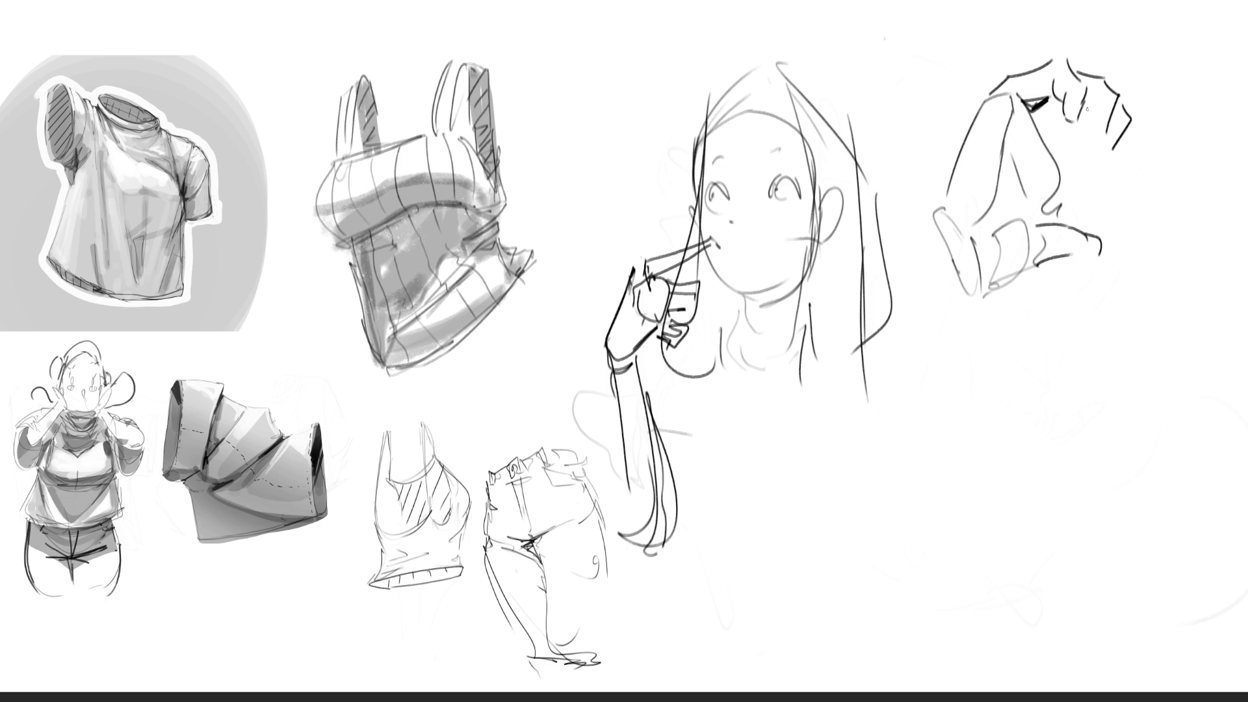
# Add cuff, knuckle and finger-joint details, then cross the hand out with a large X.
pyautogui.moveTo(1087, 109); pyautogui.dragTo(1111, 155)
pyautogui.moveTo(1067, 155)
pyautogui.mouseDown()
pyautogui.moveTo(1064, 168)
pyautogui.moveTo(1078, 117)
pyautogui.mouseUp()
pyautogui.moveTo(1064, 161)
pyautogui.mouseDown()
pyautogui.moveTo(1084, 136)
pyautogui.moveTo(1095, 152)
pyautogui.mouseUp()
pyautogui.moveTo(1062, 201)
pyautogui.mouseDown()
pyautogui.moveTo(1099, 180)
pyautogui.moveTo(1130, 194)
pyautogui.moveTo(1102, 196)
pyautogui.moveTo(1113, 217)
pyautogui.moveTo(1126, 203)
pyautogui.moveTo(1104, 214)
pyautogui.moveTo(1120, 198)
pyautogui.mouseUp()
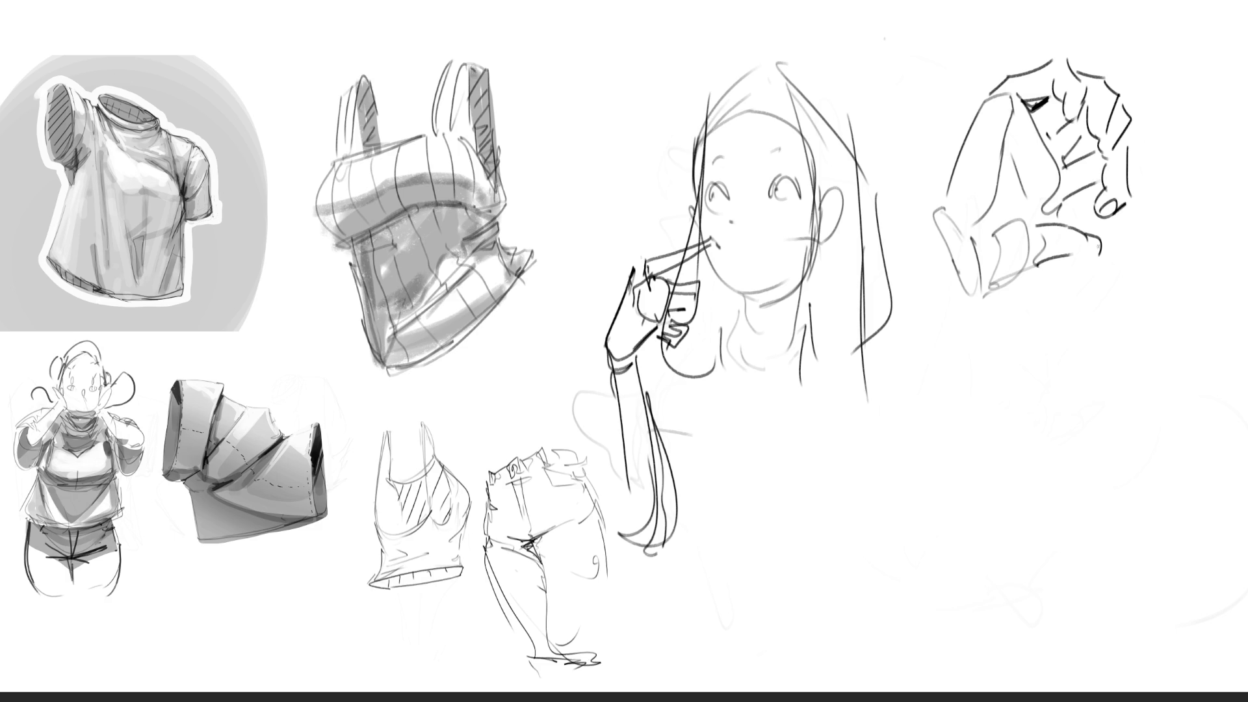
pyautogui.moveTo(1086, 255); pyautogui.dragTo(1100, 261)
pyautogui.moveTo(1100, 213)
pyautogui.mouseDown()
pyautogui.moveTo(1081, 228)
pyautogui.moveTo(1109, 235)
pyautogui.mouseUp()
pyautogui.moveTo(1105, 114)
pyautogui.mouseDown()
pyautogui.moveTo(1114, 147)
pyautogui.moveTo(1071, 115)
pyautogui.mouseUp()
pyautogui.moveTo(1022, 18); pyautogui.dragTo(1175, 232)
pyautogui.moveTo(1156, 27); pyautogui.dragTo(967, 329)
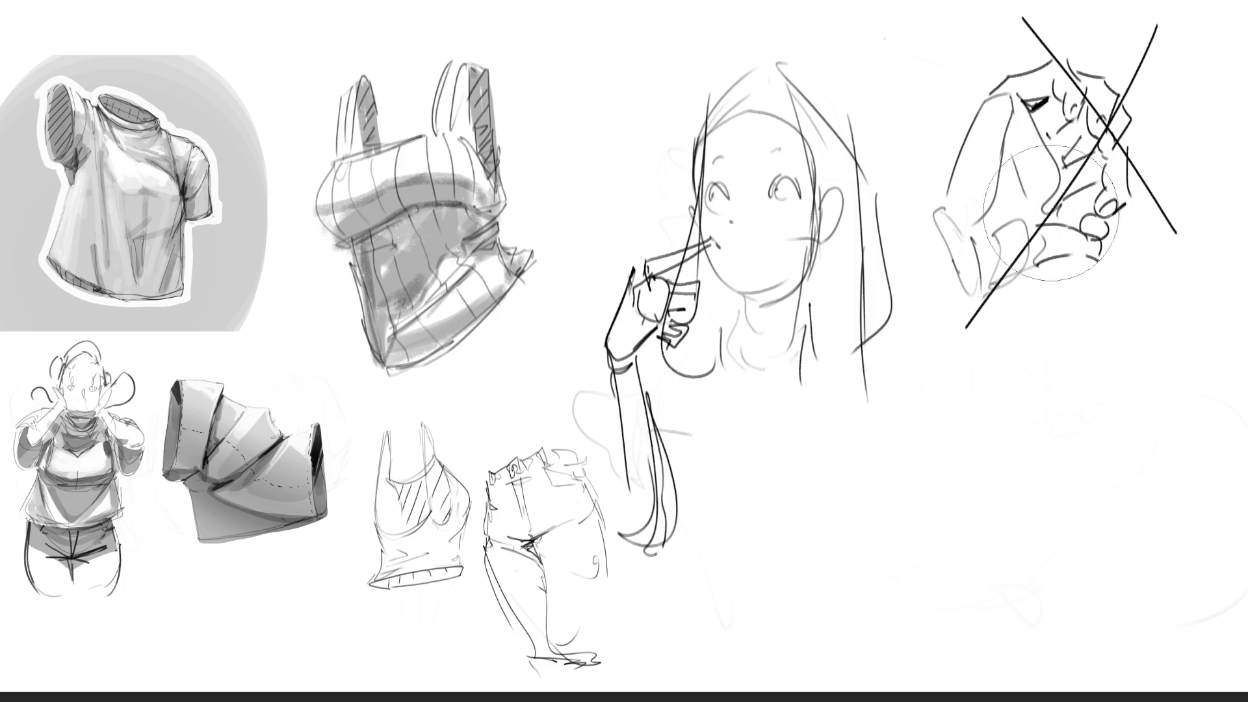
# Erase the crossed-out hand to faint traces and start a neck-and-shoulders outline at upper right.
pyautogui.moveTo(1099, 78)
pyautogui.mouseDown()
pyautogui.moveTo(1081, 357)
pyautogui.moveTo(1086, 56)
pyautogui.moveTo(1095, 252)
pyautogui.moveTo(1047, 244)
pyautogui.moveTo(1009, 20)
pyautogui.mouseUp()
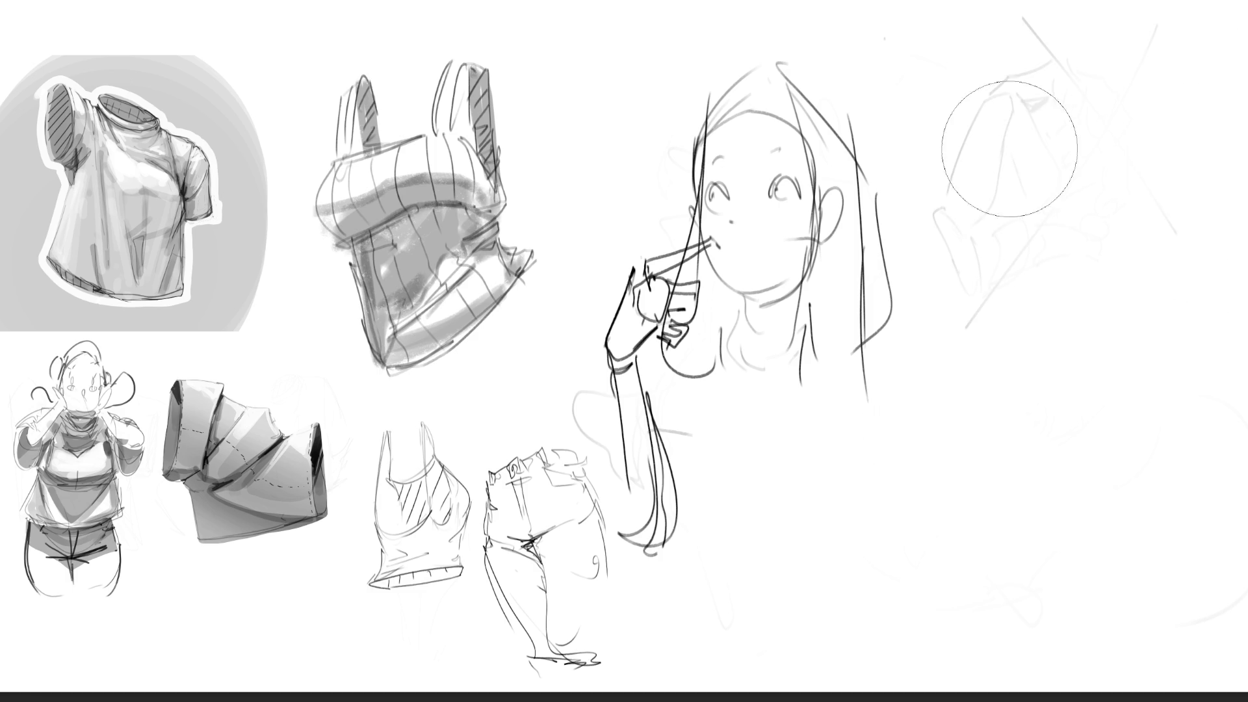
pyautogui.moveTo(997, 126)
pyautogui.mouseDown()
pyautogui.moveTo(998, 206)
pyautogui.moveTo(1037, 48)
pyautogui.mouseUp()
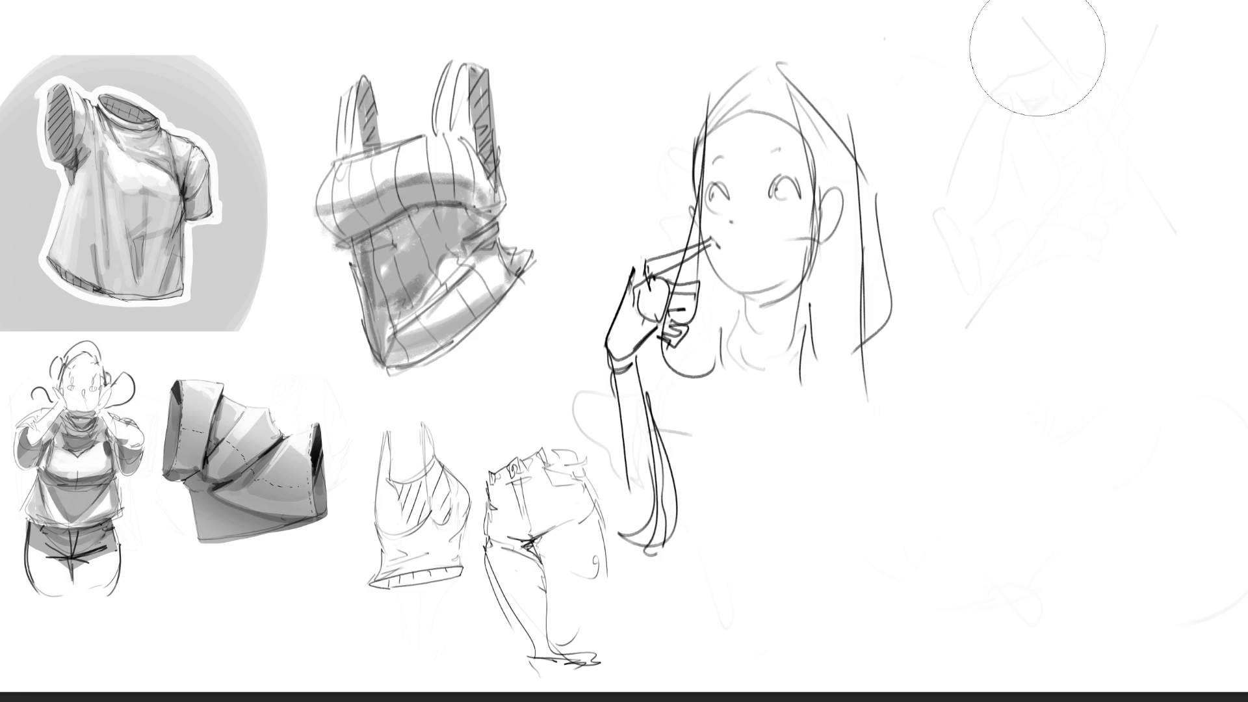
pyautogui.press('e')
pyautogui.moveTo(981, 32)
pyautogui.mouseDown()
pyautogui.moveTo(967, 78)
pyautogui.moveTo(1026, 18)
pyautogui.moveTo(1043, 85)
pyautogui.moveTo(905, 86)
pyautogui.moveTo(946, 104)
pyautogui.moveTo(1050, 82)
pyautogui.moveTo(1072, 110)
pyautogui.moveTo(1089, 88)
pyautogui.moveTo(1124, 127)
pyautogui.moveTo(1090, 180)
pyautogui.mouseUp()
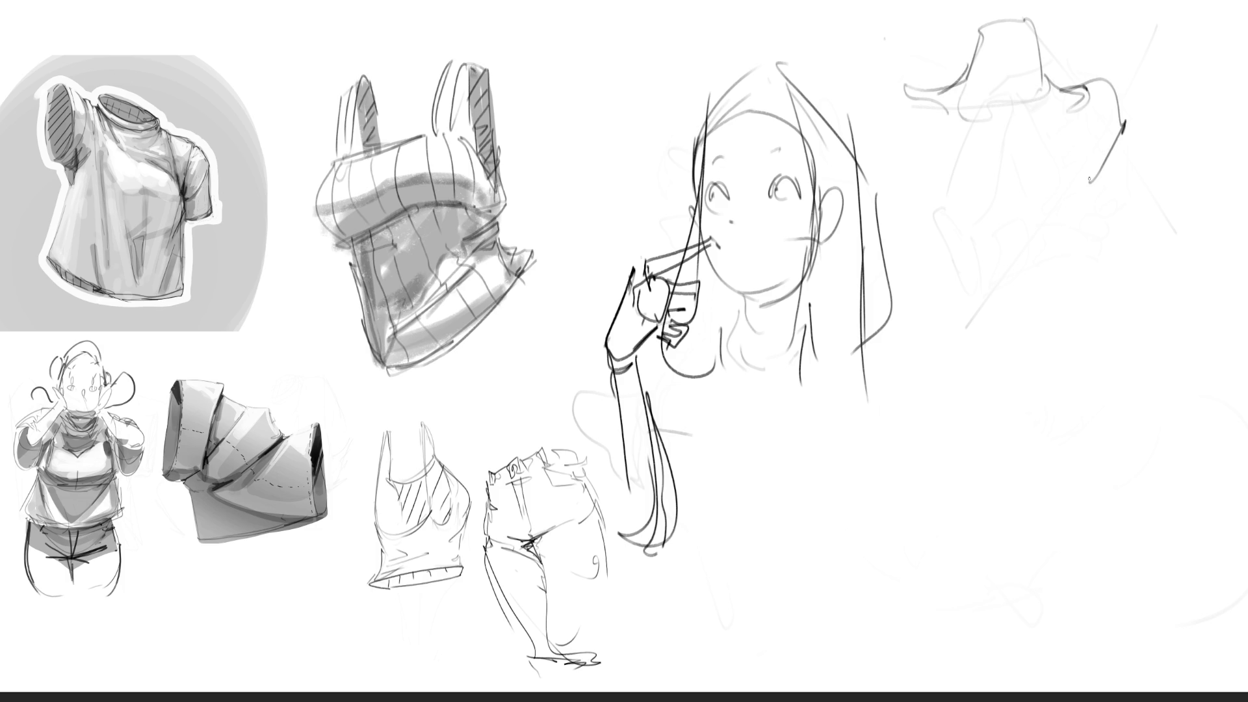
# Draw the back torso's shoulders, collar, centre spine line and right back contour.
pyautogui.moveTo(1117, 118); pyautogui.dragTo(1091, 179)
pyautogui.moveTo(1075, 231); pyautogui.dragTo(1033, 256)
pyautogui.moveTo(935, 209); pyautogui.dragTo(974, 232)
pyautogui.moveTo(920, 85)
pyautogui.mouseDown()
pyautogui.moveTo(878, 99)
pyautogui.moveTo(958, 233)
pyautogui.mouseUp()
pyautogui.moveTo(980, 126); pyautogui.dragTo(977, 220)
pyautogui.moveTo(1048, 144); pyautogui.dragTo(1047, 182)
pyautogui.moveTo(1051, 209)
pyautogui.mouseDown()
pyautogui.moveTo(1009, 218)
pyautogui.moveTo(1003, 269)
pyautogui.mouseUp()
pyautogui.moveTo(1016, 176)
pyautogui.mouseDown()
pyautogui.moveTo(1003, 347)
pyautogui.moveTo(1067, 258)
pyautogui.mouseUp()
pyautogui.moveTo(1090, 194); pyautogui.dragTo(1044, 315)
pyautogui.moveTo(932, 236)
pyautogui.mouseDown()
pyautogui.moveTo(955, 307)
pyautogui.moveTo(928, 224)
pyautogui.moveTo(920, 301)
pyautogui.moveTo(957, 376)
pyautogui.moveTo(1066, 289)
pyautogui.moveTo(1073, 360)
pyautogui.mouseUp()
# Rough in the hips, waistband and curves sweeping below the torso.
pyautogui.moveTo(961, 300); pyautogui.dragTo(1066, 307)
pyautogui.moveTo(1070, 306)
pyautogui.mouseDown()
pyautogui.moveTo(1060, 359)
pyautogui.moveTo(1043, 372)
pyautogui.mouseUp()
pyautogui.moveTo(1041, 376); pyautogui.dragTo(995, 390)
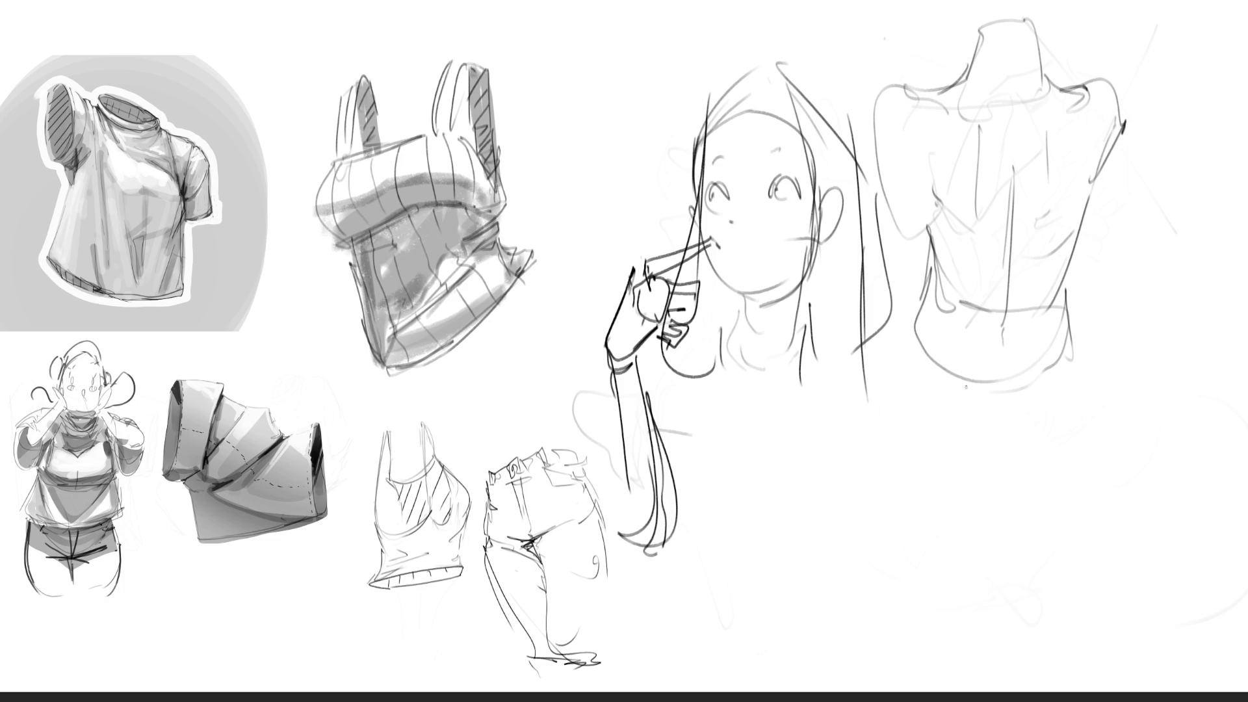
pyautogui.moveTo(904, 363)
pyautogui.mouseDown()
pyautogui.moveTo(944, 405)
pyautogui.moveTo(1035, 385)
pyautogui.moveTo(967, 411)
pyautogui.moveTo(1032, 396)
pyautogui.mouseUp()
pyautogui.moveTo(1030, 415)
pyautogui.mouseDown()
pyautogui.moveTo(1068, 359)
pyautogui.moveTo(1087, 382)
pyautogui.mouseUp()
pyautogui.moveTo(1081, 387); pyautogui.dragTo(1053, 400)
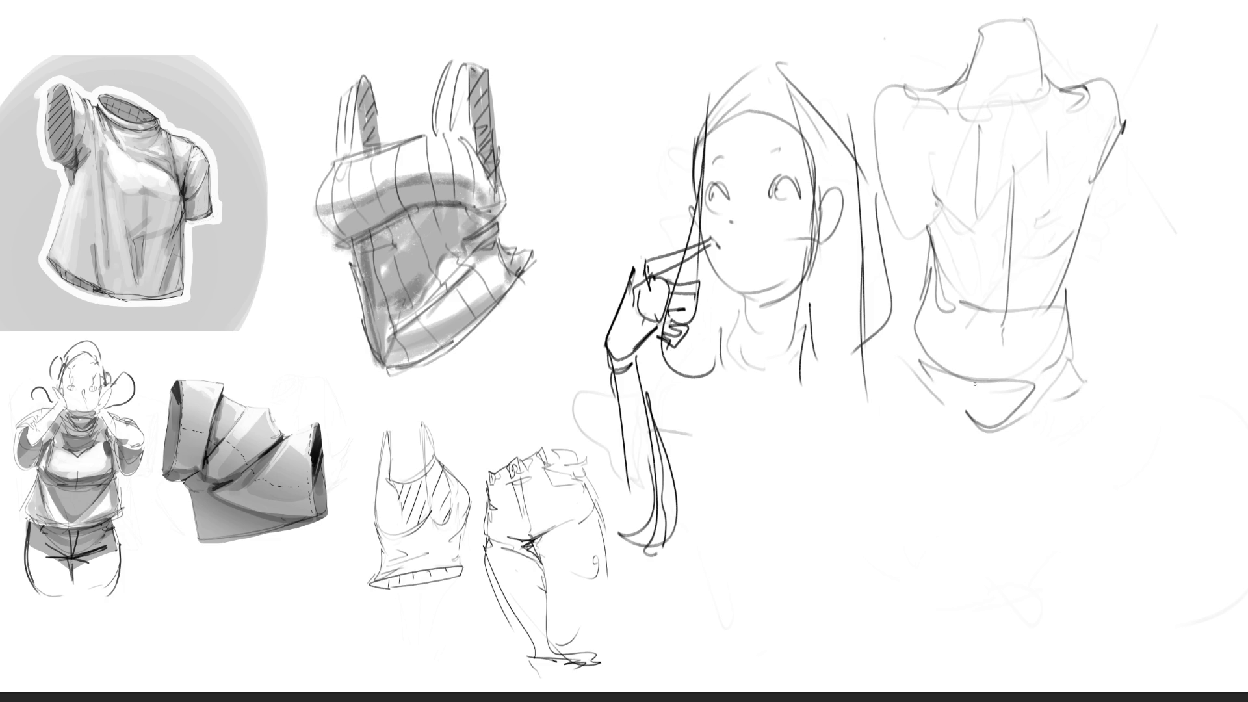
pyautogui.moveTo(967, 393)
pyautogui.mouseDown()
pyautogui.moveTo(1024, 405)
pyautogui.moveTo(1001, 439)
pyautogui.mouseUp()
pyautogui.moveTo(964, 398); pyautogui.dragTo(1026, 405)
pyautogui.moveTo(1026, 405); pyautogui.dragTo(1004, 439)
pyautogui.moveTo(988, 497); pyautogui.dragTo(990, 571)
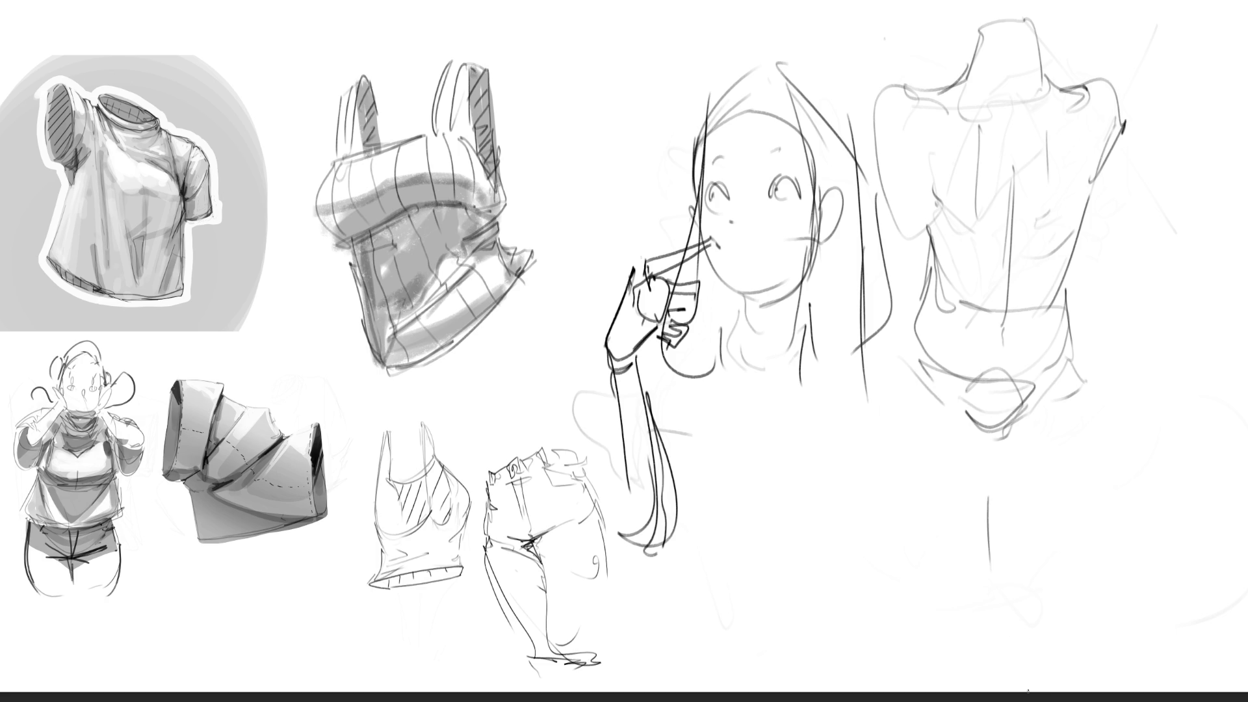
pyautogui.moveTo(1095, 414); pyautogui.dragTo(1121, 502)
pyautogui.moveTo(911, 328); pyautogui.dragTo(871, 449)
# Outline the neck with a V-shaped neckline, a diamond along the spine and a lower-back muscle.
pyautogui.moveTo(998, 27)
pyautogui.mouseDown()
pyautogui.moveTo(961, 94)
pyautogui.moveTo(1020, 24)
pyautogui.moveTo(1060, 111)
pyautogui.mouseUp()
pyautogui.moveTo(960, 89); pyautogui.dragTo(1030, 153)
pyautogui.moveTo(1065, 96)
pyautogui.mouseDown()
pyautogui.moveTo(981, 235)
pyautogui.moveTo(997, 271)
pyautogui.mouseUp()
pyautogui.moveTo(1016, 189)
pyautogui.mouseDown()
pyautogui.moveTo(1014, 281)
pyautogui.moveTo(977, 354)
pyautogui.moveTo(1022, 390)
pyautogui.moveTo(1012, 416)
pyautogui.moveTo(988, 331)
pyautogui.moveTo(1005, 358)
pyautogui.mouseUp()
pyautogui.moveTo(986, 255)
pyautogui.mouseDown()
pyautogui.moveTo(960, 252)
pyautogui.moveTo(1003, 300)
pyautogui.moveTo(1062, 269)
pyautogui.moveTo(992, 275)
pyautogui.moveTo(982, 247)
pyautogui.mouseUp()
pyautogui.moveTo(982, 131); pyautogui.dragTo(974, 221)
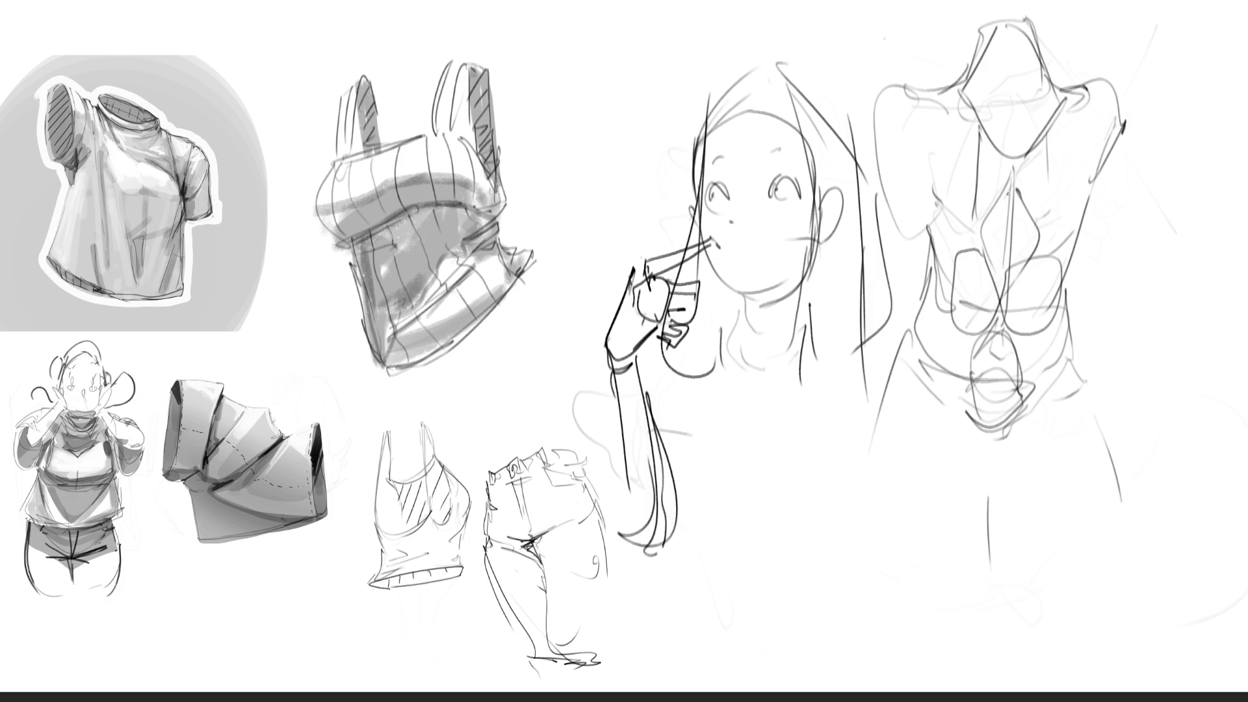
pyautogui.moveTo(1053, 131)
pyautogui.mouseDown()
pyautogui.moveTo(1051, 224)
pyautogui.moveTo(1003, 193)
pyautogui.mouseUp()
# Refine the shoulder contours and right side, adding rounded muscle blocks and a large round hip.
pyautogui.moveTo(966, 92)
pyautogui.mouseDown()
pyautogui.moveTo(937, 103)
pyautogui.moveTo(956, 231)
pyautogui.moveTo(1056, 112)
pyautogui.moveTo(1083, 212)
pyautogui.mouseUp()
pyautogui.moveTo(1087, 97)
pyautogui.mouseDown()
pyautogui.moveTo(1102, 204)
pyautogui.moveTo(1114, 125)
pyautogui.mouseUp()
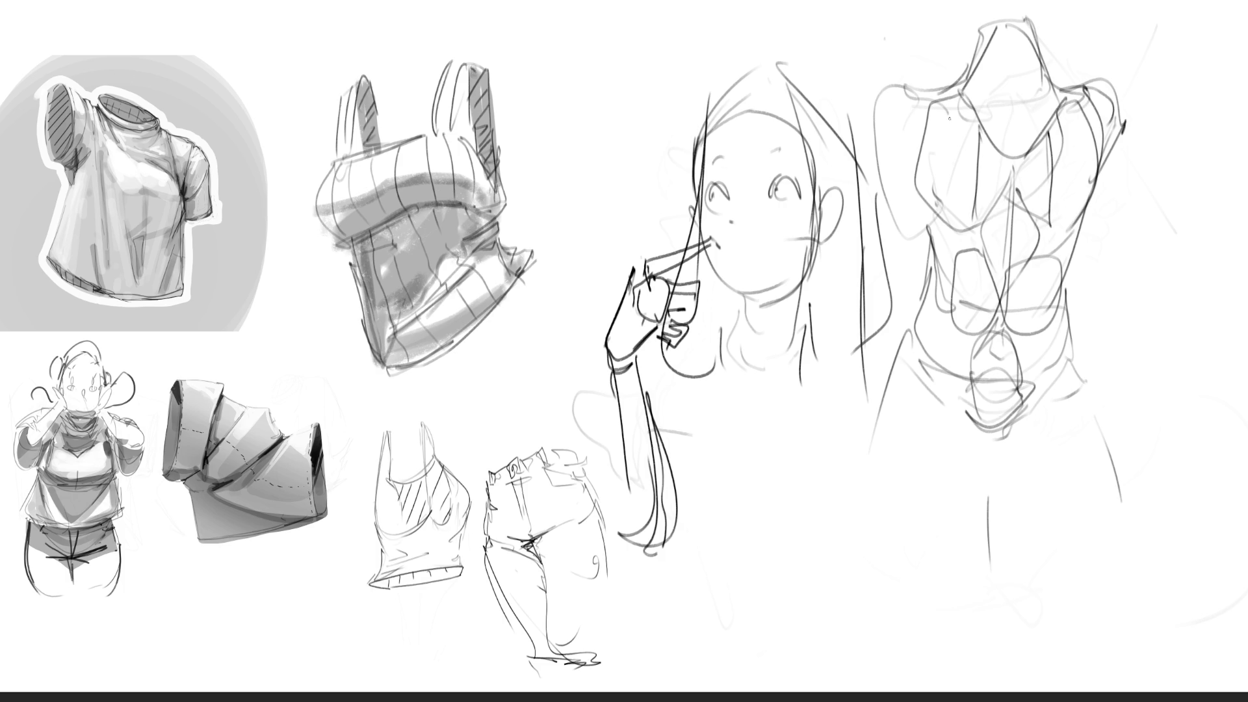
pyautogui.moveTo(929, 97); pyautogui.dragTo(891, 171)
pyautogui.moveTo(1127, 124); pyautogui.dragTo(1098, 244)
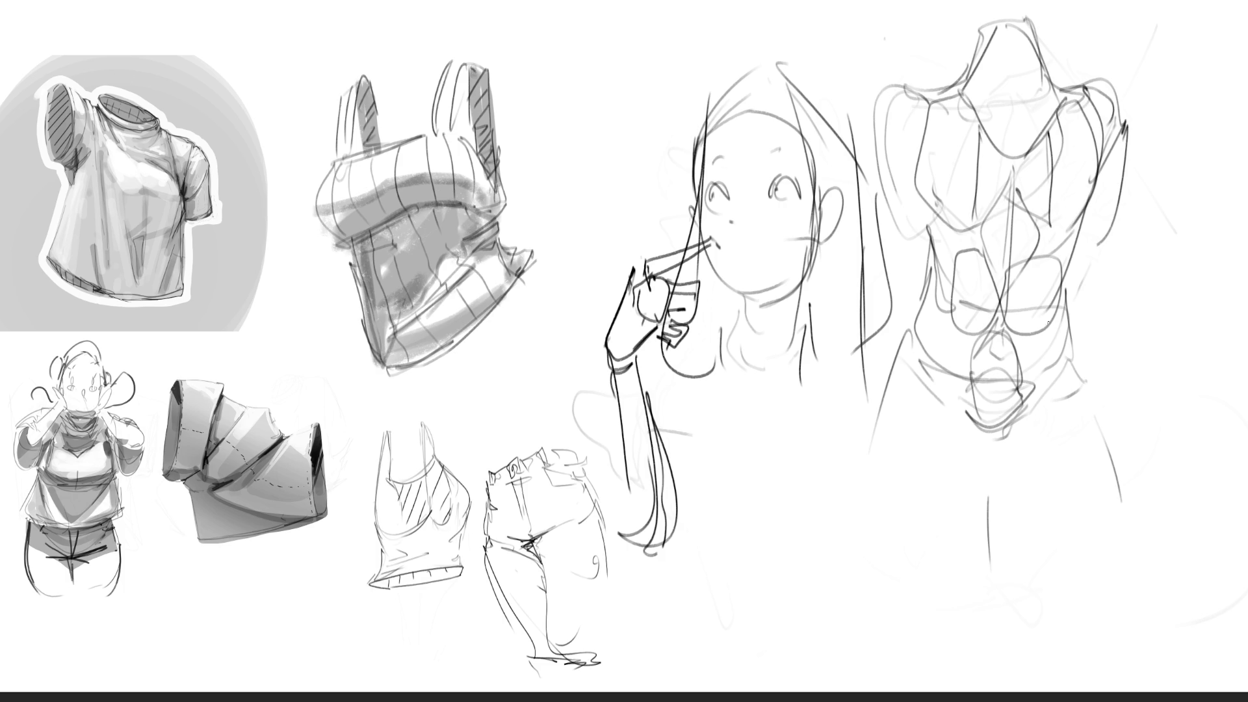
pyautogui.moveTo(1022, 371)
pyautogui.mouseDown()
pyautogui.moveTo(1067, 320)
pyautogui.moveTo(1088, 392)
pyautogui.mouseUp()
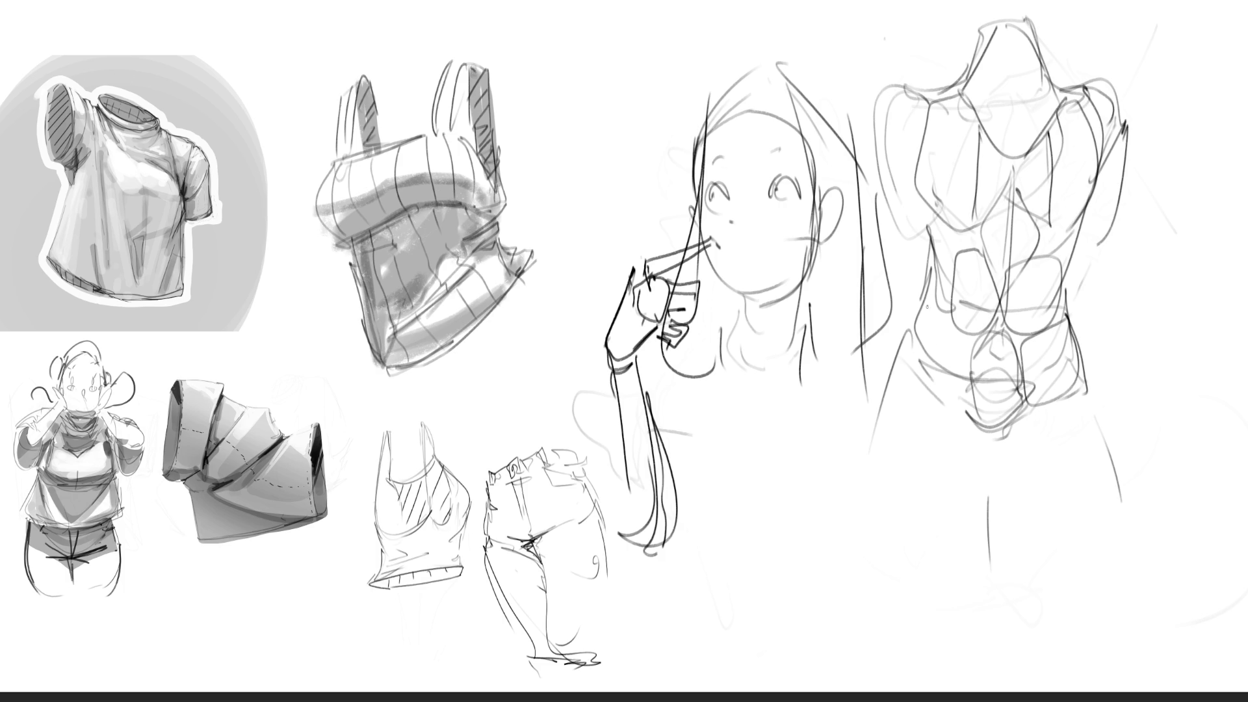
pyautogui.moveTo(931, 305)
pyautogui.mouseDown()
pyautogui.moveTo(900, 366)
pyautogui.moveTo(966, 381)
pyautogui.moveTo(933, 418)
pyautogui.moveTo(884, 429)
pyautogui.moveTo(1012, 442)
pyautogui.moveTo(1113, 506)
pyautogui.mouseUp()
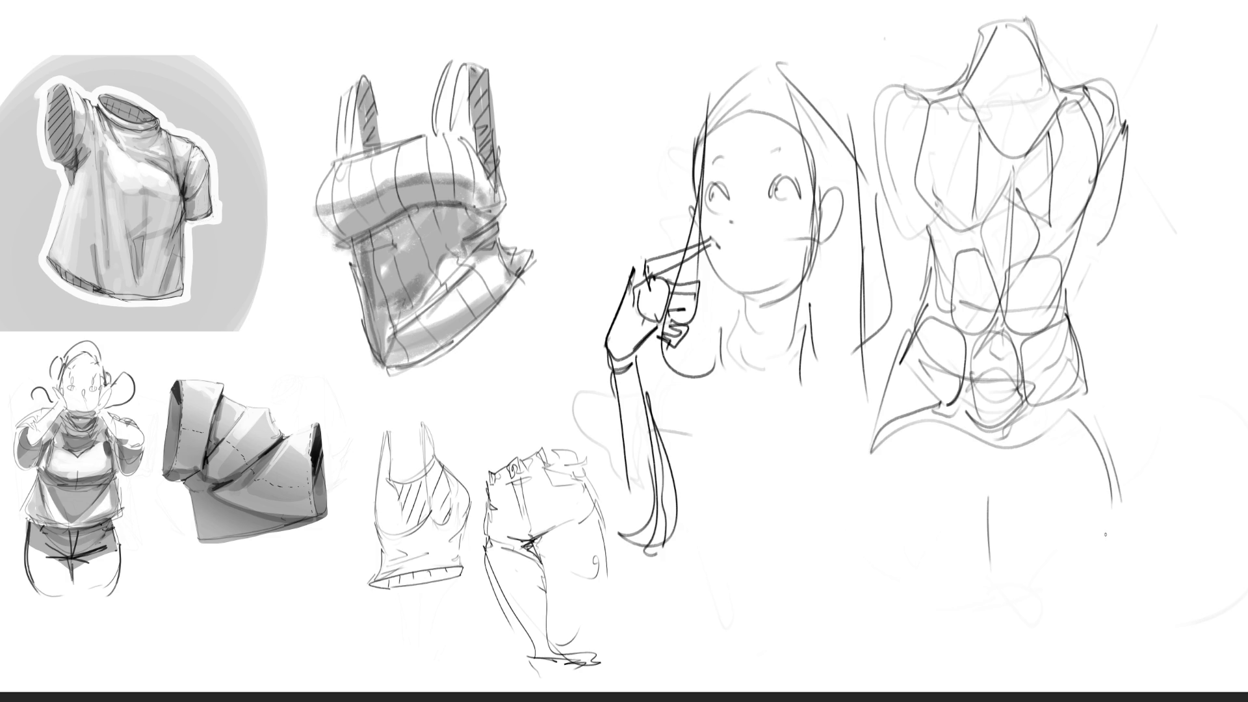
pyautogui.moveTo(891, 424)
pyautogui.mouseDown()
pyautogui.moveTo(1102, 529)
pyautogui.moveTo(1100, 462)
pyautogui.mouseUp()
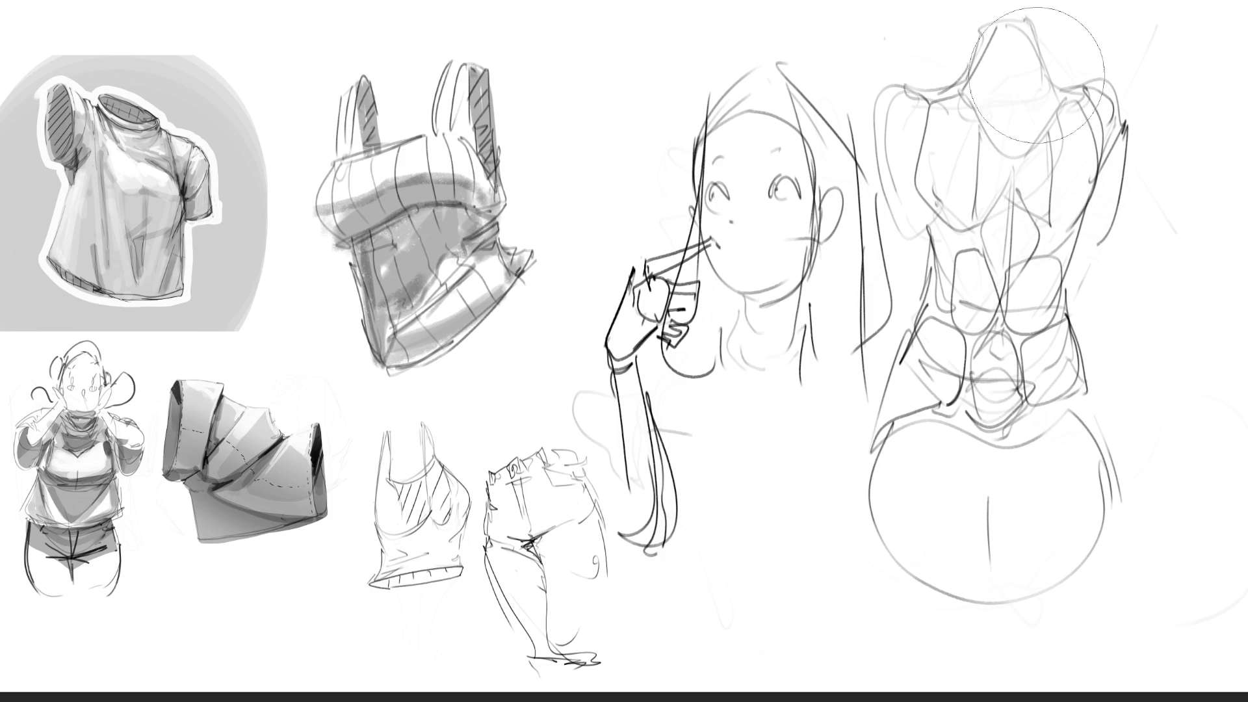
# Fade the torso and hip sketch to faint grey with a large soft eraser.
pyautogui.moveTo(992, 509)
pyautogui.mouseDown()
pyautogui.moveTo(986, 198)
pyautogui.moveTo(943, 195)
pyautogui.moveTo(931, 178)
pyautogui.moveTo(995, 275)
pyautogui.moveTo(1009, 439)
pyautogui.moveTo(1086, 363)
pyautogui.moveTo(910, 494)
pyautogui.moveTo(798, 133)
pyautogui.moveTo(657, 237)
pyautogui.moveTo(752, 543)
pyautogui.moveTo(758, 111)
pyautogui.mouseUp()
pyautogui.moveTo(995, 439)
pyautogui.mouseDown()
pyautogui.moveTo(1067, 487)
pyautogui.moveTo(992, 516)
pyautogui.moveTo(1025, 522)
pyautogui.mouseUp()
pyautogui.press('b')
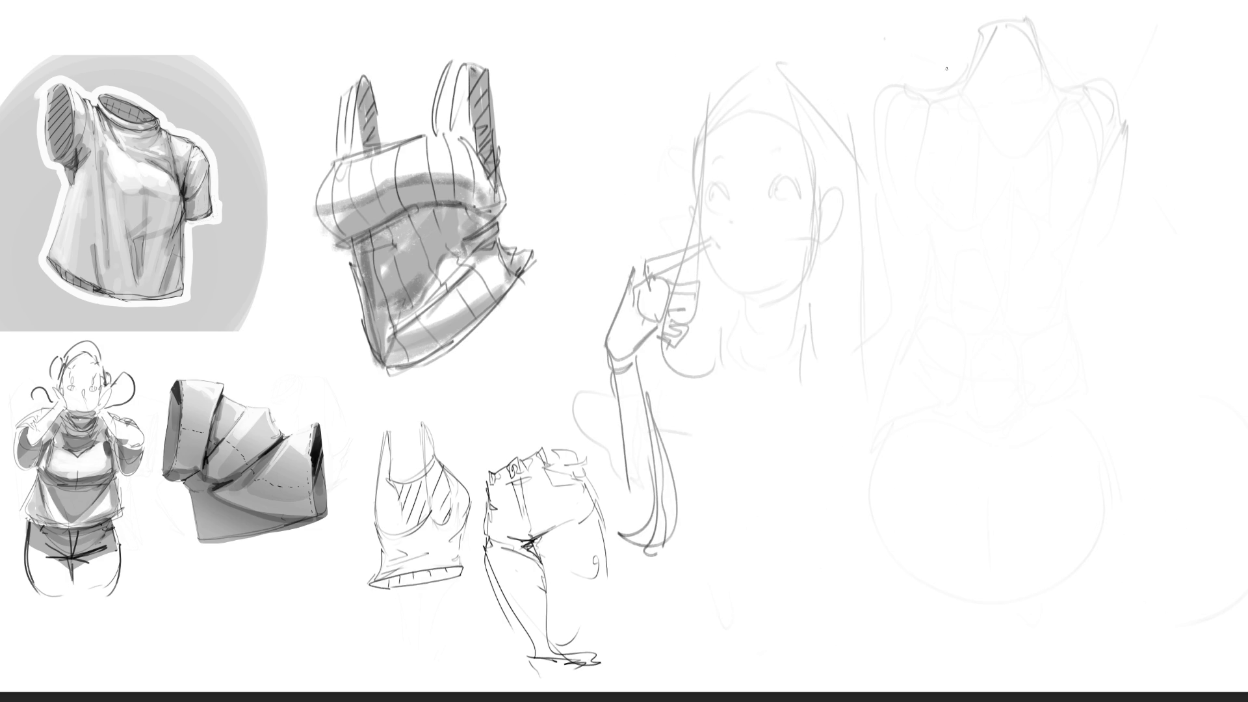
# Draw bold neck lines, a V neckline and a central spine line over the faded torso.
pyautogui.moveTo(955, 60)
pyautogui.mouseDown()
pyautogui.moveTo(952, 101)
pyautogui.moveTo(1002, 40)
pyautogui.moveTo(1017, 110)
pyautogui.mouseUp()
pyautogui.moveTo(952, 83)
pyautogui.mouseDown()
pyautogui.moveTo(945, 144)
pyautogui.moveTo(1029, 115)
pyautogui.moveTo(1029, 92)
pyautogui.mouseUp()
pyautogui.moveTo(965, 61); pyautogui.dragTo(970, 277)
pyautogui.moveTo(964, 195); pyautogui.dragTo(967, 231)
pyautogui.moveTo(976, 307)
pyautogui.mouseDown()
pyautogui.moveTo(995, 367)
pyautogui.moveTo(988, 351)
pyautogui.mouseUp()
pyautogui.moveTo(999, 379); pyautogui.dragTo(1003, 396)
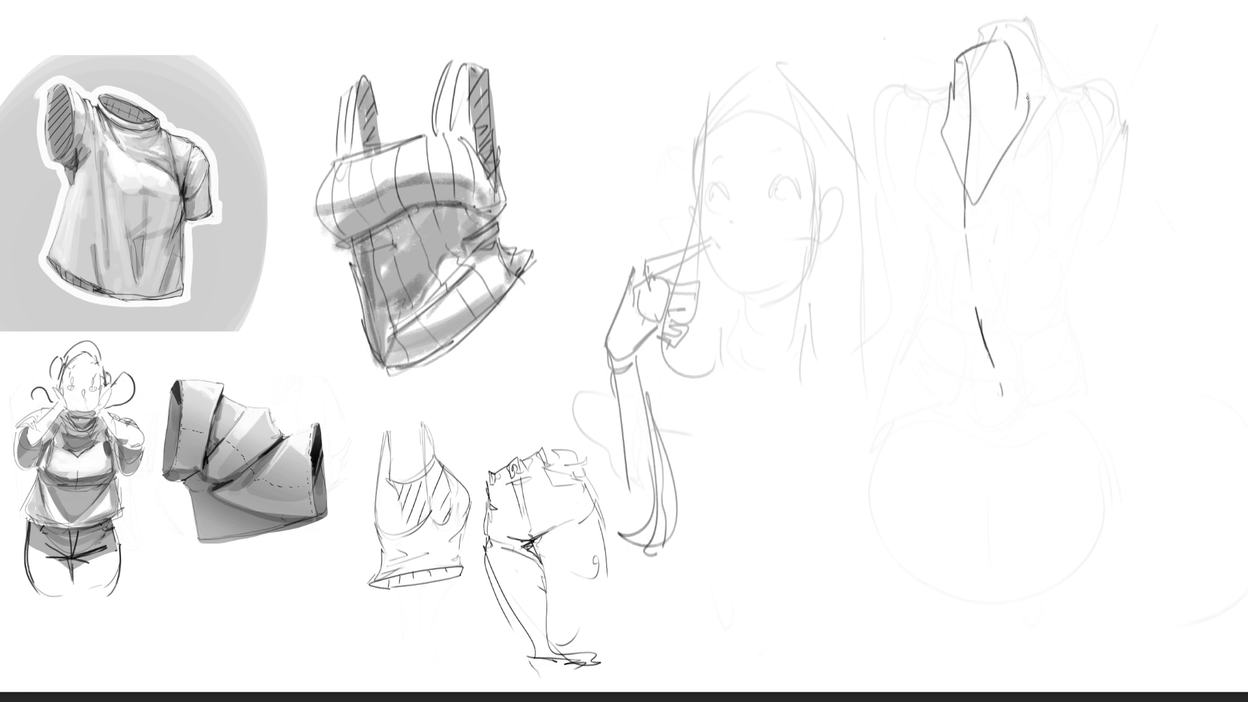
# Draw the shoulder and sleeve shapes, a waistband and a rounded lower body.
pyautogui.moveTo(1028, 98)
pyautogui.mouseDown()
pyautogui.moveTo(1121, 81)
pyautogui.moveTo(1042, 192)
pyautogui.mouseUp()
pyautogui.moveTo(940, 120); pyautogui.dragTo(937, 162)
pyautogui.moveTo(950, 173); pyautogui.dragTo(975, 188)
pyautogui.moveTo(941, 112)
pyautogui.mouseDown()
pyautogui.moveTo(897, 106)
pyautogui.moveTo(975, 208)
pyautogui.mouseUp()
pyautogui.moveTo(903, 182)
pyautogui.mouseDown()
pyautogui.moveTo(1117, 177)
pyautogui.moveTo(1090, 259)
pyautogui.mouseUp()
pyautogui.moveTo(903, 201)
pyautogui.mouseDown()
pyautogui.moveTo(917, 228)
pyautogui.moveTo(1079, 287)
pyautogui.moveTo(1114, 200)
pyautogui.mouseUp()
pyautogui.moveTo(1110, 203); pyautogui.dragTo(1110, 287)
# Add marks and side strokes below the waistband and a long left contour.
pyautogui.moveTo(978, 325)
pyautogui.mouseDown()
pyautogui.moveTo(1008, 334)
pyautogui.moveTo(961, 343)
pyautogui.mouseUp()
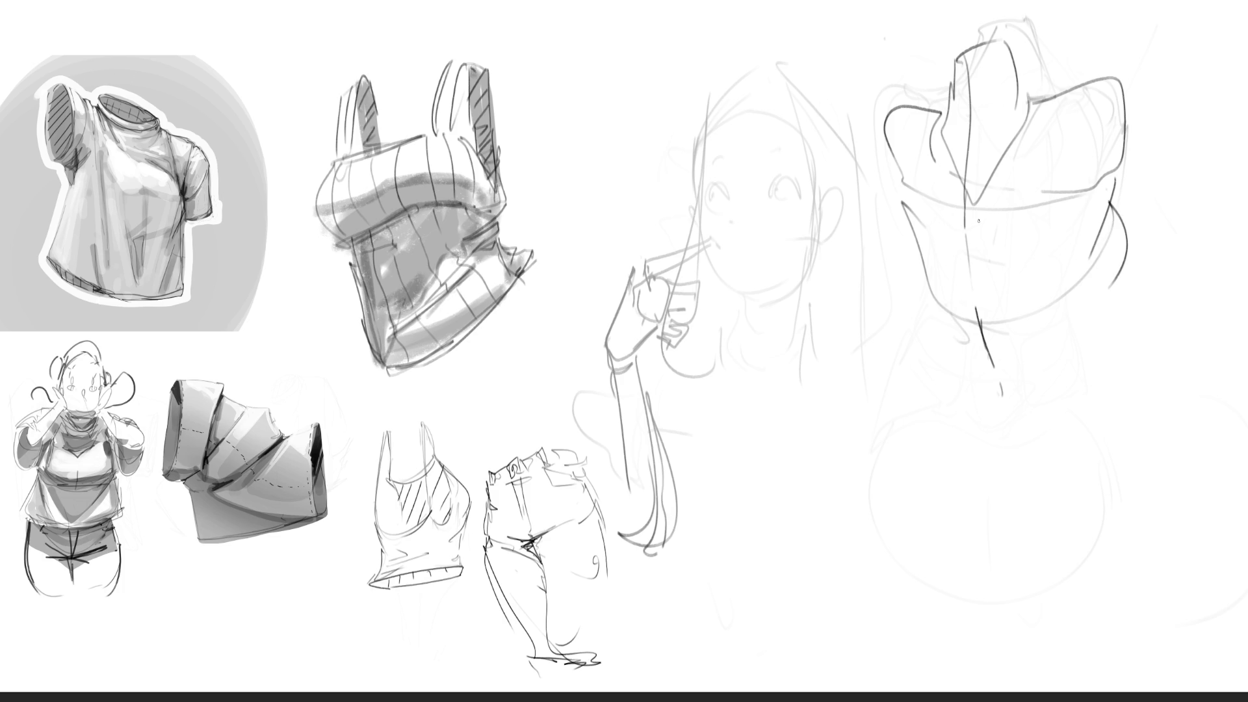
pyautogui.moveTo(999, 198); pyautogui.dragTo(1016, 228)
pyautogui.moveTo(936, 190)
pyautogui.mouseDown()
pyautogui.moveTo(924, 253)
pyautogui.moveTo(995, 286)
pyautogui.mouseUp()
pyautogui.moveTo(1005, 194); pyautogui.dragTo(1076, 255)
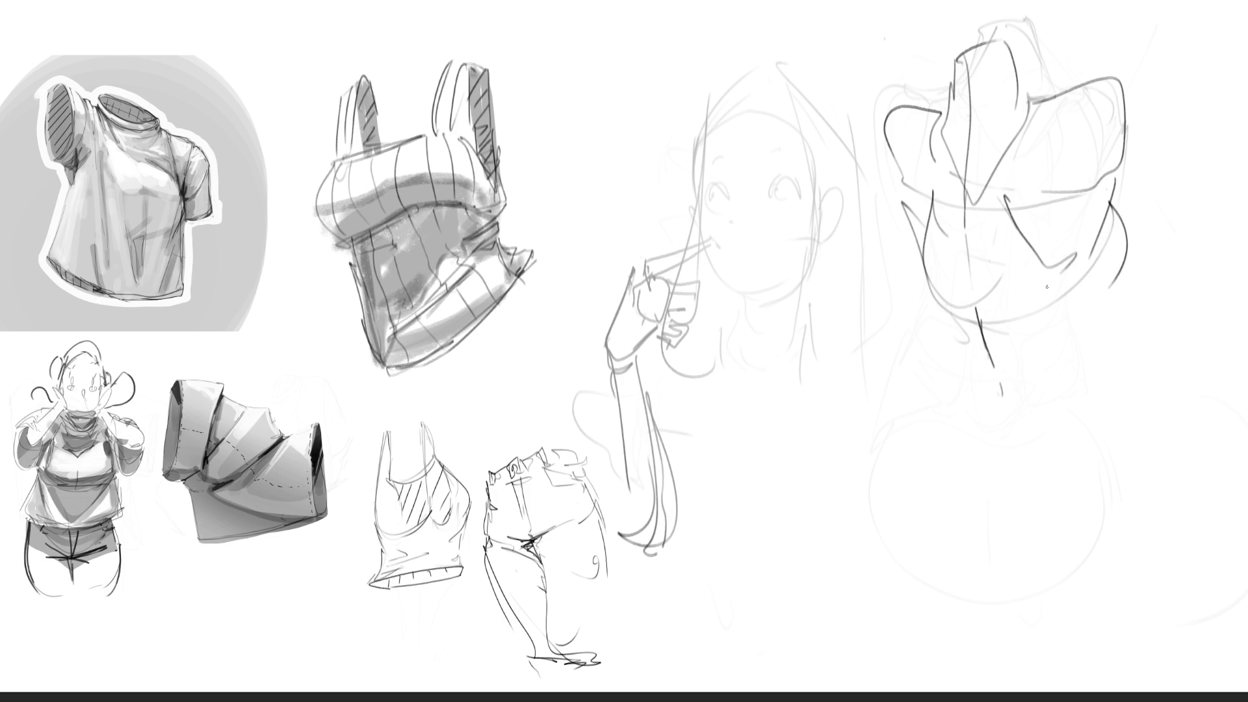
pyautogui.moveTo(957, 323); pyautogui.dragTo(963, 348)
pyautogui.moveTo(928, 273); pyautogui.dragTo(952, 379)
pyautogui.moveTo(952, 382)
pyautogui.mouseDown()
pyautogui.moveTo(961, 399)
pyautogui.moveTo(946, 389)
pyautogui.mouseUp()
# Add diagonal strokes through the torso, a right side line and strokes down the centre.
pyautogui.moveTo(965, 150); pyautogui.dragTo(941, 244)
pyautogui.moveTo(978, 143)
pyautogui.mouseDown()
pyautogui.moveTo(977, 175)
pyautogui.moveTo(1012, 251)
pyautogui.mouseUp()
pyautogui.moveTo(1038, 288); pyautogui.dragTo(1014, 370)
pyautogui.moveTo(980, 165); pyautogui.dragTo(1013, 274)
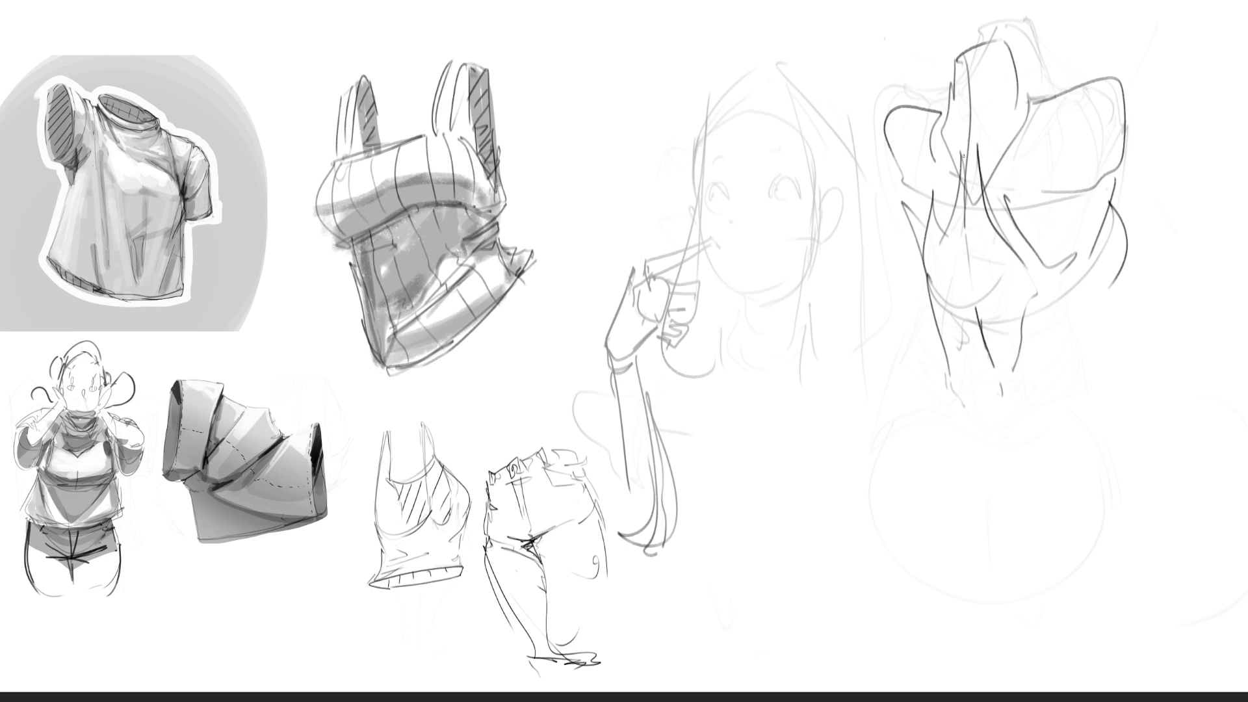
pyautogui.moveTo(965, 140)
pyautogui.mouseDown()
pyautogui.moveTo(948, 244)
pyautogui.moveTo(1019, 287)
pyautogui.mouseUp()
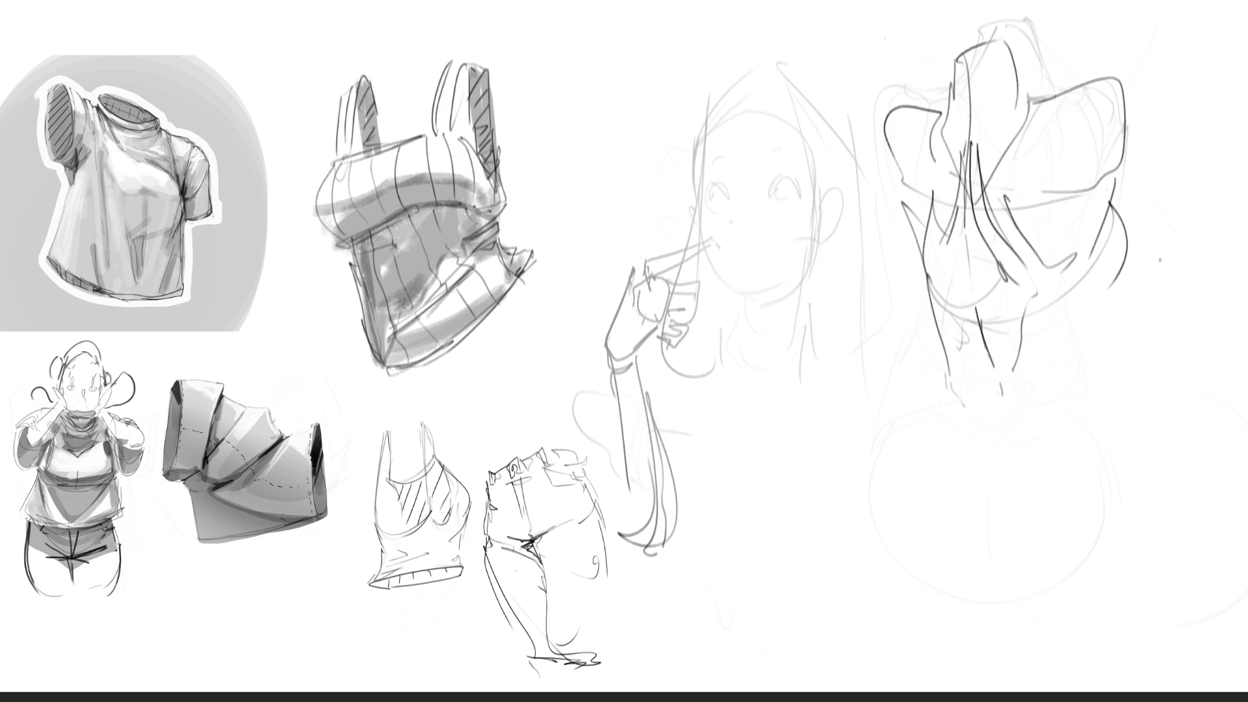
# Erase some dark strokes in the torso centre and left contour, then redraw fanning strokes.
pyautogui.moveTo(1035, 191)
pyautogui.mouseDown()
pyautogui.moveTo(1009, 206)
pyautogui.moveTo(1026, 242)
pyautogui.moveTo(981, 181)
pyautogui.moveTo(1021, 260)
pyautogui.moveTo(1005, 237)
pyautogui.mouseUp()
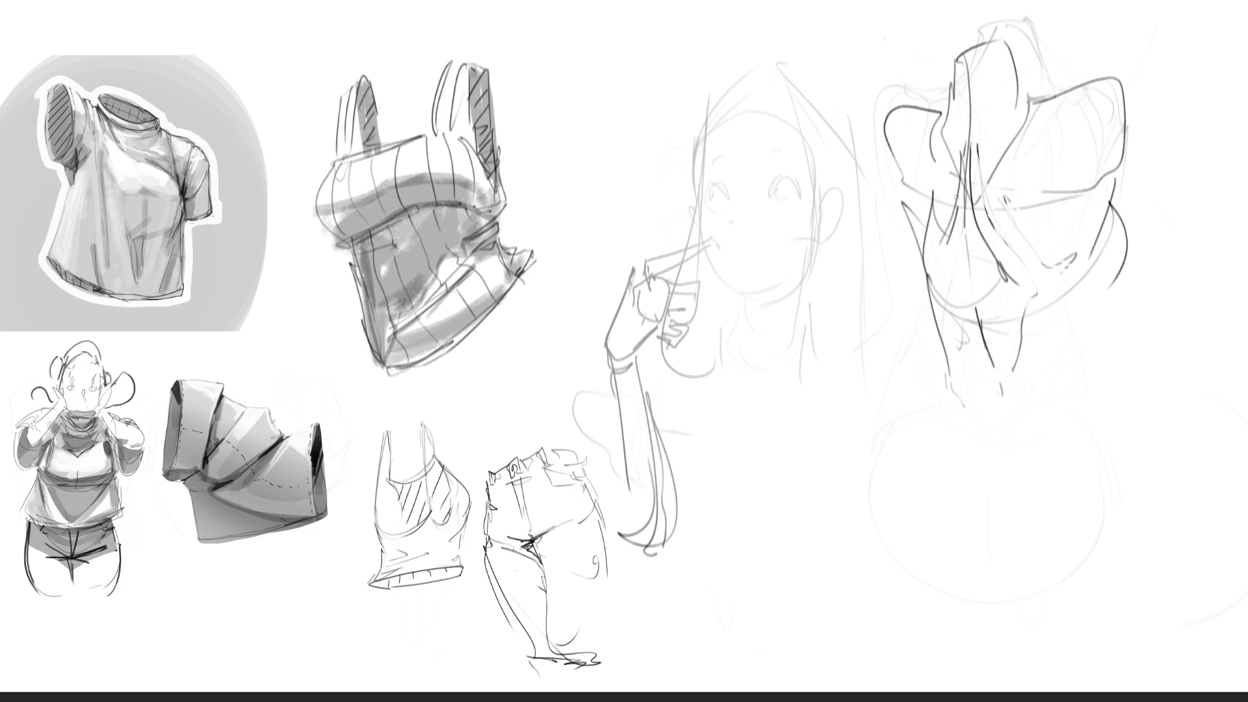
pyautogui.moveTo(934, 192); pyautogui.dragTo(929, 264)
pyautogui.moveTo(962, 153); pyautogui.dragTo(954, 244)
pyautogui.moveTo(962, 152); pyautogui.dragTo(977, 301)
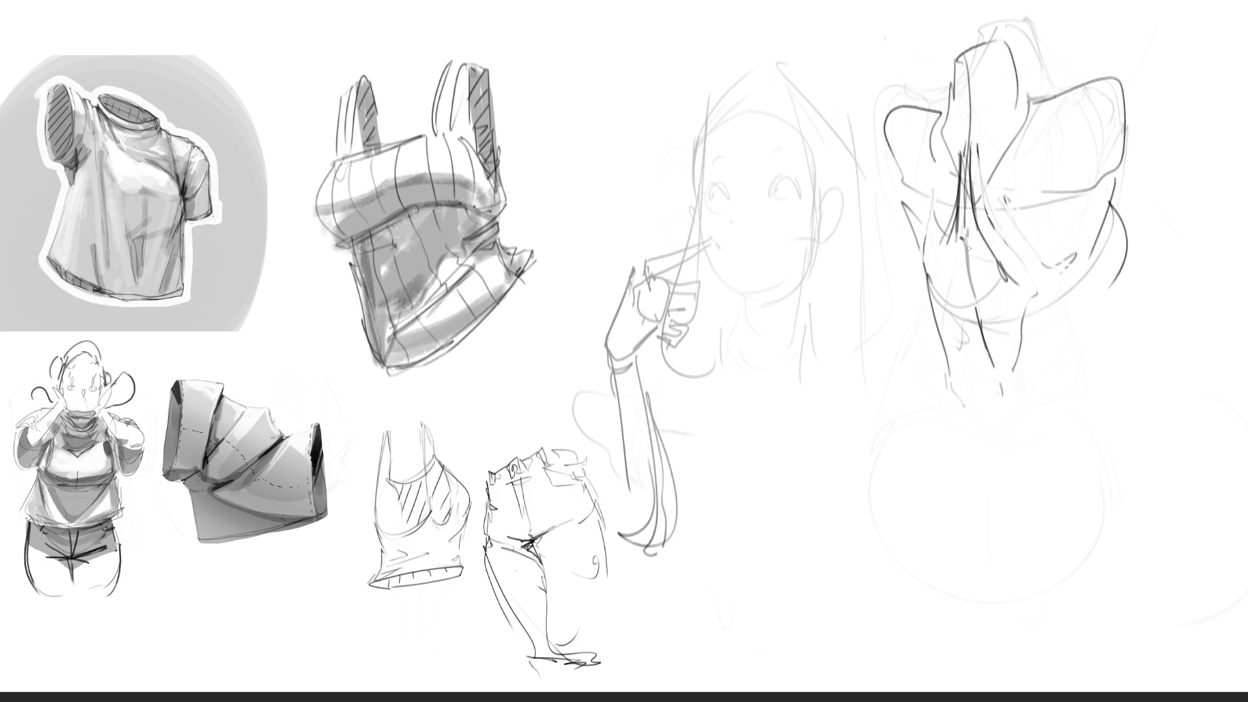
# Draw long lines down the torso centre and a line down its left side.
pyautogui.moveTo(968, 248); pyautogui.dragTo(1005, 467)
pyautogui.moveTo(991, 369); pyautogui.dragTo(999, 473)
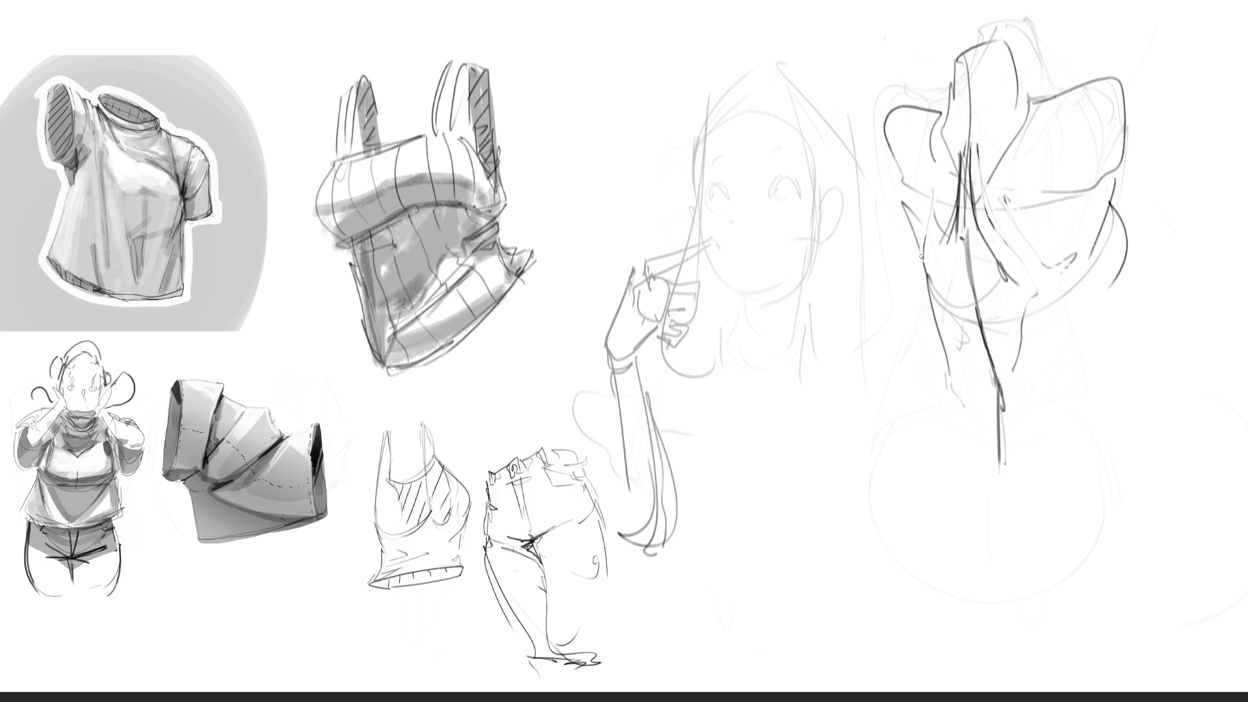
pyautogui.moveTo(922, 258); pyautogui.dragTo(963, 424)
pyautogui.moveTo(963, 224); pyautogui.dragTo(955, 296)
pyautogui.moveTo(954, 185)
pyautogui.mouseDown()
pyautogui.moveTo(957, 309)
pyautogui.moveTo(983, 381)
pyautogui.mouseUp()
pyautogui.moveTo(986, 363)
pyautogui.mouseDown()
pyautogui.moveTo(968, 250)
pyautogui.moveTo(1005, 406)
pyautogui.moveTo(982, 422)
pyautogui.moveTo(962, 485)
pyautogui.mouseUp()
pyautogui.moveTo(989, 431)
pyautogui.mouseDown()
pyautogui.moveTo(956, 478)
pyautogui.moveTo(972, 543)
pyautogui.mouseUp()
# Draw a diamond shape below the torso, a line to its right and a long right-side curve.
pyautogui.moveTo(1001, 433)
pyautogui.mouseDown()
pyautogui.moveTo(1045, 480)
pyautogui.moveTo(973, 543)
pyautogui.mouseUp()
pyautogui.moveTo(973, 543)
pyautogui.mouseDown()
pyautogui.moveTo(1004, 435)
pyautogui.moveTo(1084, 383)
pyautogui.mouseUp()
pyautogui.moveTo(1108, 270)
pyautogui.mouseDown()
pyautogui.moveTo(1095, 434)
pyautogui.moveTo(1007, 467)
pyautogui.mouseUp()
pyautogui.moveTo(1100, 351); pyautogui.dragTo(1031, 440)
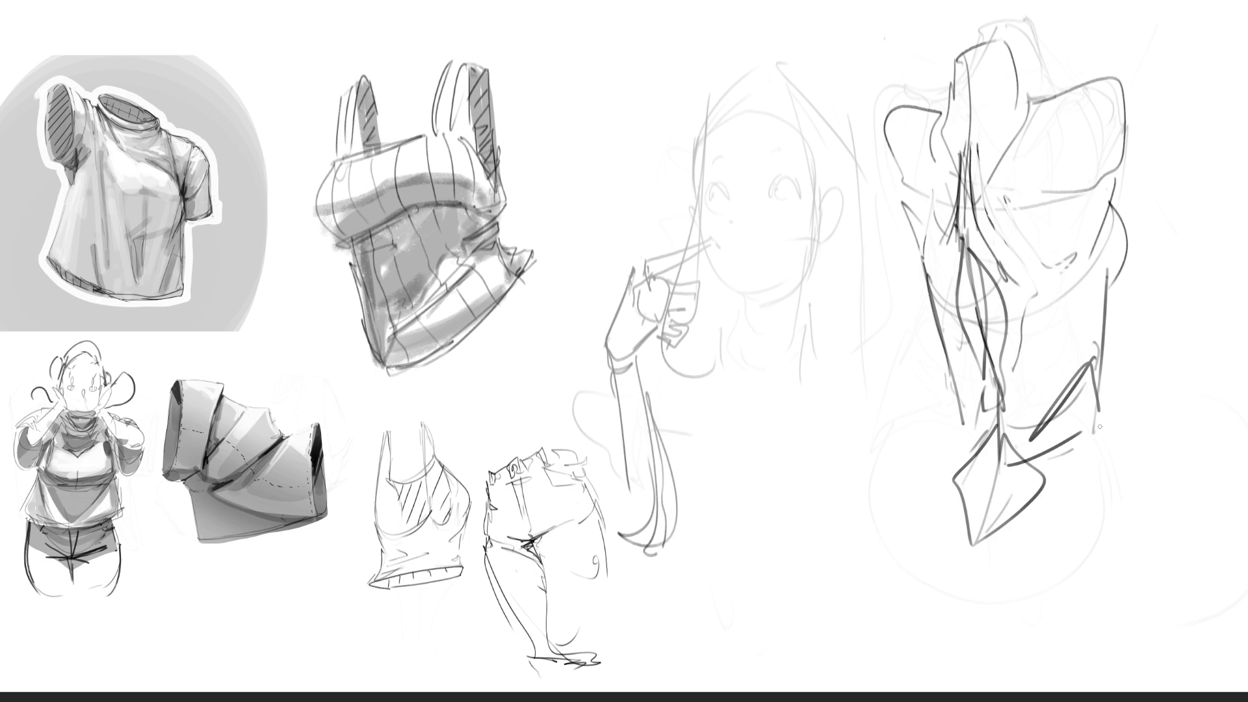
pyautogui.moveTo(1102, 420); pyautogui.dragTo(1140, 604)
# Sketch broad hips, a wide shoulder sweep and a collar curve, then begin fading the upper torso with the eraser.
pyautogui.moveTo(887, 514); pyautogui.dragTo(1158, 650)
pyautogui.moveTo(1105, 423); pyautogui.dragTo(1164, 663)
pyautogui.moveTo(818, 27); pyautogui.dragTo(1239, 22)
pyautogui.moveTo(826, 91); pyautogui.dragTo(904, 182)
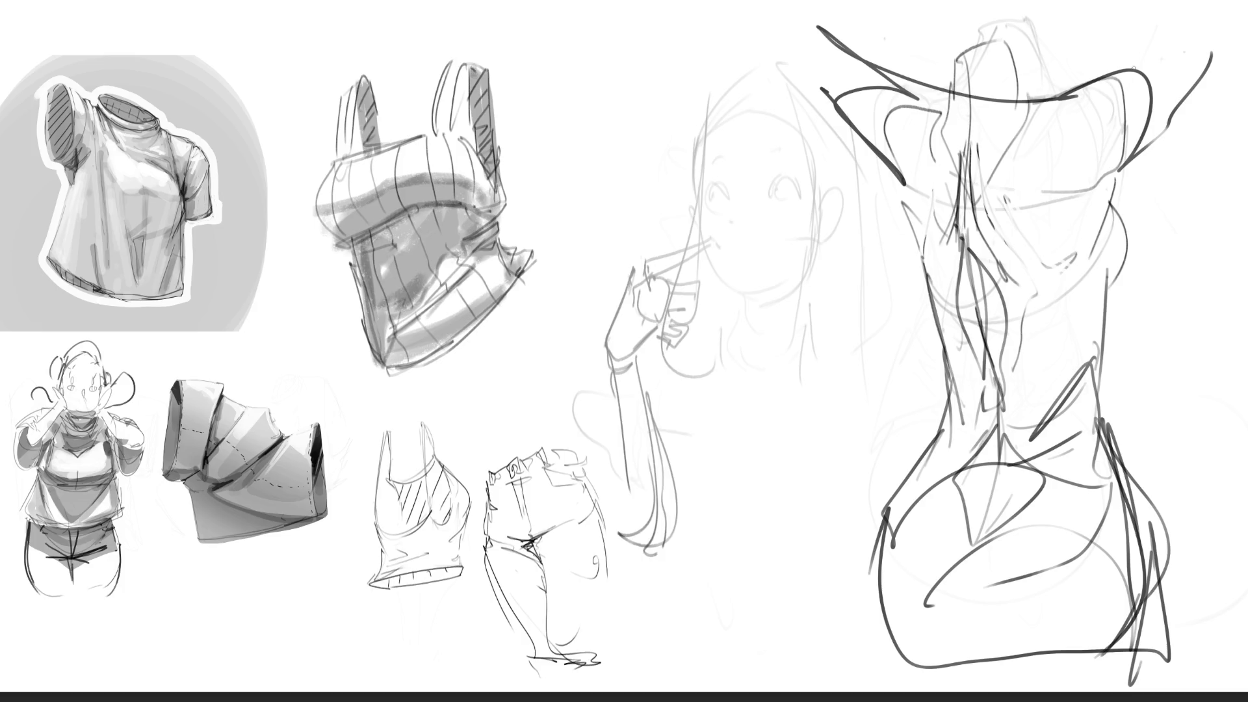
pyautogui.moveTo(1134, 65); pyautogui.dragTo(1238, 23)
pyautogui.moveTo(1213, 85); pyautogui.dragTo(1177, 114)
pyautogui.moveTo(1033, 39); pyautogui.dragTo(1031, 97)
pyautogui.moveTo(967, 65)
pyautogui.mouseDown()
pyautogui.moveTo(911, 0)
pyautogui.moveTo(1014, 14)
pyautogui.moveTo(1034, 0)
pyautogui.mouseUp()
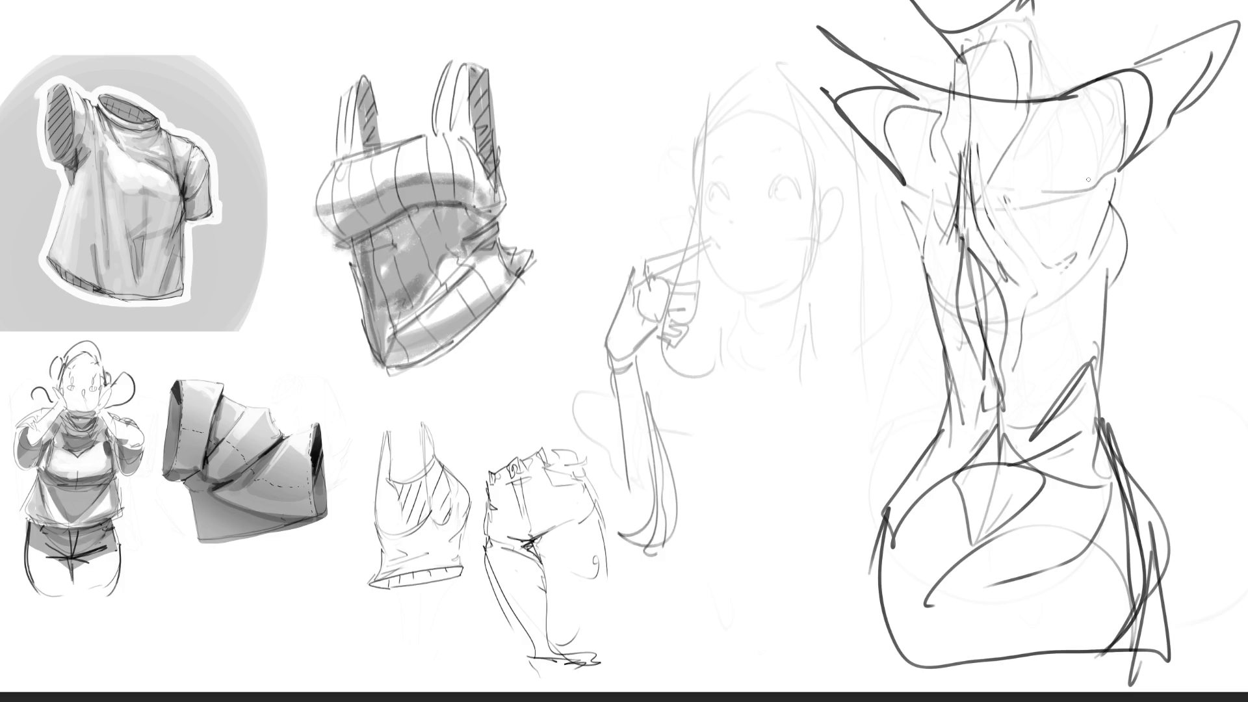
pyautogui.press('e')
pyautogui.moveTo(962, 195)
pyautogui.mouseDown()
pyautogui.moveTo(845, 65)
pyautogui.moveTo(1040, 65)
pyautogui.moveTo(895, 156)
pyautogui.moveTo(976, 228)
pyautogui.moveTo(910, 299)
pyautogui.moveTo(943, 488)
pyautogui.moveTo(1132, 454)
pyautogui.moveTo(858, 589)
pyautogui.moveTo(1079, 566)
pyautogui.moveTo(943, 559)
pyautogui.moveTo(1124, 458)
pyautogui.moveTo(1032, 236)
pyautogui.moveTo(1115, 245)
pyautogui.moveTo(837, 50)
pyautogui.mouseUp()
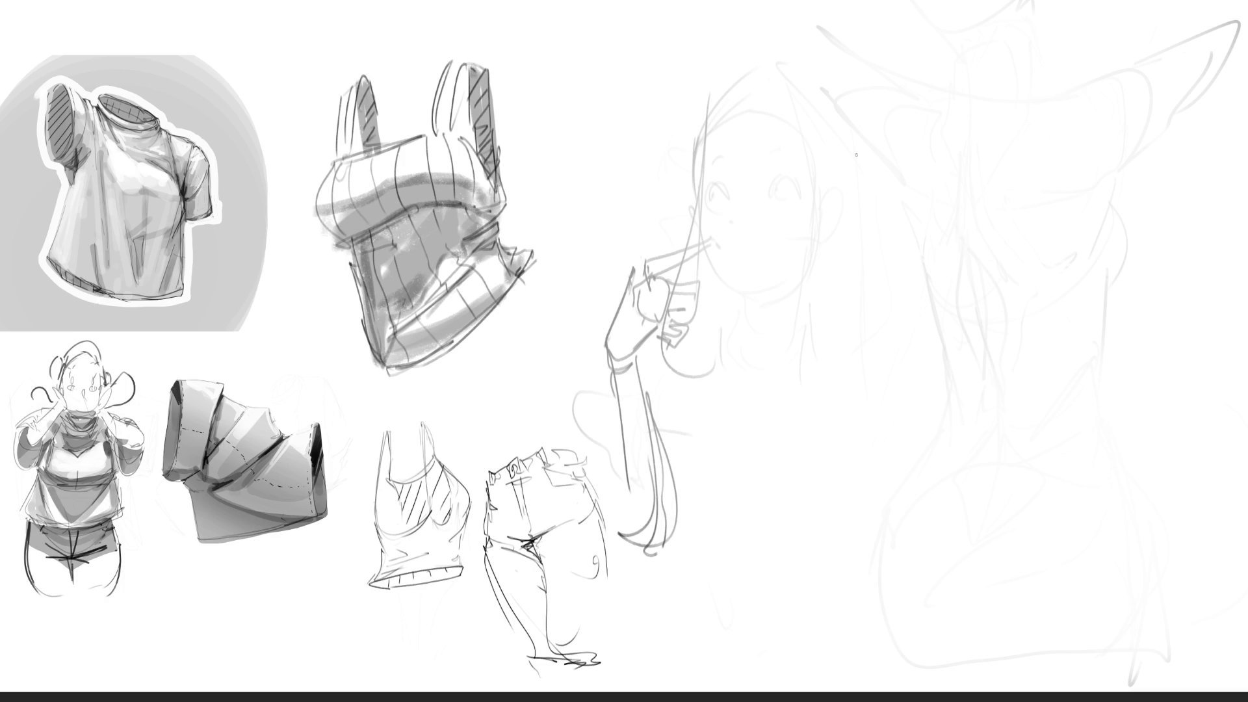
# Sketch a raised arm beside the face with a boxy cuff, jagged cuff edge and diagonal hand line.
pyautogui.moveTo(794, 141); pyautogui.dragTo(806, 183)
pyautogui.moveTo(791, 139)
pyautogui.mouseDown()
pyautogui.moveTo(841, 113)
pyautogui.moveTo(873, 148)
pyautogui.moveTo(875, 201)
pyautogui.moveTo(826, 205)
pyautogui.mouseUp()
pyautogui.moveTo(802, 162); pyautogui.dragTo(864, 196)
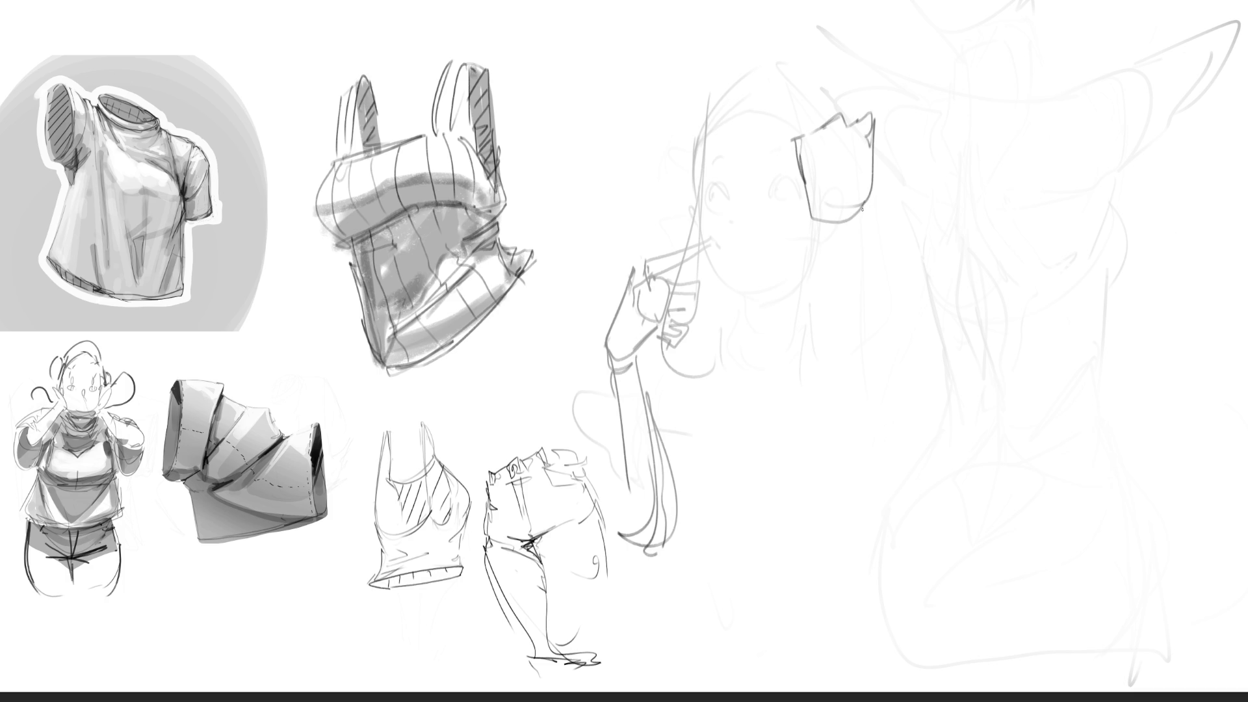
pyautogui.moveTo(873, 143); pyautogui.dragTo(850, 224)
pyautogui.moveTo(873, 142)
pyautogui.mouseDown()
pyautogui.moveTo(867, 218)
pyautogui.moveTo(916, 140)
pyautogui.moveTo(863, 221)
pyautogui.moveTo(812, 227)
pyautogui.moveTo(852, 247)
pyautogui.moveTo(815, 292)
pyautogui.moveTo(829, 218)
pyautogui.moveTo(840, 304)
pyautogui.moveTo(806, 289)
pyautogui.moveTo(854, 247)
pyautogui.moveTo(817, 345)
pyautogui.mouseUp()
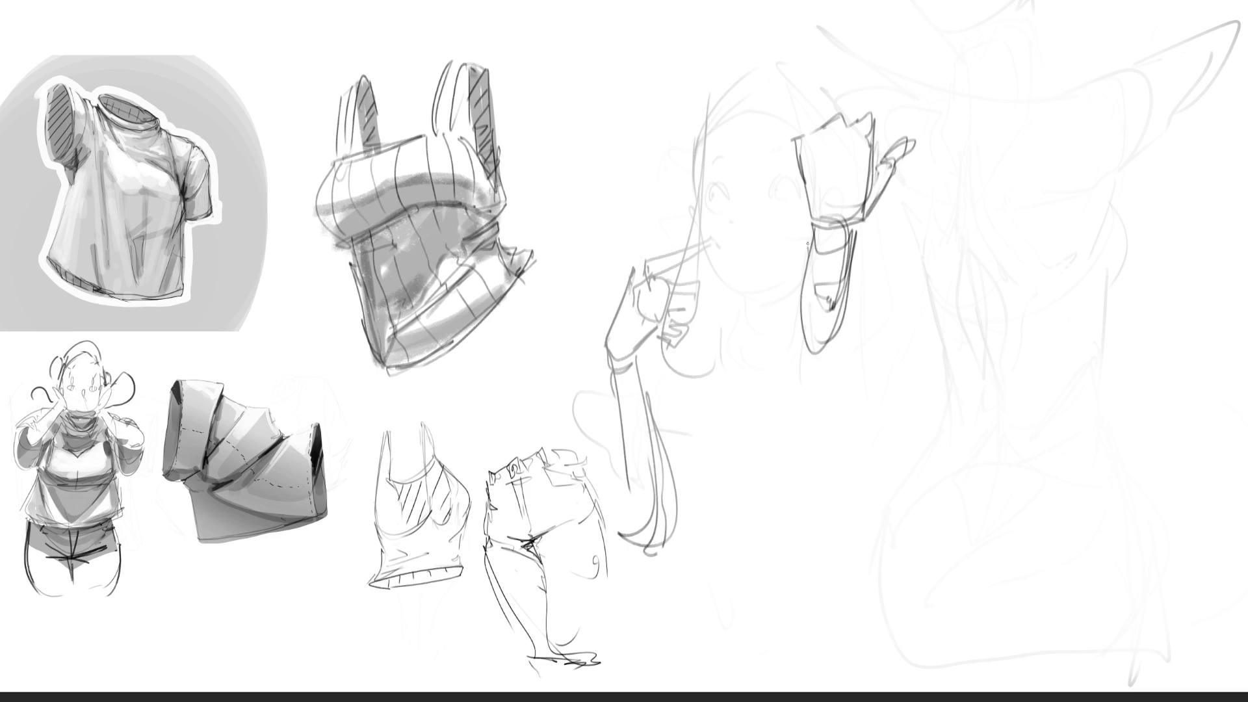
pyautogui.moveTo(809, 242)
pyautogui.mouseDown()
pyautogui.moveTo(790, 412)
pyautogui.moveTo(839, 390)
pyautogui.mouseUp()
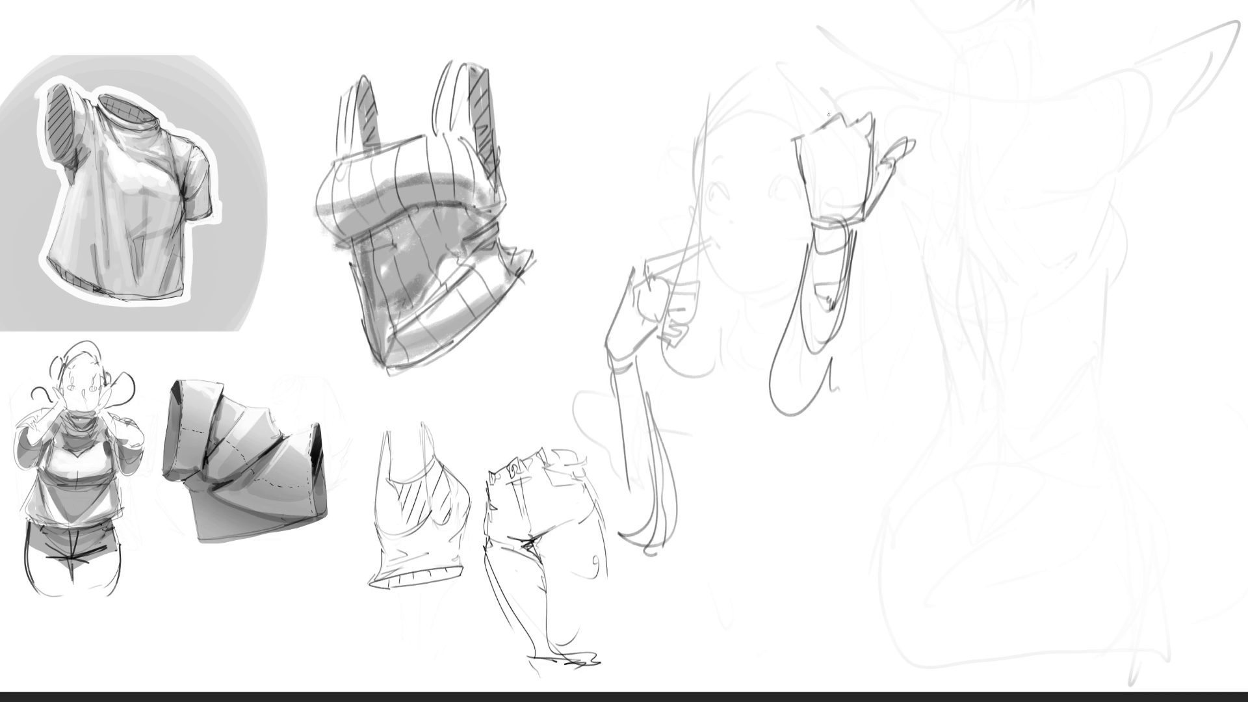
pyautogui.moveTo(793, 138)
pyautogui.mouseDown()
pyautogui.moveTo(870, 91)
pyautogui.moveTo(875, 137)
pyautogui.mouseUp()
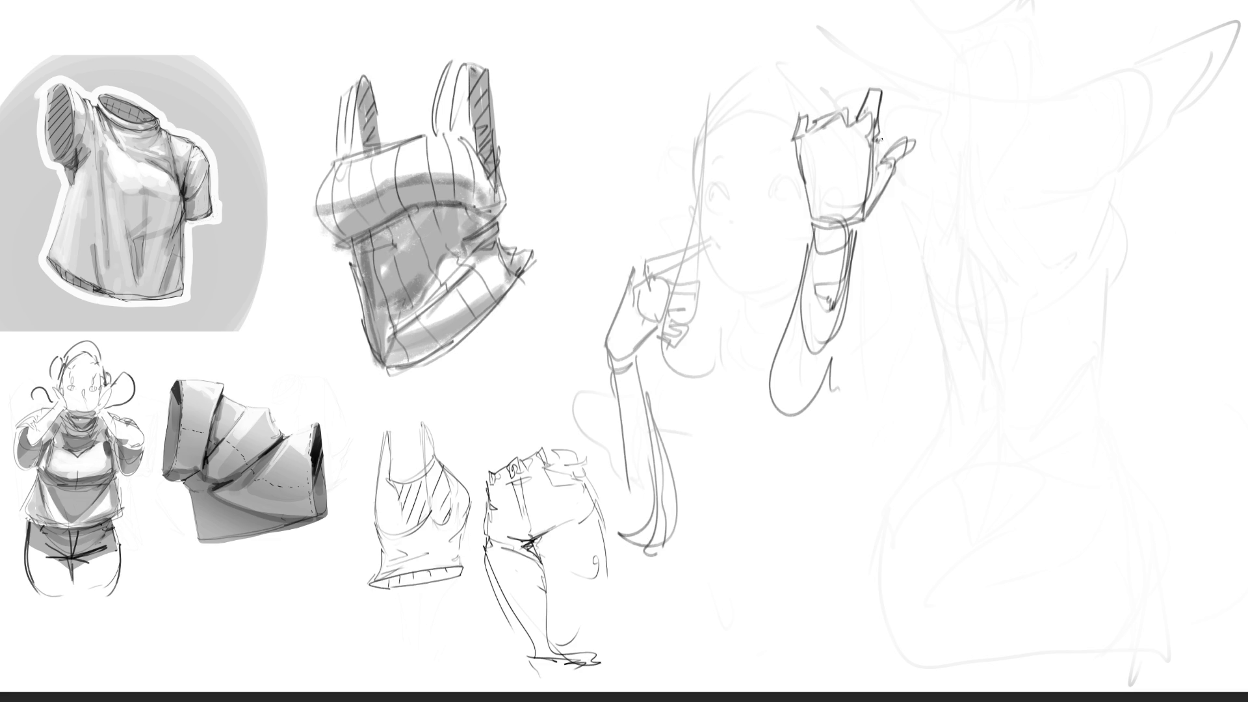
pyautogui.moveTo(940, 110); pyautogui.dragTo(800, 188)
pyautogui.moveTo(903, 128); pyautogui.dragTo(752, 217)
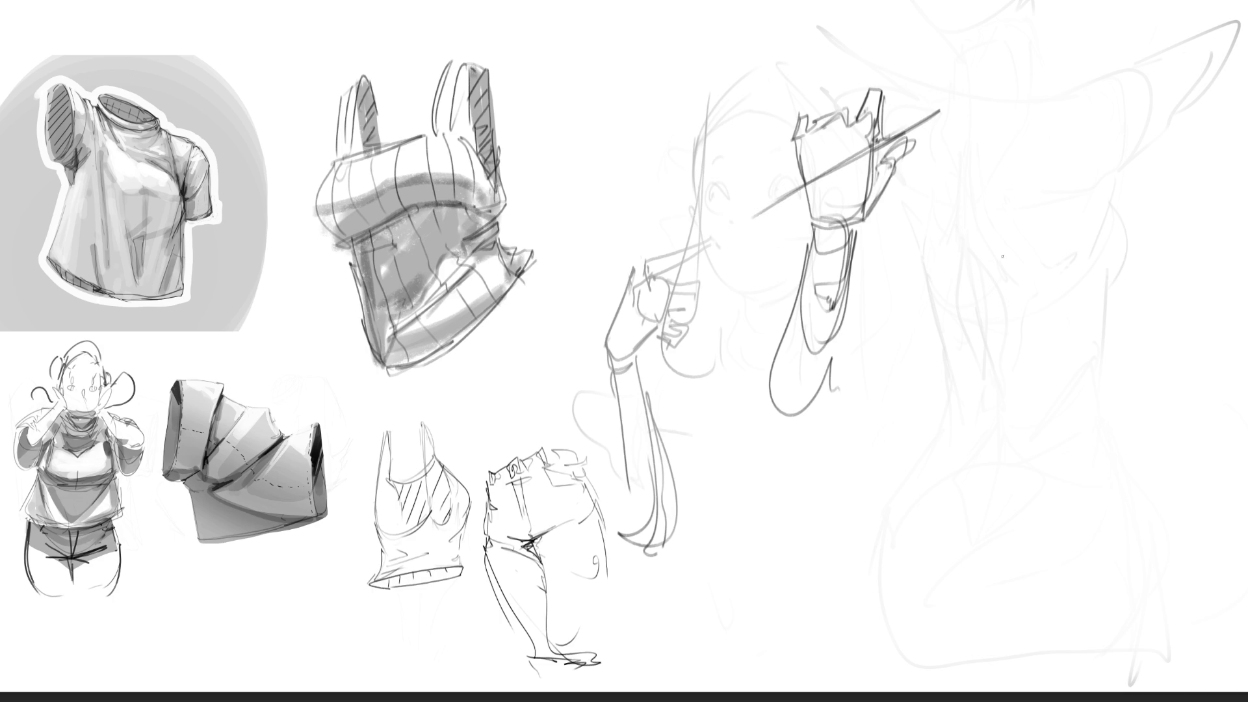
# Start a new figure on the right with a vertical line, a narrow loop and an M-like shape.
pyautogui.moveTo(1036, 124); pyautogui.dragTo(1027, 198)
pyautogui.moveTo(1039, 98)
pyautogui.mouseDown()
pyautogui.moveTo(998, 182)
pyautogui.moveTo(988, 173)
pyautogui.mouseUp()
pyautogui.moveTo(1067, 119); pyautogui.dragTo(1061, 197)
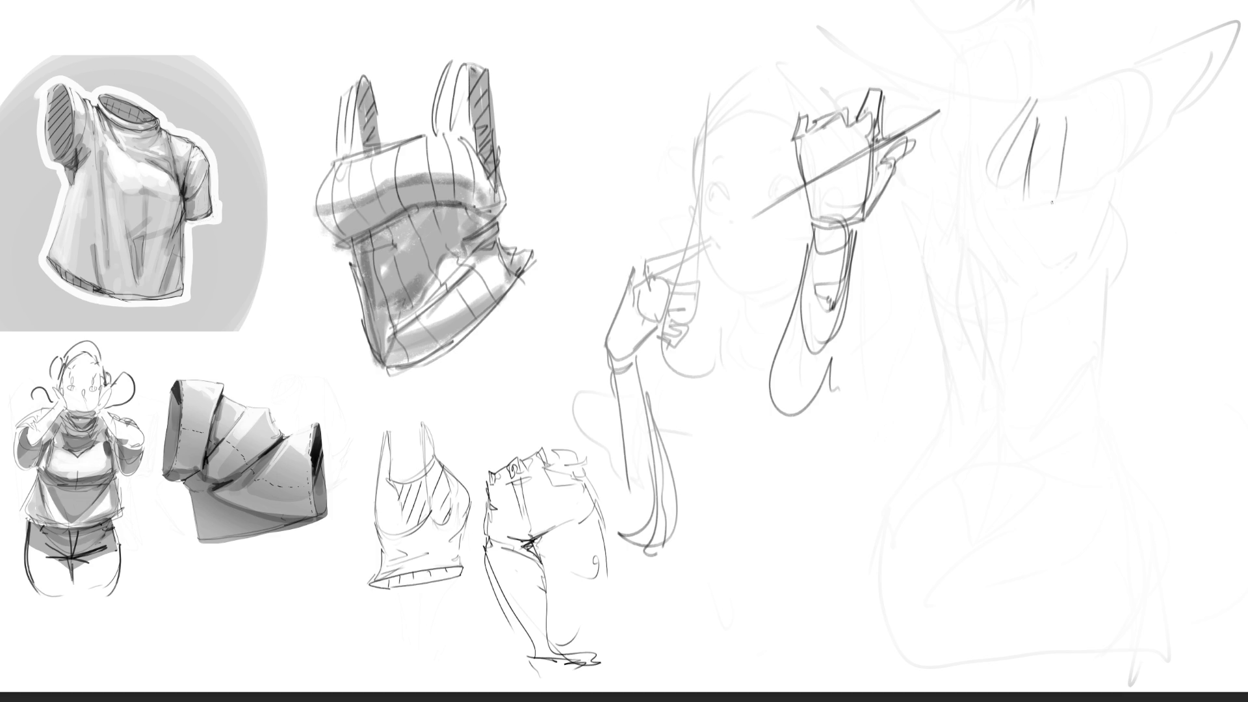
pyautogui.moveTo(987, 88); pyautogui.dragTo(938, 220)
# Continue the right-hand figure with the M-like shape, diagonal lines and lower-body curves.
pyautogui.moveTo(959, 149)
pyautogui.mouseDown()
pyautogui.moveTo(1091, 133)
pyautogui.moveTo(1104, 195)
pyautogui.mouseUp()
pyautogui.moveTo(1105, 142)
pyautogui.mouseDown()
pyautogui.moveTo(982, 232)
pyautogui.moveTo(941, 241)
pyautogui.moveTo(1040, 221)
pyautogui.moveTo(1040, 207)
pyautogui.moveTo(1022, 205)
pyautogui.moveTo(1065, 251)
pyautogui.moveTo(1050, 278)
pyautogui.mouseUp()
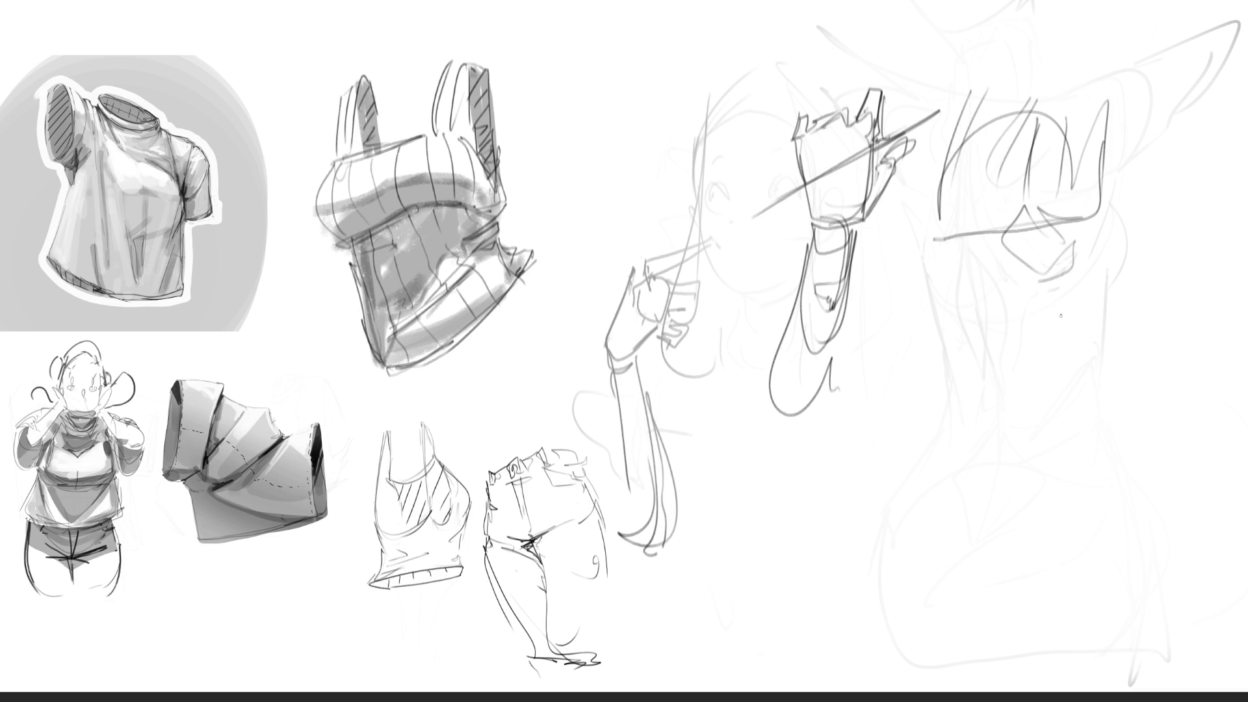
pyautogui.moveTo(1028, 221); pyautogui.dragTo(1085, 313)
pyautogui.moveTo(1079, 275); pyautogui.dragTo(1072, 262)
pyautogui.moveTo(943, 165); pyautogui.dragTo(916, 269)
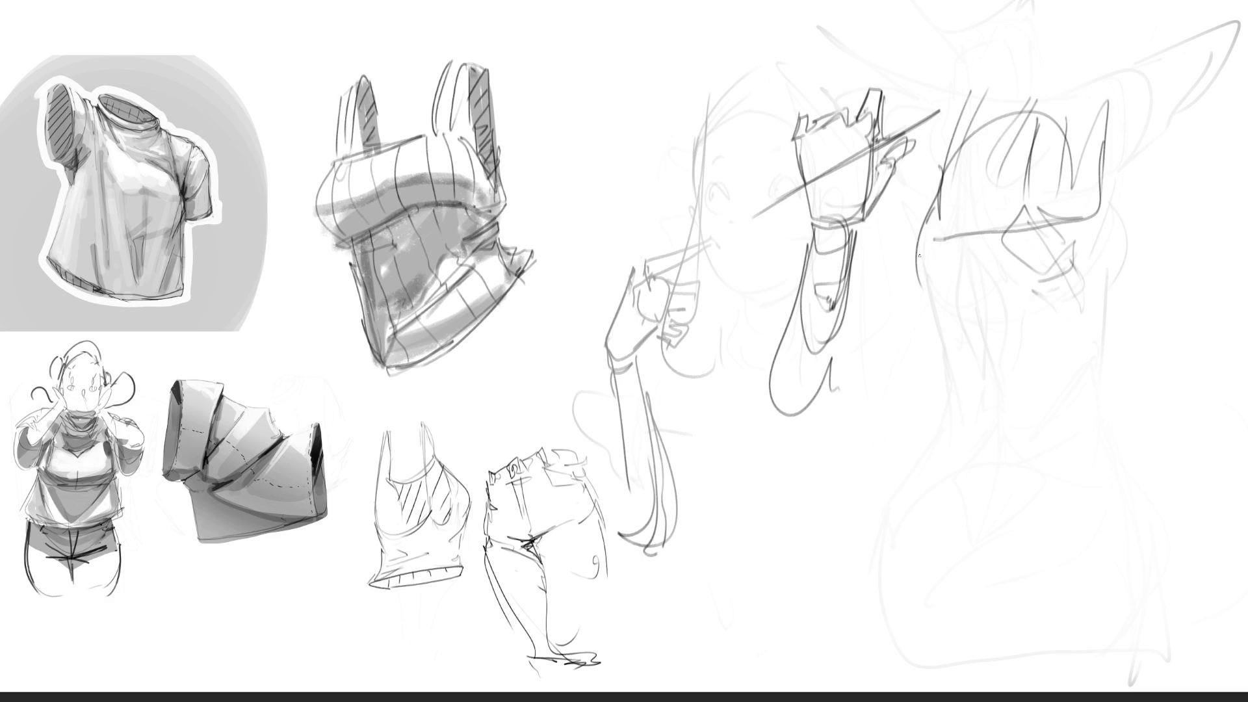
pyautogui.moveTo(921, 225)
pyautogui.mouseDown()
pyautogui.moveTo(979, 298)
pyautogui.moveTo(1044, 278)
pyautogui.mouseUp()
pyautogui.moveTo(1099, 195); pyautogui.dragTo(1133, 254)
pyautogui.moveTo(1100, 195)
pyautogui.mouseDown()
pyautogui.moveTo(1126, 213)
pyautogui.moveTo(1106, 273)
pyautogui.mouseUp()
pyautogui.moveTo(1067, 289)
pyautogui.mouseDown()
pyautogui.moveTo(1000, 309)
pyautogui.moveTo(936, 361)
pyautogui.moveTo(925, 429)
pyautogui.mouseUp()
# Add strokes below the hand, V-shaped body lines, the right-side outline and a U-curve, then fade the figure.
pyautogui.moveTo(930, 357)
pyautogui.mouseDown()
pyautogui.moveTo(912, 292)
pyautogui.moveTo(897, 426)
pyautogui.mouseUp()
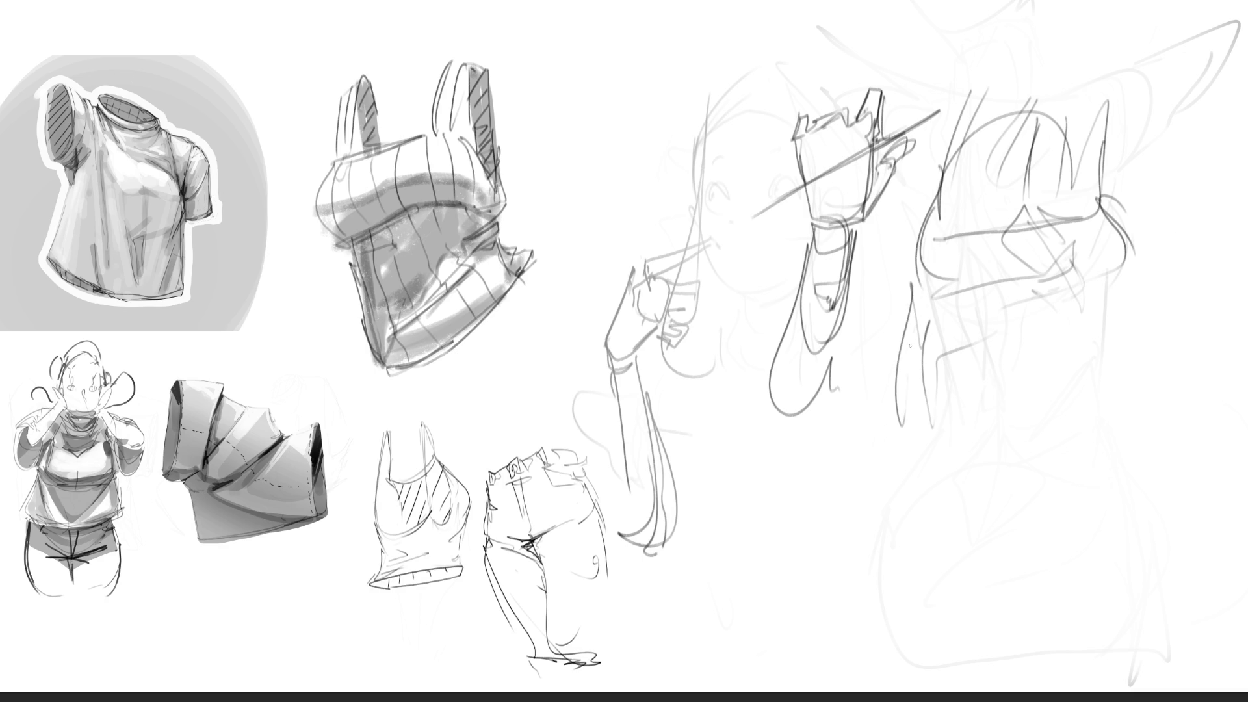
pyautogui.moveTo(924, 310)
pyautogui.mouseDown()
pyautogui.moveTo(921, 402)
pyautogui.moveTo(926, 362)
pyautogui.moveTo(927, 390)
pyautogui.moveTo(996, 475)
pyautogui.mouseUp()
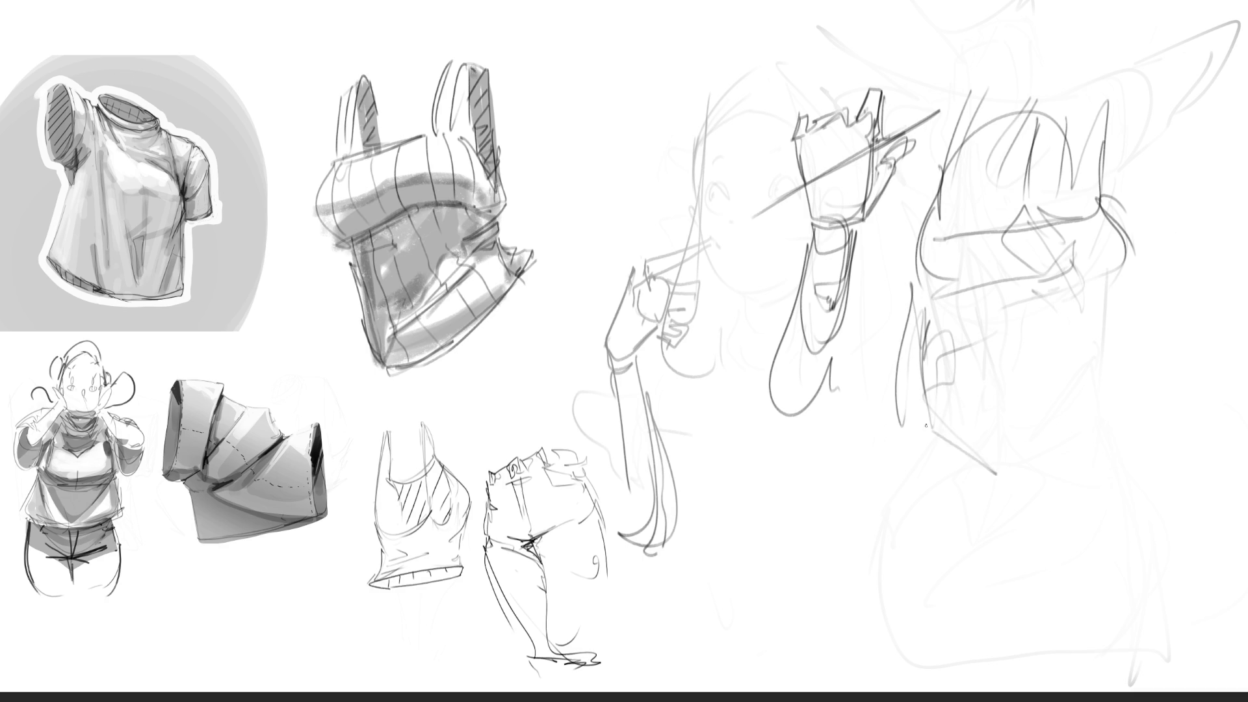
pyautogui.moveTo(920, 419)
pyautogui.mouseDown()
pyautogui.moveTo(1065, 501)
pyautogui.moveTo(1112, 442)
pyautogui.mouseUp()
pyautogui.moveTo(1053, 474); pyautogui.dragTo(1128, 398)
pyautogui.moveTo(1158, 294)
pyautogui.mouseDown()
pyautogui.moveTo(1134, 243)
pyautogui.moveTo(1196, 416)
pyautogui.moveTo(1128, 460)
pyautogui.mouseUp()
pyautogui.moveTo(1152, 457)
pyautogui.mouseDown()
pyautogui.moveTo(1204, 383)
pyautogui.moveTo(1171, 472)
pyautogui.mouseUp()
pyautogui.moveTo(1201, 391)
pyautogui.mouseDown()
pyautogui.moveTo(1194, 437)
pyautogui.moveTo(1122, 587)
pyautogui.moveTo(1139, 624)
pyautogui.mouseUp()
pyautogui.moveTo(1160, 606); pyautogui.dragTo(1145, 625)
pyautogui.moveTo(920, 353)
pyautogui.mouseDown()
pyautogui.moveTo(956, 577)
pyautogui.moveTo(1050, 511)
pyautogui.mouseUp()
pyautogui.moveTo(1009, 578); pyautogui.dragTo(1049, 517)
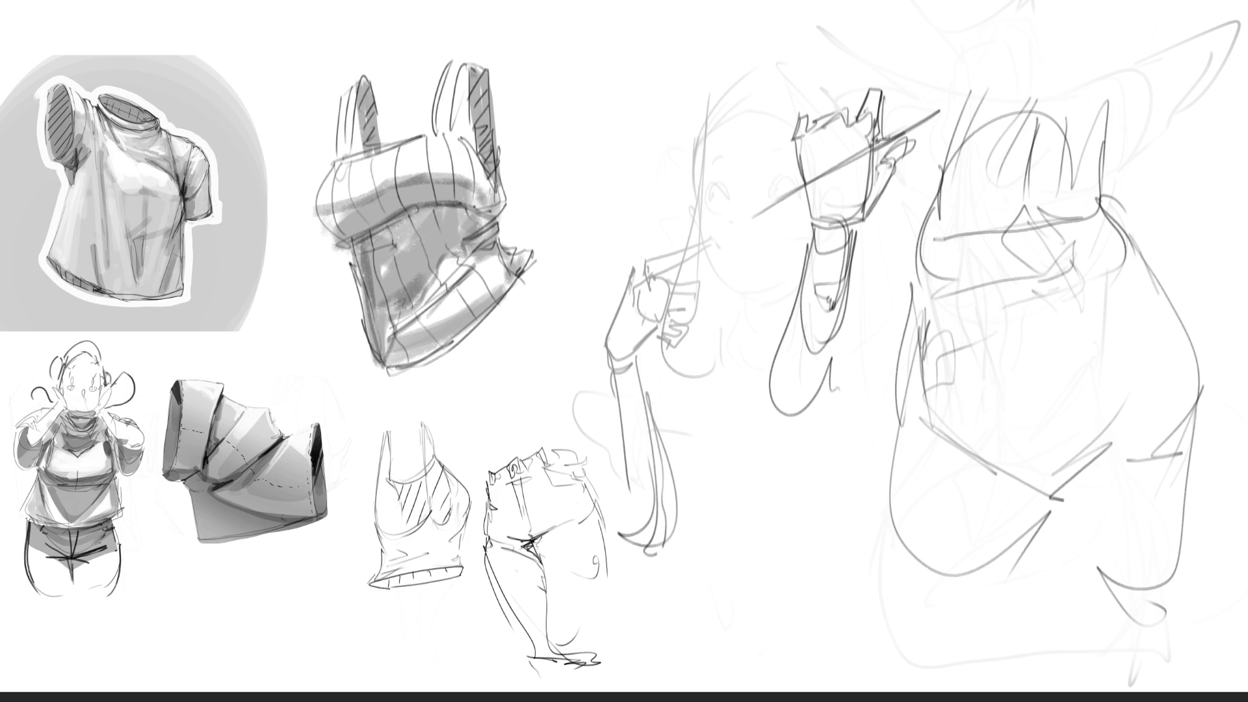
pyautogui.moveTo(800, 195)
pyautogui.mouseDown()
pyautogui.moveTo(836, 62)
pyautogui.moveTo(849, 56)
pyautogui.moveTo(987, 383)
pyautogui.moveTo(1131, 573)
pyautogui.moveTo(1014, 65)
pyautogui.moveTo(904, 122)
pyautogui.moveTo(748, 301)
pyautogui.moveTo(689, 305)
pyautogui.mouseUp()
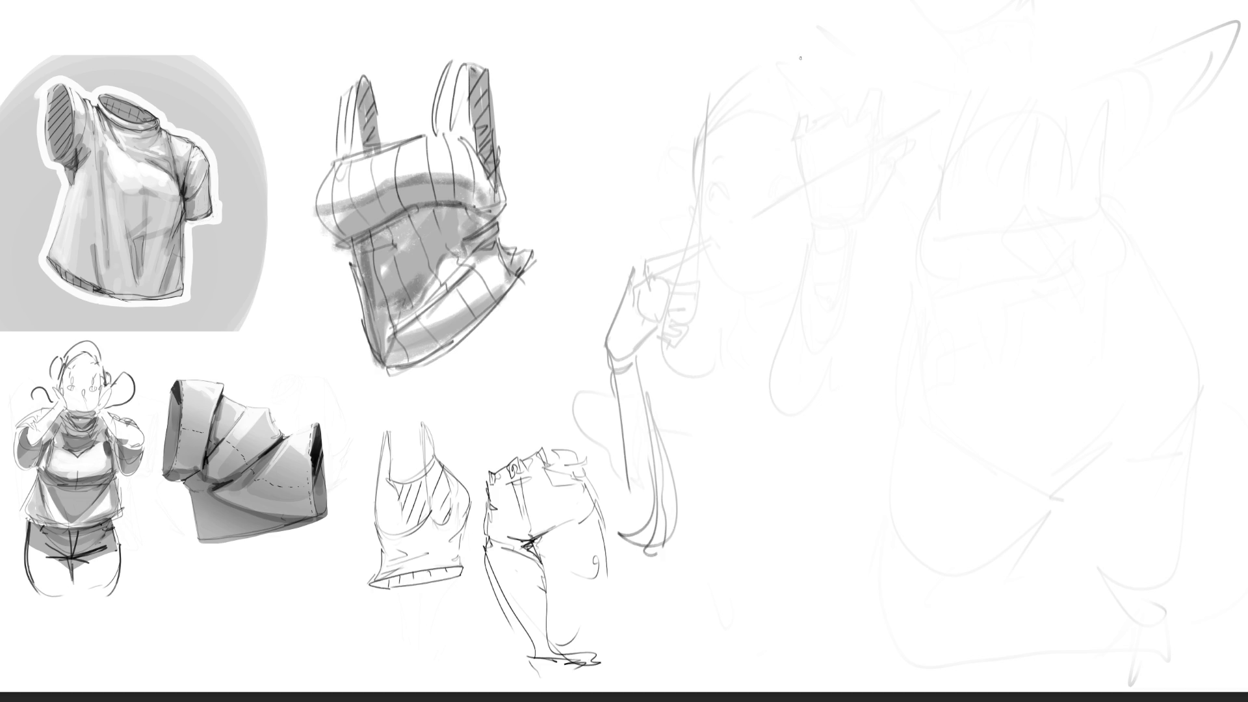
# Draw a new head with chin, face side and neck lines extending down the torso.
pyautogui.moveTo(791, 87)
pyautogui.mouseDown()
pyautogui.moveTo(822, 29)
pyautogui.moveTo(809, 115)
pyautogui.moveTo(799, 57)
pyautogui.moveTo(819, 178)
pyautogui.moveTo(859, 139)
pyautogui.mouseUp()
pyautogui.moveTo(861, 73)
pyautogui.mouseDown()
pyautogui.moveTo(866, 97)
pyautogui.moveTo(825, 189)
pyautogui.mouseUp()
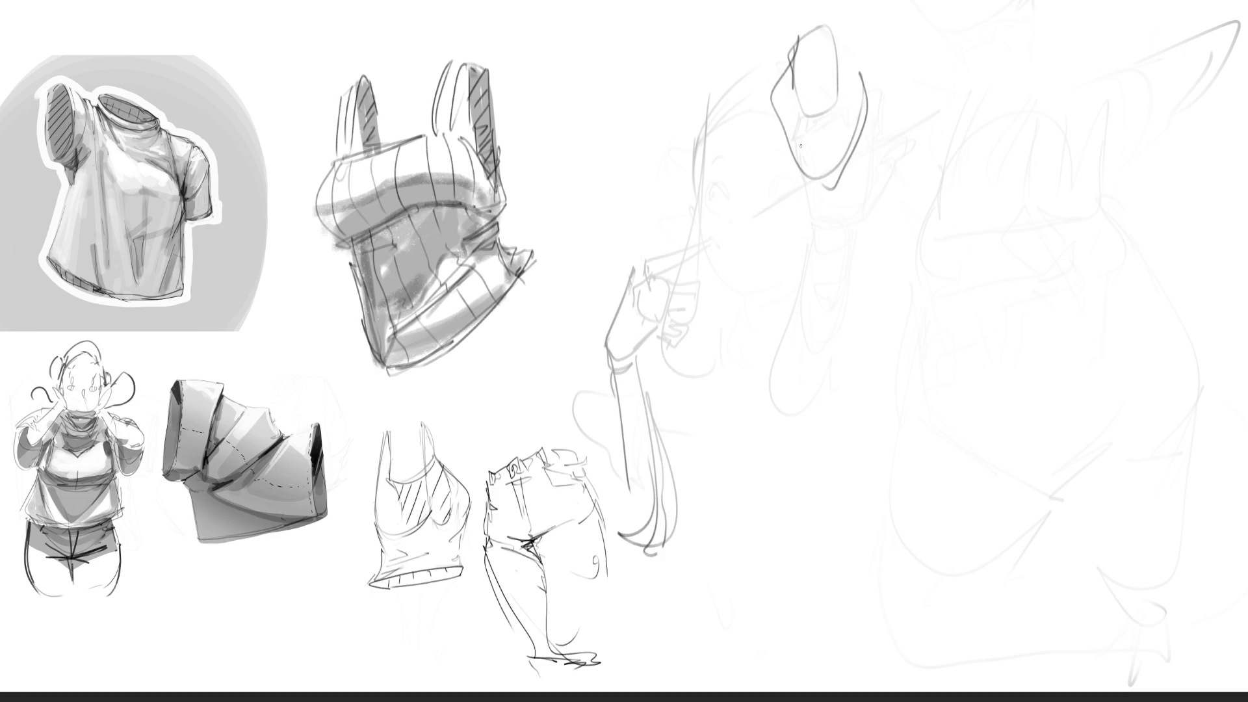
pyautogui.moveTo(801, 142); pyautogui.dragTo(788, 243)
pyautogui.moveTo(857, 143)
pyautogui.mouseDown()
pyautogui.moveTo(878, 248)
pyautogui.moveTo(830, 221)
pyautogui.mouseUp()
pyautogui.moveTo(820, 157); pyautogui.dragTo(824, 333)
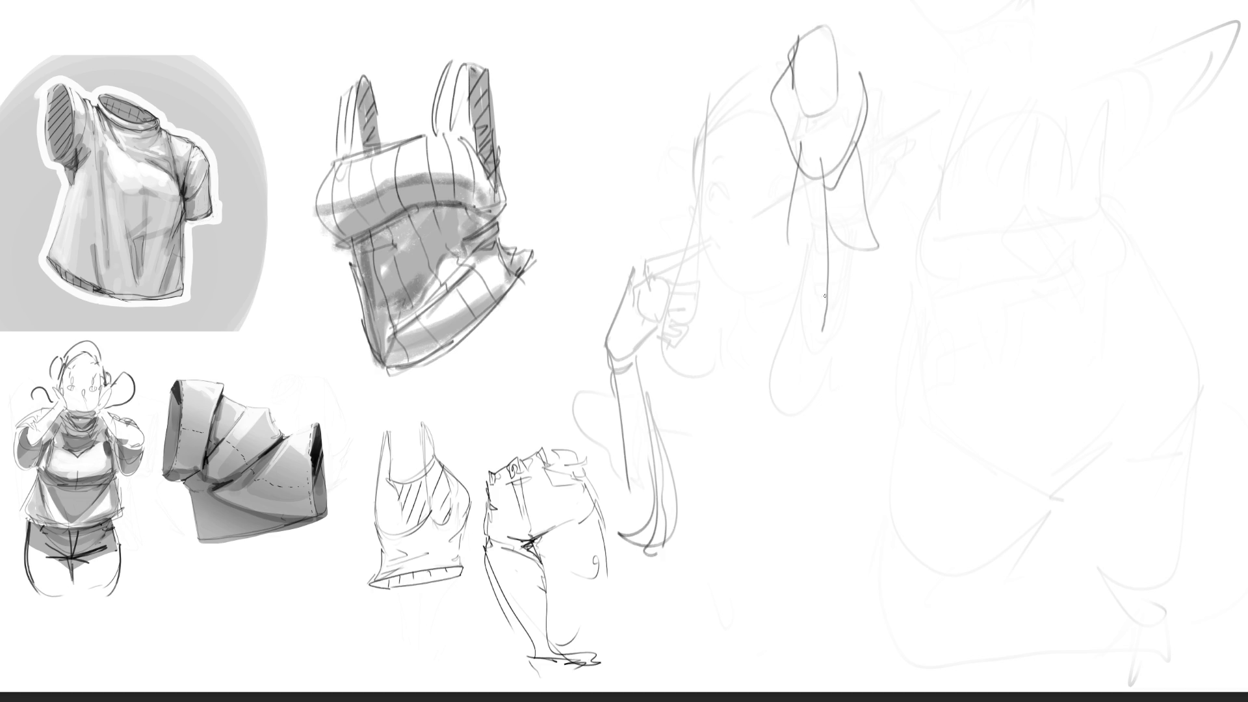
pyautogui.moveTo(821, 206); pyautogui.dragTo(832, 421)
pyautogui.moveTo(821, 403)
pyautogui.mouseDown()
pyautogui.moveTo(800, 316)
pyautogui.moveTo(844, 390)
pyautogui.mouseUp()
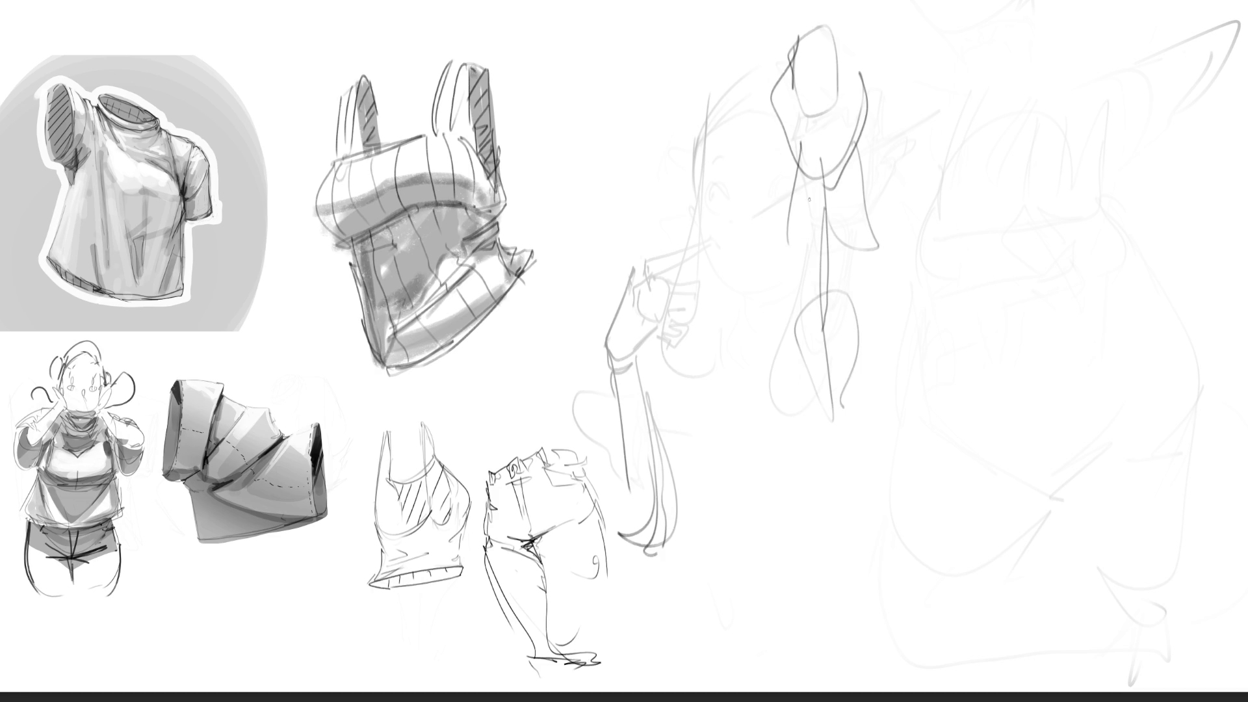
# Add the jaw edge, a long torso line and fold lines around the box shape.
pyautogui.moveTo(800, 39)
pyautogui.mouseDown()
pyautogui.moveTo(777, 129)
pyautogui.moveTo(839, 196)
pyautogui.mouseUp()
pyautogui.moveTo(869, 114); pyautogui.dragTo(824, 198)
pyautogui.moveTo(825, 198)
pyautogui.mouseDown()
pyautogui.moveTo(799, 250)
pyautogui.moveTo(827, 312)
pyautogui.mouseUp()
pyautogui.moveTo(839, 310)
pyautogui.mouseDown()
pyautogui.moveTo(835, 212)
pyautogui.moveTo(829, 407)
pyautogui.moveTo(806, 456)
pyautogui.moveTo(886, 468)
pyautogui.moveTo(799, 477)
pyautogui.moveTo(839, 504)
pyautogui.mouseUp()
pyautogui.moveTo(812, 460)
pyautogui.mouseDown()
pyautogui.moveTo(884, 466)
pyautogui.moveTo(865, 531)
pyautogui.mouseUp()
pyautogui.moveTo(829, 546)
pyautogui.mouseDown()
pyautogui.moveTo(855, 536)
pyautogui.moveTo(886, 397)
pyautogui.moveTo(875, 142)
pyautogui.mouseUp()
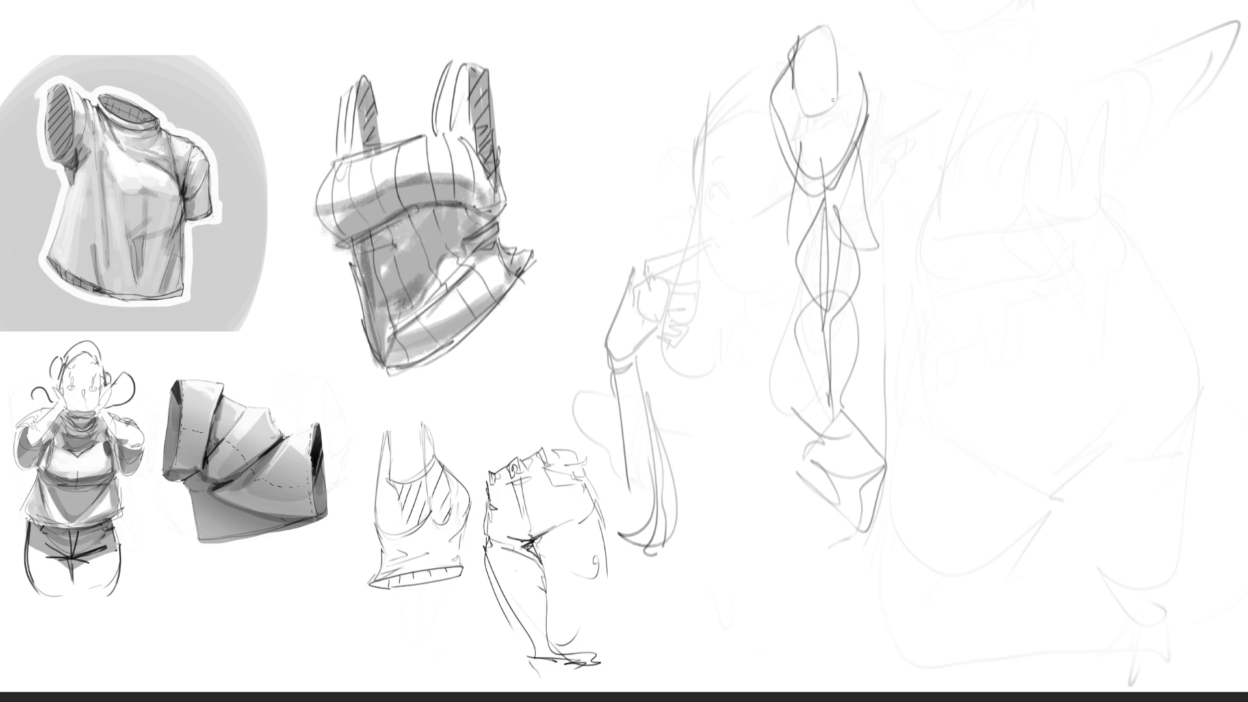
# Draw a large jacket collar with lapels and fabric folds across the torso.
pyautogui.moveTo(833, 100); pyautogui.dragTo(770, 102)
pyautogui.moveTo(795, 62); pyautogui.dragTo(759, 214)
pyautogui.moveTo(839, 207)
pyautogui.mouseDown()
pyautogui.moveTo(900, 82)
pyautogui.moveTo(875, 260)
pyautogui.mouseUp()
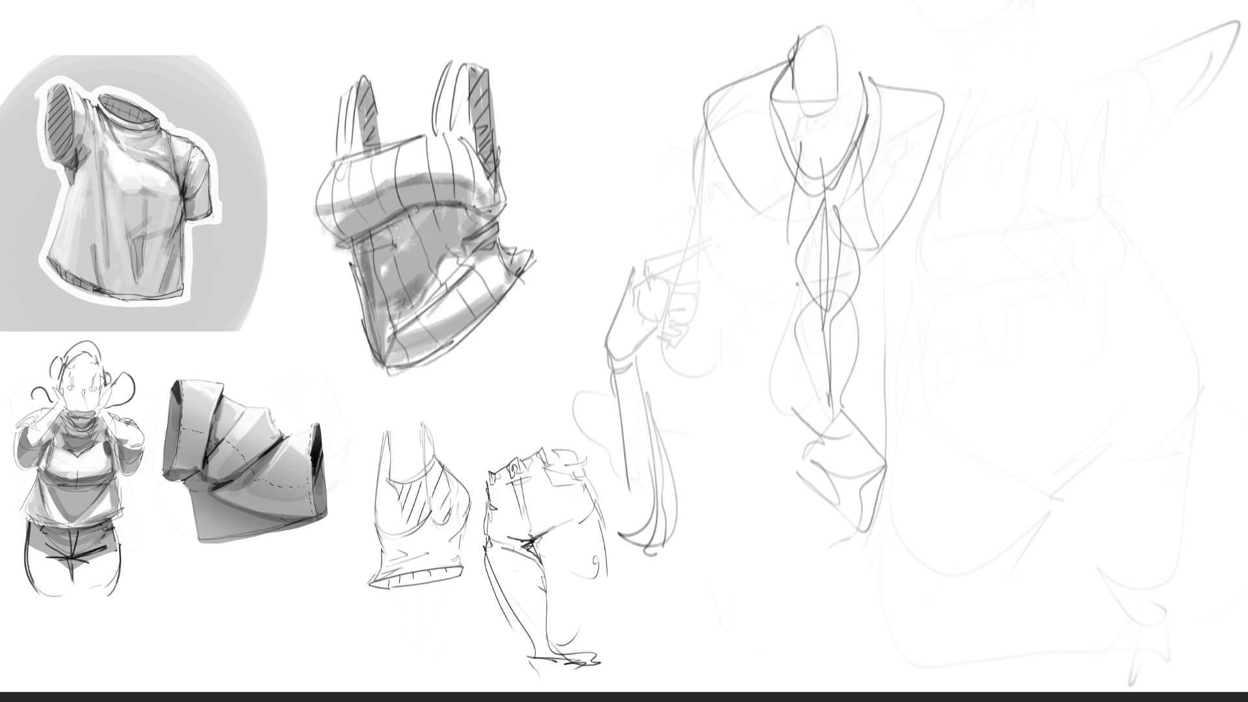
pyautogui.moveTo(741, 248)
pyautogui.mouseDown()
pyautogui.moveTo(777, 288)
pyautogui.moveTo(903, 280)
pyautogui.moveTo(884, 357)
pyautogui.mouseUp()
pyautogui.moveTo(750, 342)
pyautogui.mouseDown()
pyautogui.moveTo(813, 389)
pyautogui.moveTo(873, 365)
pyautogui.moveTo(923, 455)
pyautogui.mouseUp()
# Draw the jacket's side contours, lower edges, hem and long left side.
pyautogui.moveTo(735, 448); pyautogui.dragTo(811, 499)
pyautogui.moveTo(726, 398); pyautogui.dragTo(726, 482)
pyautogui.moveTo(729, 431)
pyautogui.mouseDown()
pyautogui.moveTo(741, 559)
pyautogui.moveTo(845, 621)
pyautogui.moveTo(887, 604)
pyautogui.mouseUp()
pyautogui.moveTo(937, 427)
pyautogui.mouseDown()
pyautogui.moveTo(940, 480)
pyautogui.moveTo(982, 530)
pyautogui.mouseUp()
pyautogui.moveTo(980, 581)
pyautogui.mouseDown()
pyautogui.moveTo(891, 632)
pyautogui.moveTo(954, 593)
pyautogui.mouseUp()
pyautogui.moveTo(968, 534); pyautogui.dragTo(964, 566)
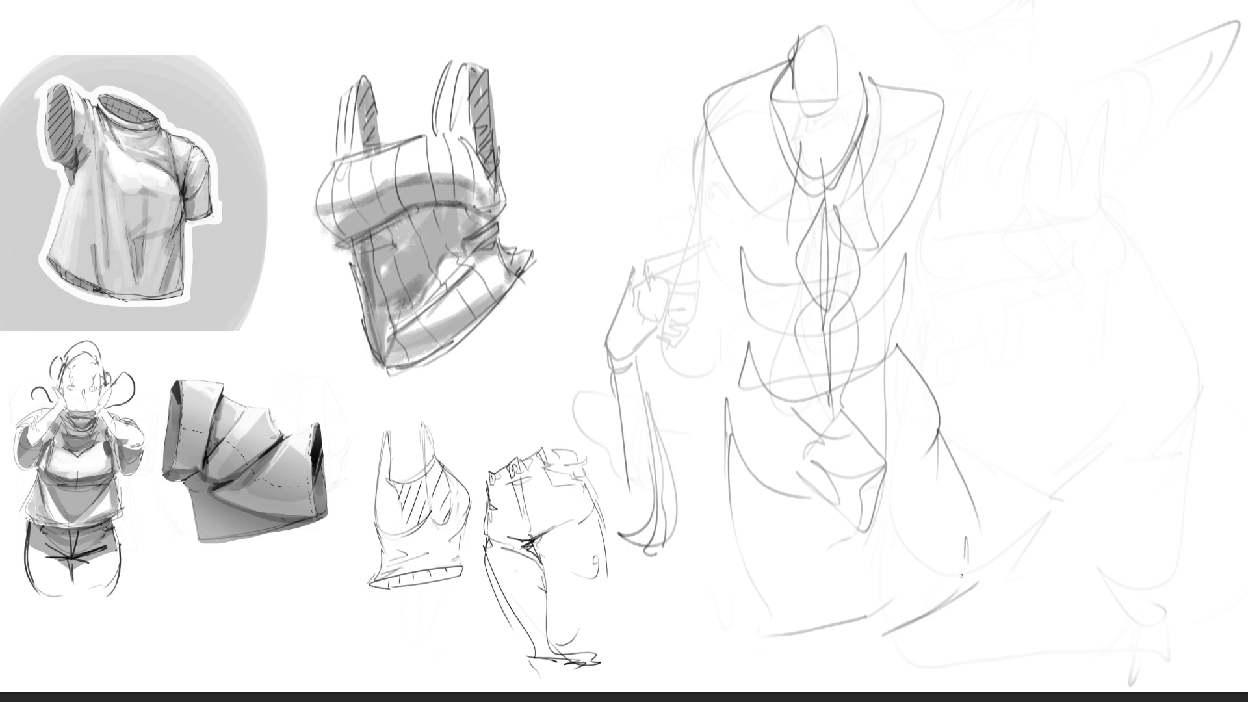
pyautogui.moveTo(959, 490); pyautogui.dragTo(964, 581)
pyautogui.moveTo(926, 394); pyautogui.dragTo(955, 487)
pyautogui.moveTo(937, 421); pyautogui.dragTo(986, 611)
pyautogui.moveTo(976, 615); pyautogui.dragTo(909, 657)
pyautogui.moveTo(730, 437)
pyautogui.mouseDown()
pyautogui.moveTo(761, 670)
pyautogui.moveTo(781, 687)
pyautogui.mouseUp()
pyautogui.moveTo(765, 671); pyautogui.dragTo(845, 644)
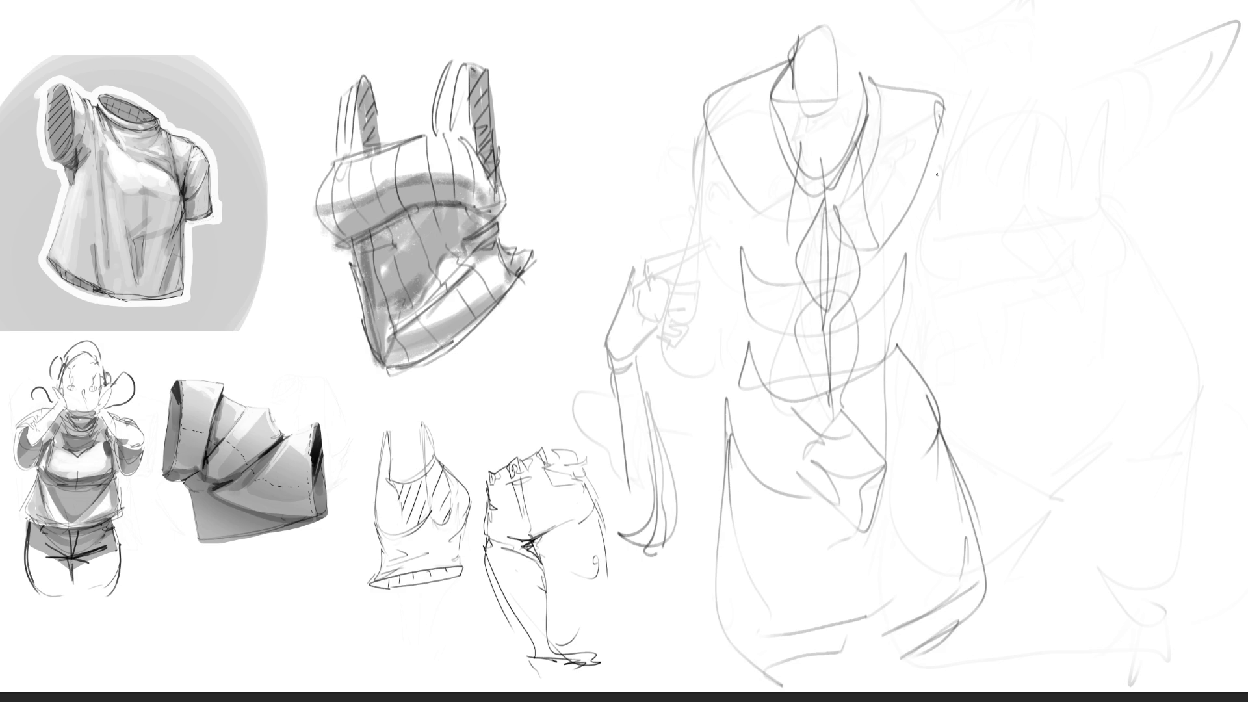
# Add the right shoulder, sleeve lines and left side contour, then fade the jacket sketch.
pyautogui.moveTo(933, 189)
pyautogui.mouseDown()
pyautogui.moveTo(947, 99)
pyautogui.moveTo(1027, 257)
pyautogui.mouseUp()
pyautogui.moveTo(934, 232); pyautogui.dragTo(1005, 280)
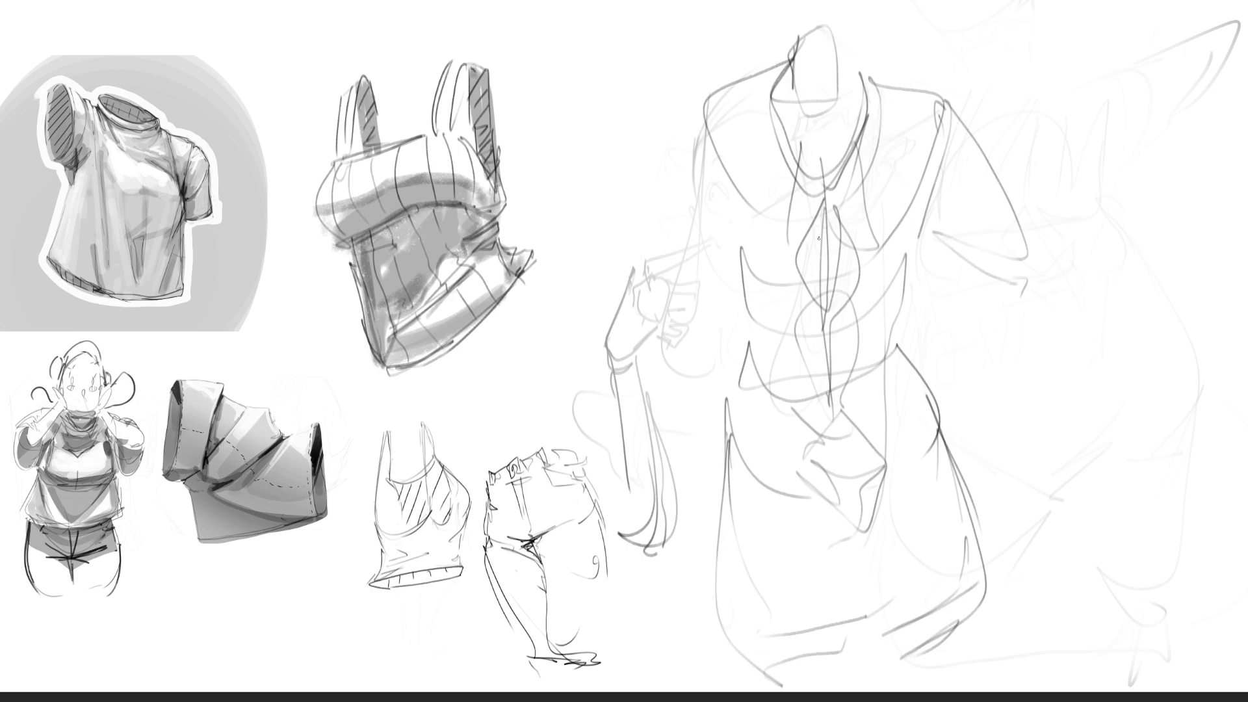
pyautogui.moveTo(728, 172); pyautogui.dragTo(738, 240)
pyautogui.moveTo(693, 104)
pyautogui.mouseDown()
pyautogui.moveTo(699, 295)
pyautogui.moveTo(735, 307)
pyautogui.mouseUp()
pyautogui.moveTo(733, 303); pyautogui.dragTo(715, 341)
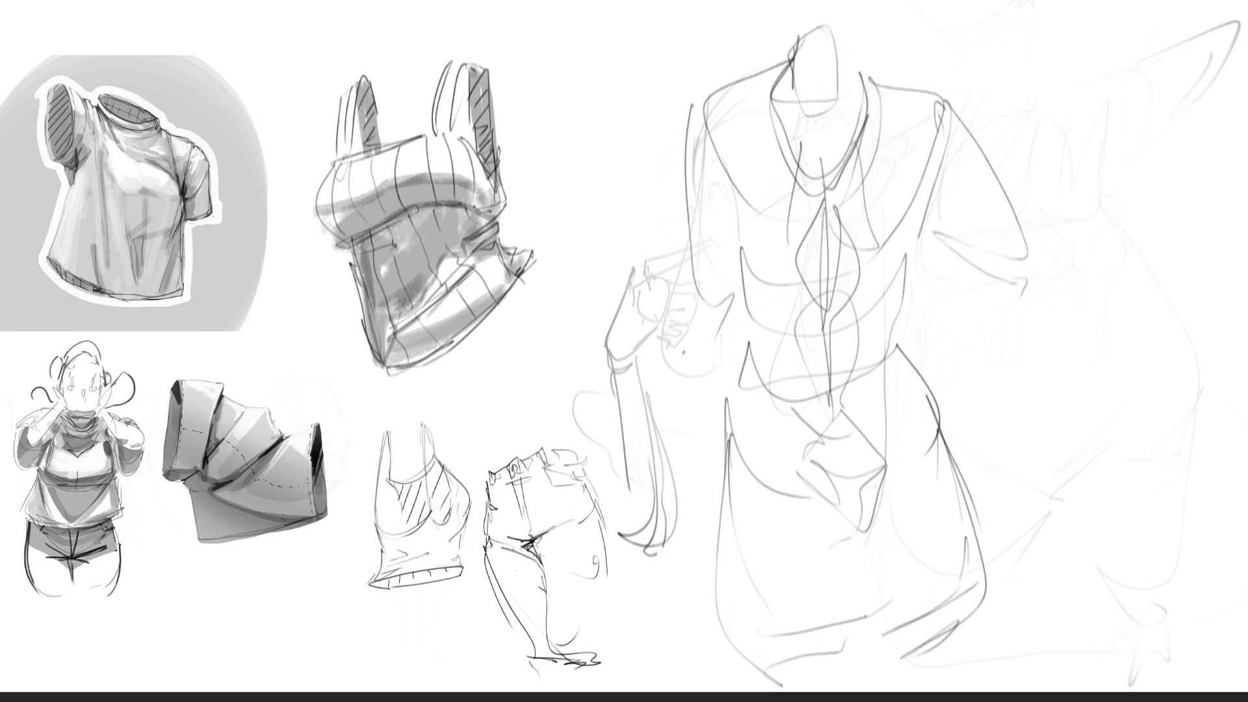
pyautogui.moveTo(682, 278); pyautogui.dragTo(754, 468)
pyautogui.moveTo(865, 77)
pyautogui.mouseDown()
pyautogui.moveTo(909, 545)
pyautogui.moveTo(789, 362)
pyautogui.moveTo(1009, 189)
pyautogui.moveTo(761, 251)
pyautogui.moveTo(987, 542)
pyautogui.moveTo(669, 315)
pyautogui.mouseUp()
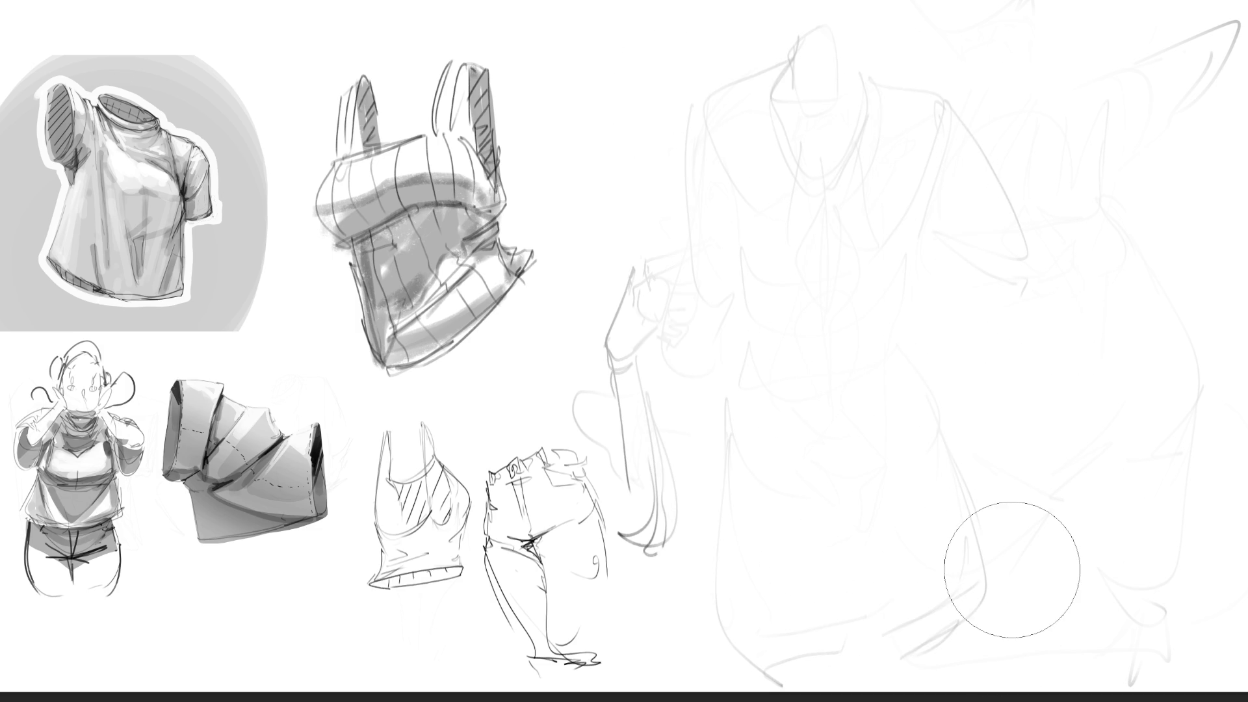
# Return to the pen brush and outline the new figure's head.
pyautogui.press('e')
pyautogui.moveTo(818, 27)
pyautogui.mouseDown()
pyautogui.moveTo(771, 105)
pyautogui.moveTo(870, 62)
pyautogui.mouseUp()
pyautogui.moveTo(872, 77)
pyautogui.mouseDown()
pyautogui.moveTo(872, 157)
pyautogui.moveTo(769, 114)
pyautogui.mouseUp()
pyautogui.moveTo(769, 116); pyautogui.dragTo(826, 208)
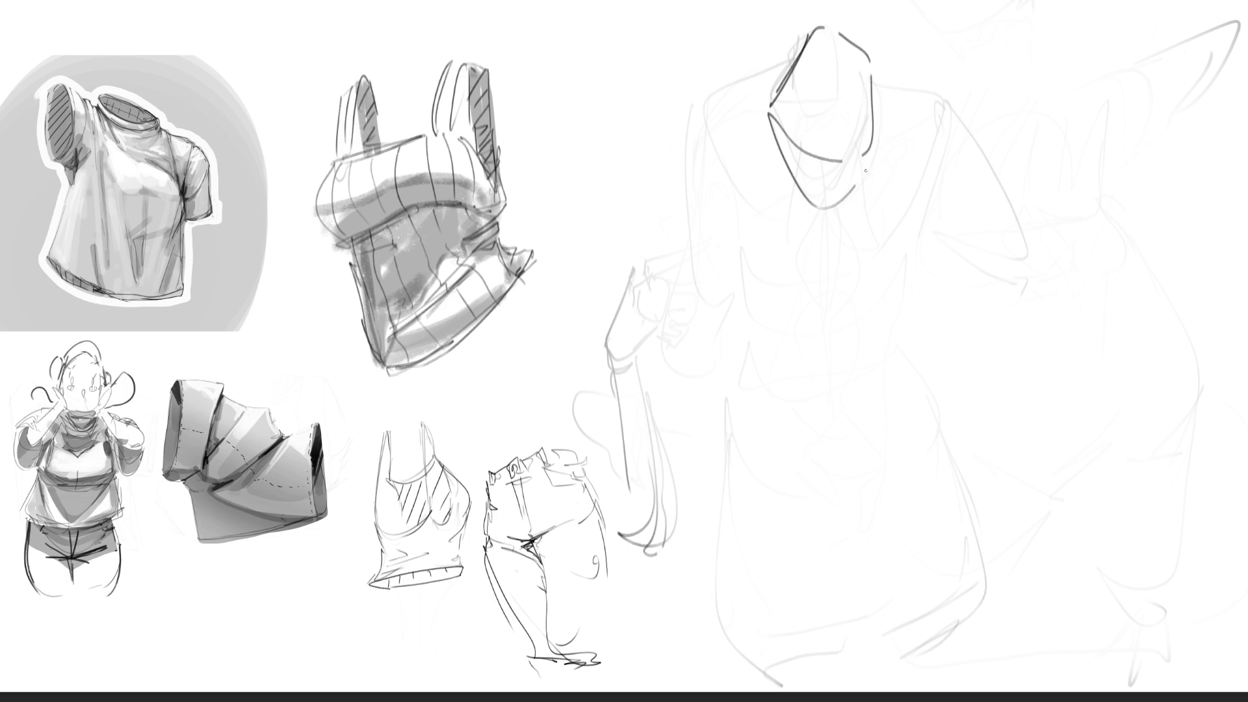
pyautogui.moveTo(874, 149); pyautogui.dragTo(842, 192)
pyautogui.moveTo(857, 171)
pyautogui.mouseDown()
pyautogui.moveTo(829, 221)
pyautogui.moveTo(795, 208)
pyautogui.mouseUp()
# Draw the collar line, V-shaped tie, jacket edge and fold.
pyautogui.moveTo(768, 130); pyautogui.dragTo(791, 268)
pyautogui.moveTo(814, 225); pyautogui.dragTo(794, 269)
pyautogui.moveTo(818, 226)
pyautogui.mouseDown()
pyautogui.moveTo(839, 328)
pyautogui.moveTo(788, 398)
pyautogui.mouseUp()
pyautogui.moveTo(824, 370)
pyautogui.mouseDown()
pyautogui.moveTo(833, 426)
pyautogui.moveTo(802, 442)
pyautogui.mouseUp()
pyautogui.moveTo(778, 407); pyautogui.dragTo(779, 463)
# Sketch the lower body curves, an arc with a loop above, and a curve over the tie.
pyautogui.moveTo(755, 377); pyautogui.dragTo(785, 545)
pyautogui.moveTo(784, 467)
pyautogui.mouseDown()
pyautogui.moveTo(790, 527)
pyautogui.moveTo(822, 570)
pyautogui.mouseUp()
pyautogui.moveTo(788, 543)
pyautogui.mouseDown()
pyautogui.moveTo(864, 440)
pyautogui.moveTo(883, 449)
pyautogui.mouseUp()
pyautogui.moveTo(884, 448)
pyautogui.mouseDown()
pyautogui.moveTo(885, 550)
pyautogui.moveTo(854, 575)
pyautogui.mouseUp()
pyautogui.moveTo(875, 438); pyautogui.dragTo(900, 523)
pyautogui.moveTo(832, 426); pyautogui.dragTo(894, 455)
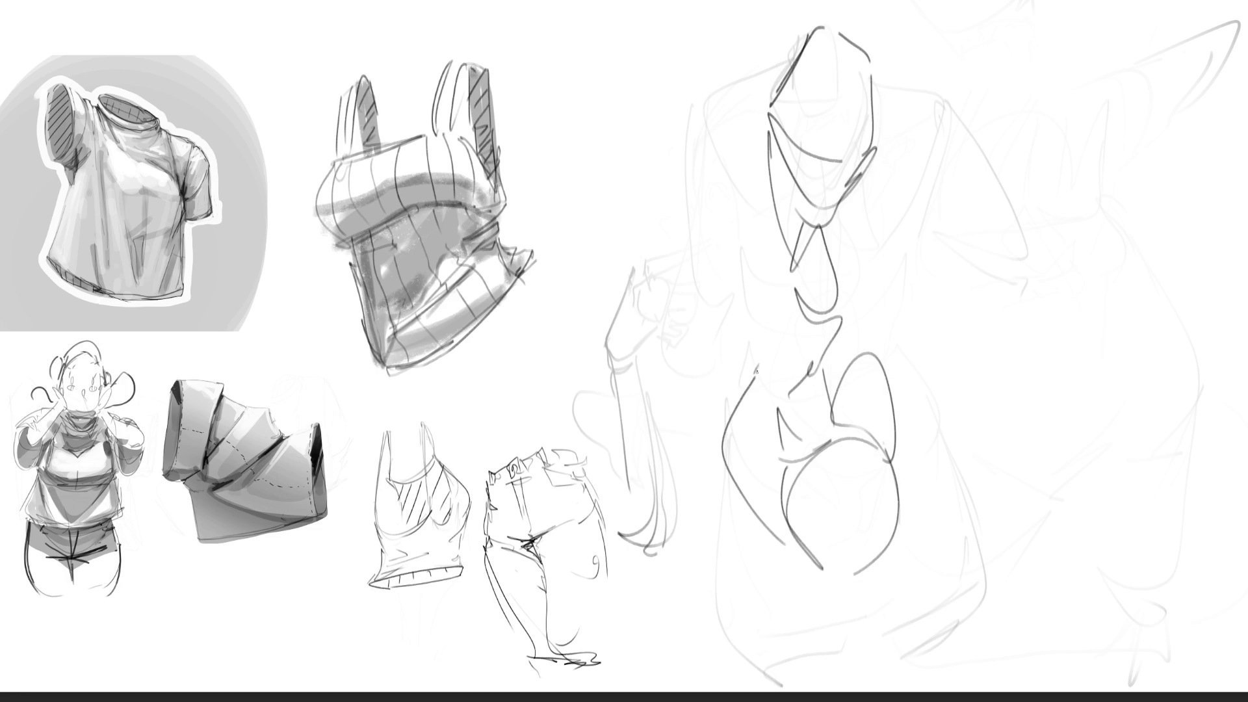
pyautogui.moveTo(756, 373)
pyautogui.mouseDown()
pyautogui.moveTo(864, 231)
pyautogui.moveTo(881, 354)
pyautogui.mouseUp()
pyautogui.moveTo(878, 354); pyautogui.dragTo(873, 234)
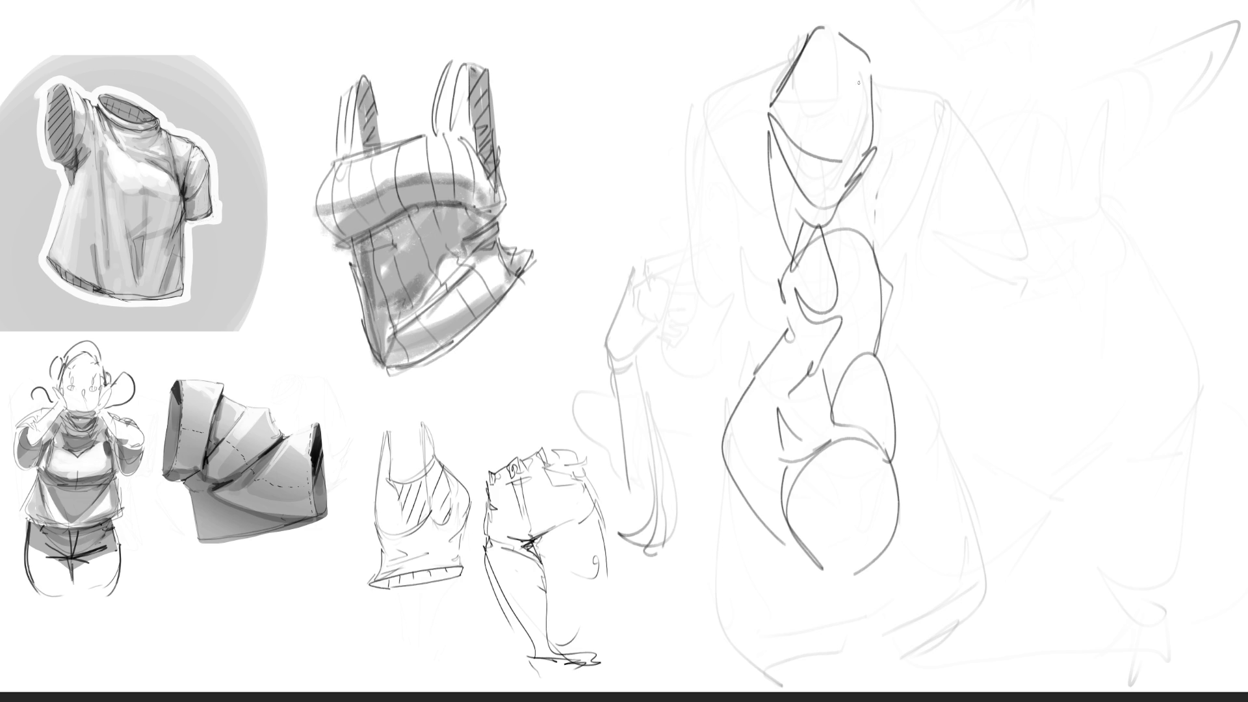
# Draw the neck, shoulder and chest arcs and shape the torso's right side.
pyautogui.moveTo(835, 36)
pyautogui.mouseDown()
pyautogui.moveTo(898, 244)
pyautogui.moveTo(827, 236)
pyautogui.mouseUp()
pyautogui.moveTo(794, 186); pyautogui.dragTo(829, 238)
pyautogui.moveTo(786, 84); pyautogui.dragTo(790, 254)
pyautogui.moveTo(789, 273); pyautogui.dragTo(904, 253)
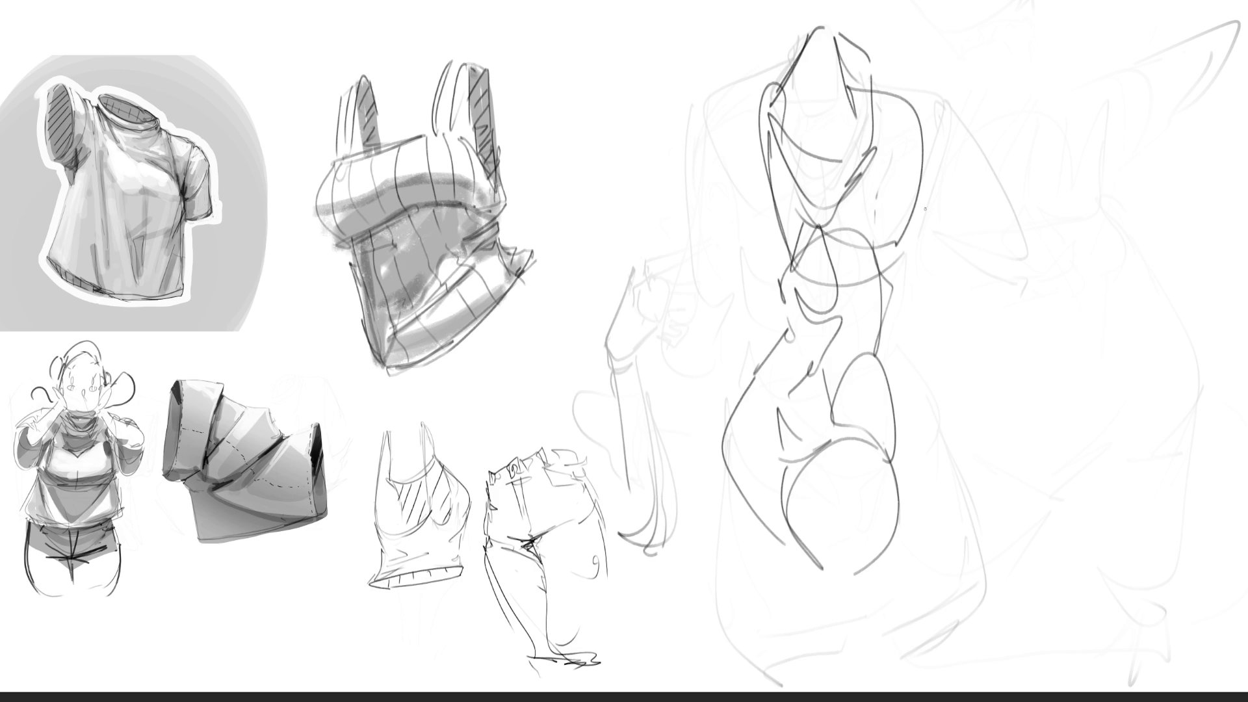
pyautogui.moveTo(922, 134)
pyautogui.mouseDown()
pyautogui.moveTo(904, 306)
pyautogui.moveTo(858, 329)
pyautogui.mouseUp()
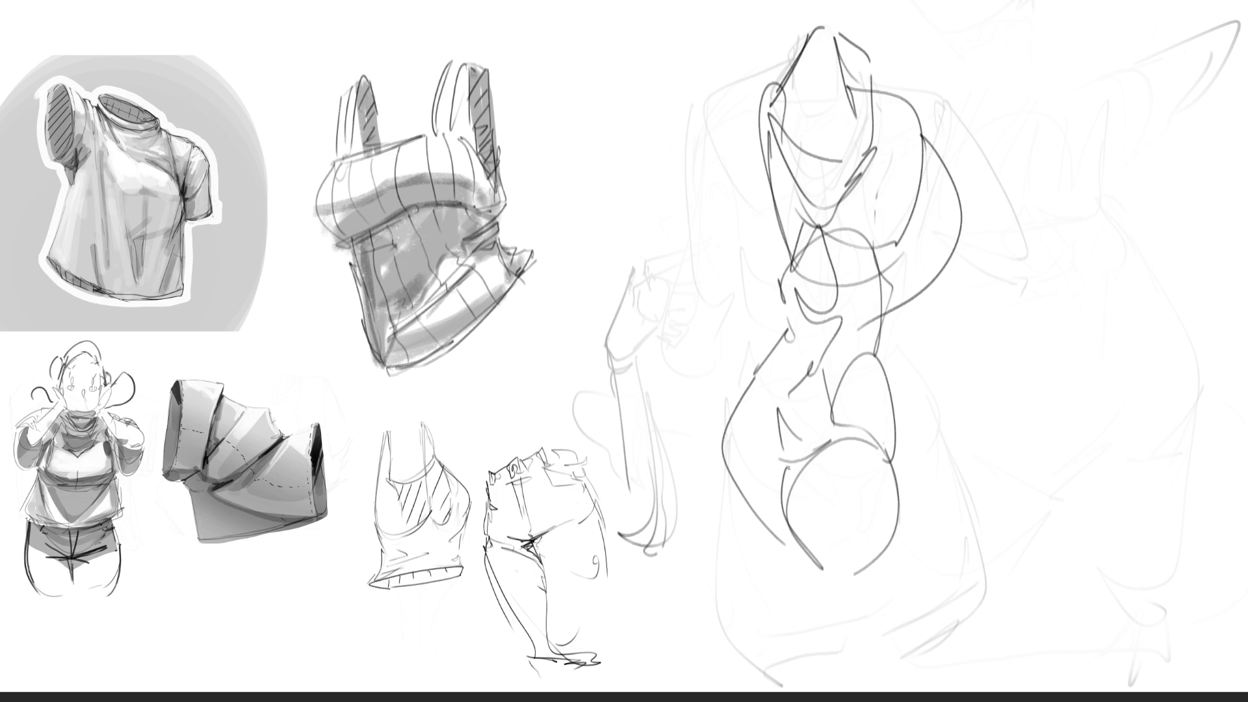
pyautogui.moveTo(905, 180); pyautogui.dragTo(885, 381)
pyautogui.moveTo(920, 211); pyautogui.dragTo(905, 318)
pyautogui.moveTo(907, 81); pyautogui.dragTo(912, 121)
pyautogui.moveTo(914, 91)
pyautogui.mouseDown()
pyautogui.moveTo(982, 367)
pyautogui.moveTo(927, 357)
pyautogui.mouseUp()
# Add the torso, hip and leg loops, then fade the figure to pale grey.
pyautogui.moveTo(764, 98)
pyautogui.mouseDown()
pyautogui.moveTo(812, 335)
pyautogui.moveTo(913, 436)
pyautogui.mouseUp()
pyautogui.moveTo(917, 367)
pyautogui.mouseDown()
pyautogui.moveTo(897, 471)
pyautogui.moveTo(902, 598)
pyautogui.moveTo(778, 543)
pyautogui.mouseUp()
pyautogui.moveTo(769, 533)
pyautogui.mouseDown()
pyautogui.moveTo(845, 634)
pyautogui.moveTo(924, 619)
pyautogui.mouseUp()
pyautogui.moveTo(923, 507); pyautogui.dragTo(946, 601)
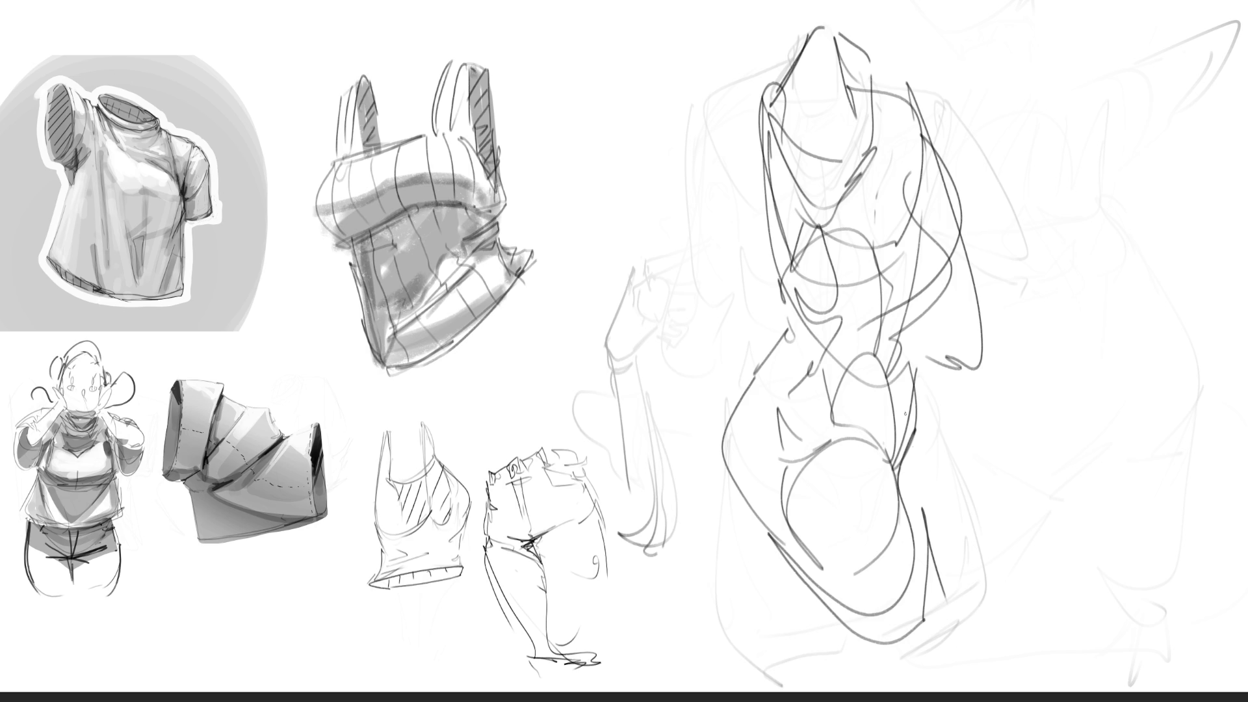
pyautogui.moveTo(858, 78)
pyautogui.mouseDown()
pyautogui.moveTo(790, 615)
pyautogui.moveTo(891, 162)
pyautogui.moveTo(872, 557)
pyautogui.moveTo(897, 167)
pyautogui.moveTo(808, 245)
pyautogui.moveTo(967, 480)
pyautogui.mouseUp()
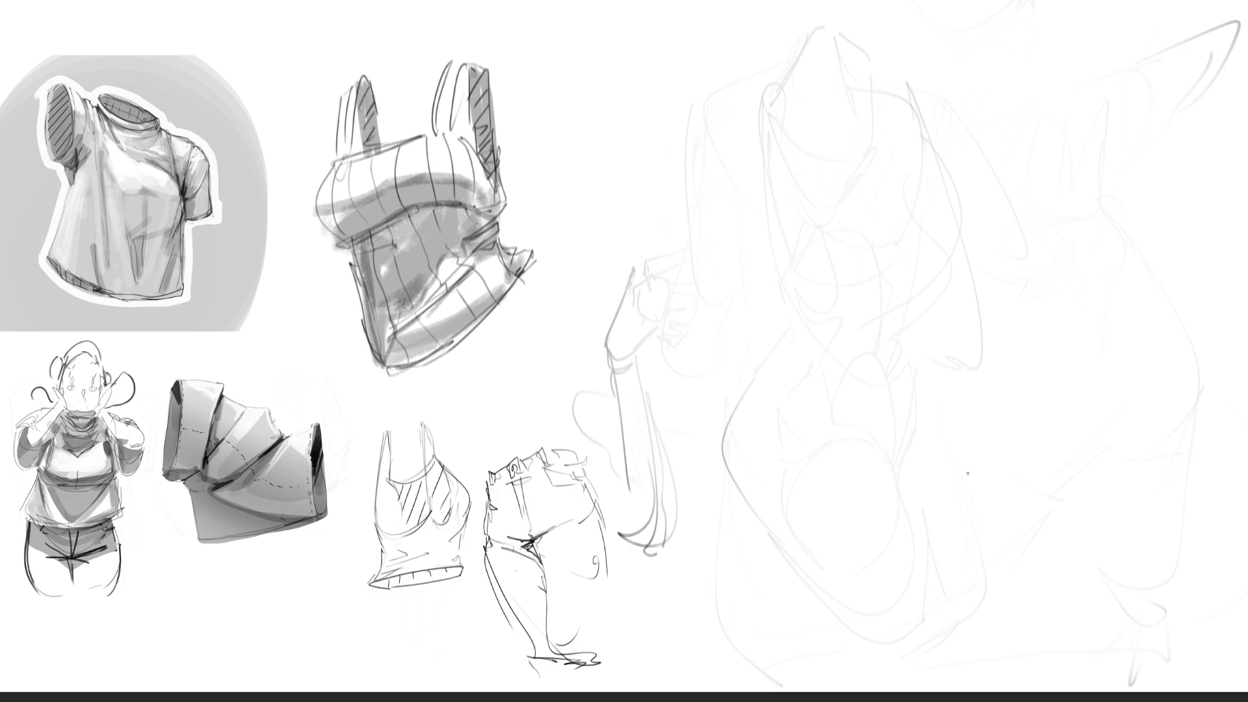
# Draw dark strokes over and below the head, undoing one stray stroke.
pyautogui.moveTo(824, 50)
pyautogui.mouseDown()
pyautogui.moveTo(794, 88)
pyautogui.moveTo(803, 175)
pyautogui.mouseUp()
pyautogui.moveTo(826, 44)
pyautogui.mouseDown()
pyautogui.moveTo(854, 65)
pyautogui.moveTo(816, 193)
pyautogui.mouseUp()
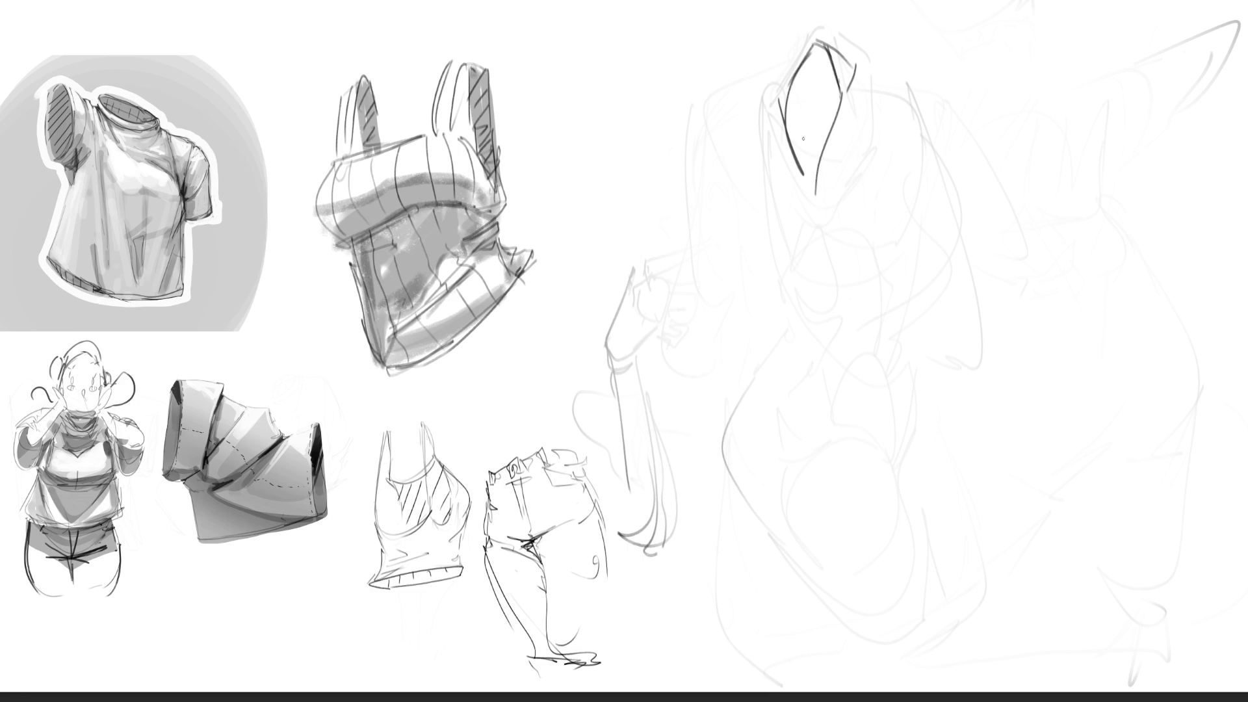
pyautogui.moveTo(813, 45)
pyautogui.mouseDown()
pyautogui.moveTo(804, 189)
pyautogui.moveTo(832, 301)
pyautogui.mouseUp()
pyautogui.moveTo(789, 146); pyautogui.dragTo(816, 270)
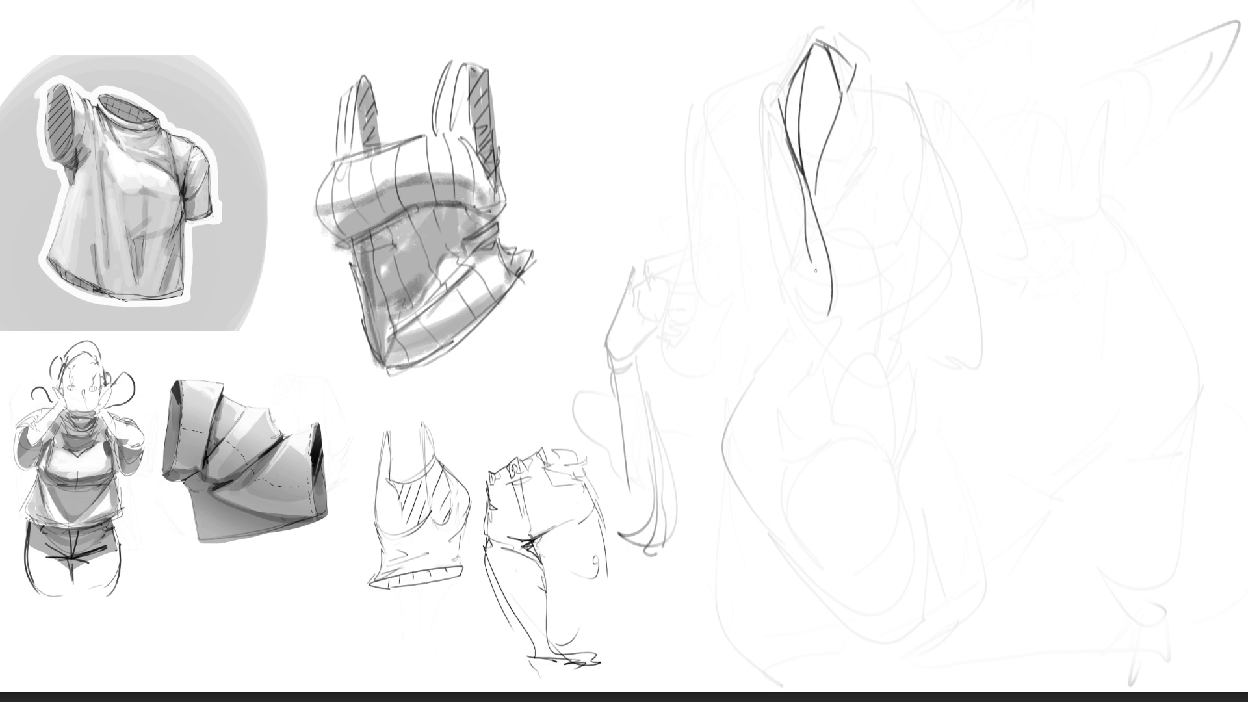
pyautogui.moveTo(818, 203); pyautogui.dragTo(833, 281)
pyautogui.hotkey('ctrl', 'z')
pyautogui.moveTo(809, 195)
pyautogui.mouseDown()
pyautogui.moveTo(829, 279)
pyautogui.moveTo(839, 260)
pyautogui.moveTo(824, 325)
pyautogui.moveTo(794, 361)
pyautogui.moveTo(843, 323)
pyautogui.moveTo(807, 385)
pyautogui.moveTo(852, 366)
pyautogui.mouseUp()
# Add curves and a large arc below the teardrop loop, topped by a pointed hook.
pyautogui.moveTo(845, 352); pyautogui.dragTo(851, 355)
pyautogui.moveTo(810, 300)
pyautogui.mouseDown()
pyautogui.moveTo(757, 416)
pyautogui.moveTo(799, 489)
pyautogui.mouseUp()
pyautogui.moveTo(801, 375)
pyautogui.mouseDown()
pyautogui.moveTo(783, 448)
pyautogui.moveTo(800, 493)
pyautogui.mouseUp()
pyautogui.moveTo(829, 513)
pyautogui.mouseDown()
pyautogui.moveTo(797, 455)
pyautogui.moveTo(912, 440)
pyautogui.moveTo(905, 372)
pyautogui.mouseUp()
pyautogui.moveTo(902, 373)
pyautogui.mouseDown()
pyautogui.moveTo(849, 341)
pyautogui.moveTo(877, 301)
pyautogui.mouseUp()
pyautogui.moveTo(905, 338); pyautogui.dragTo(915, 398)
pyautogui.moveTo(879, 313); pyautogui.dragTo(907, 354)
pyautogui.moveTo(849, 280); pyautogui.dragTo(862, 298)
# Add a long loop, a waist curve and curves on both sides of the figure.
pyautogui.moveTo(789, 79)
pyautogui.mouseDown()
pyautogui.moveTo(774, 213)
pyautogui.moveTo(874, 127)
pyautogui.moveTo(885, 221)
pyautogui.moveTo(874, 270)
pyautogui.mouseUp()
pyautogui.moveTo(894, 227)
pyautogui.mouseDown()
pyautogui.moveTo(900, 303)
pyautogui.moveTo(818, 294)
pyautogui.mouseUp()
pyautogui.moveTo(840, 144); pyautogui.dragTo(866, 218)
pyautogui.moveTo(779, 152); pyautogui.dragTo(790, 191)
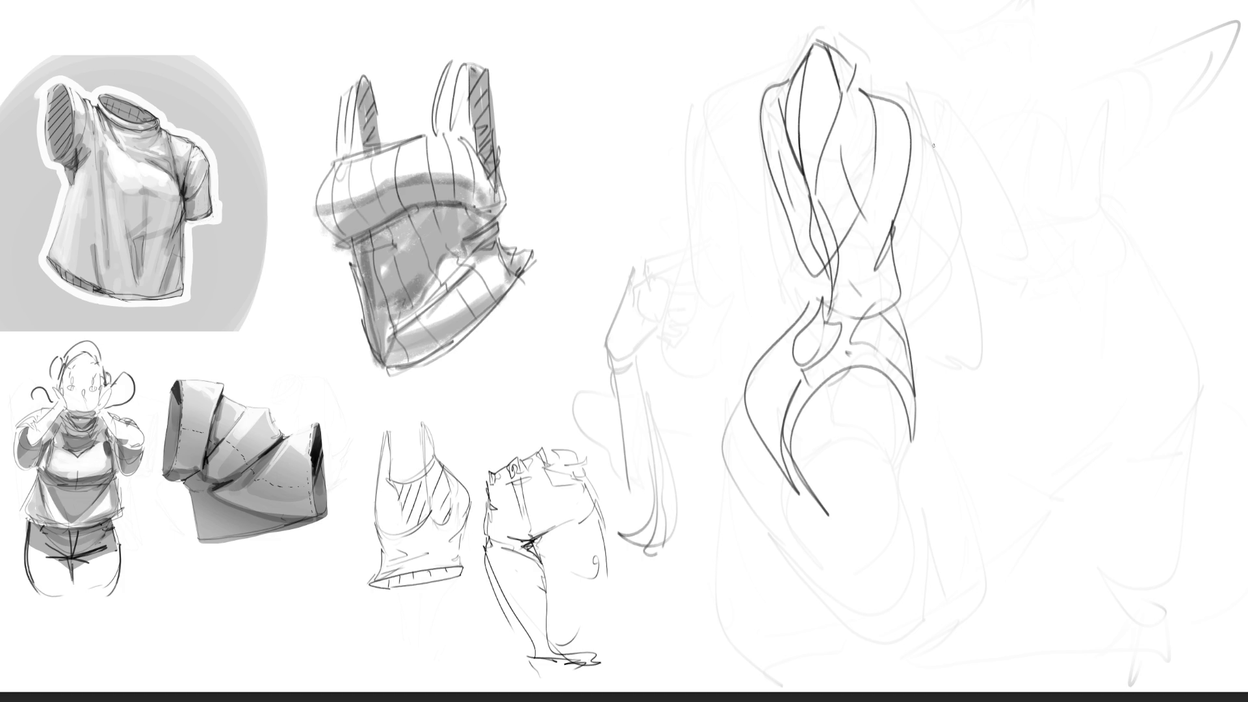
pyautogui.moveTo(912, 110); pyautogui.dragTo(922, 223)
pyautogui.moveTo(759, 93); pyautogui.dragTo(762, 176)
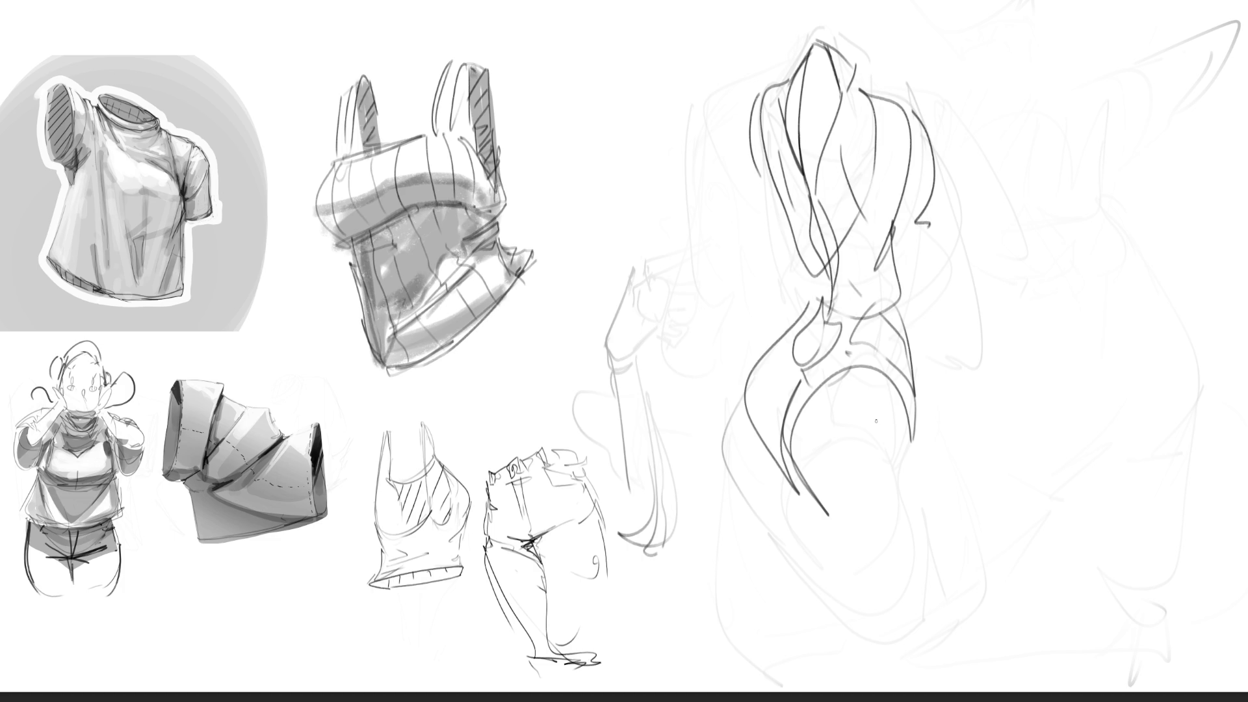
# Draw the lower oval, the bottom line and the leg contours.
pyautogui.moveTo(794, 469); pyautogui.dragTo(882, 485)
pyautogui.moveTo(902, 431); pyautogui.dragTo(910, 456)
pyautogui.moveTo(909, 394); pyautogui.dragTo(910, 509)
pyautogui.moveTo(847, 521); pyautogui.dragTo(913, 517)
pyautogui.moveTo(754, 435)
pyautogui.mouseDown()
pyautogui.moveTo(796, 490)
pyautogui.moveTo(810, 593)
pyautogui.moveTo(808, 545)
pyautogui.moveTo(810, 569)
pyautogui.mouseUp()
pyautogui.moveTo(814, 511)
pyautogui.mouseDown()
pyautogui.moveTo(905, 563)
pyautogui.moveTo(921, 542)
pyautogui.mouseUp()
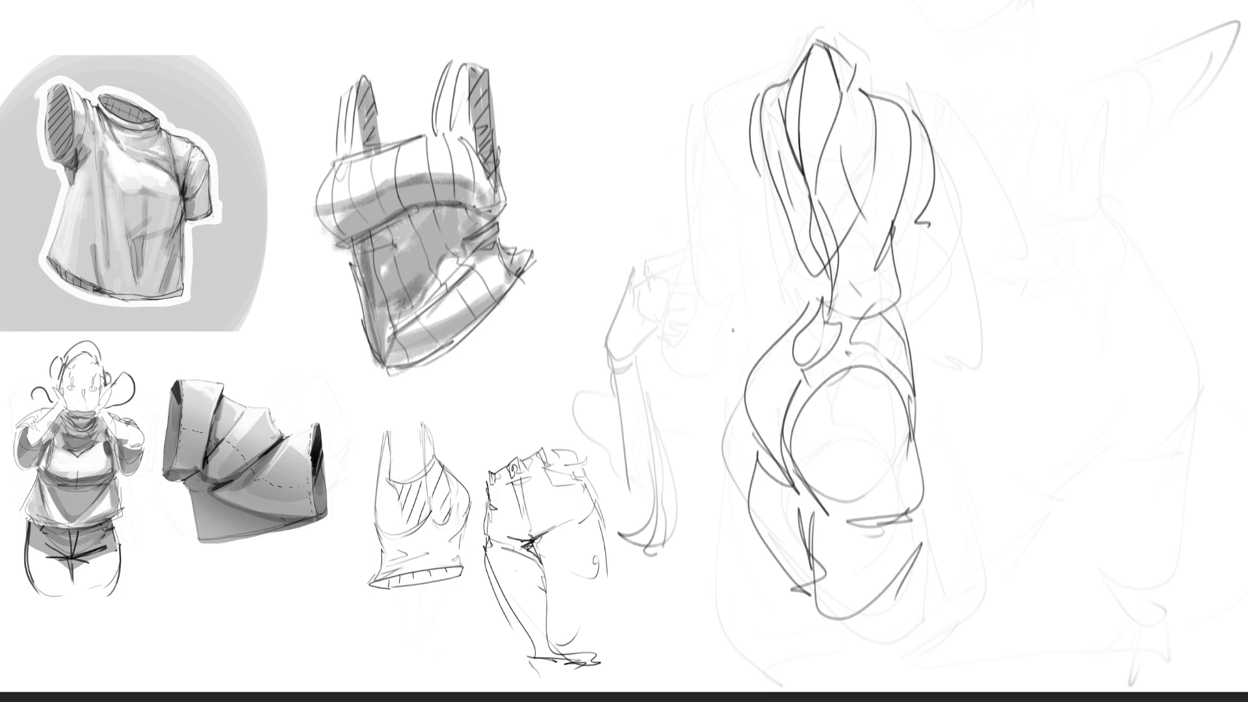
# Add cross-hatching and left-side curves, then fade the figure to faint grey.
pyautogui.moveTo(741, 440); pyautogui.dragTo(836, 498)
pyautogui.moveTo(776, 469); pyautogui.dragTo(851, 505)
pyautogui.moveTo(775, 417); pyautogui.dragTo(751, 471)
pyautogui.moveTo(804, 312); pyautogui.dragTo(760, 416)
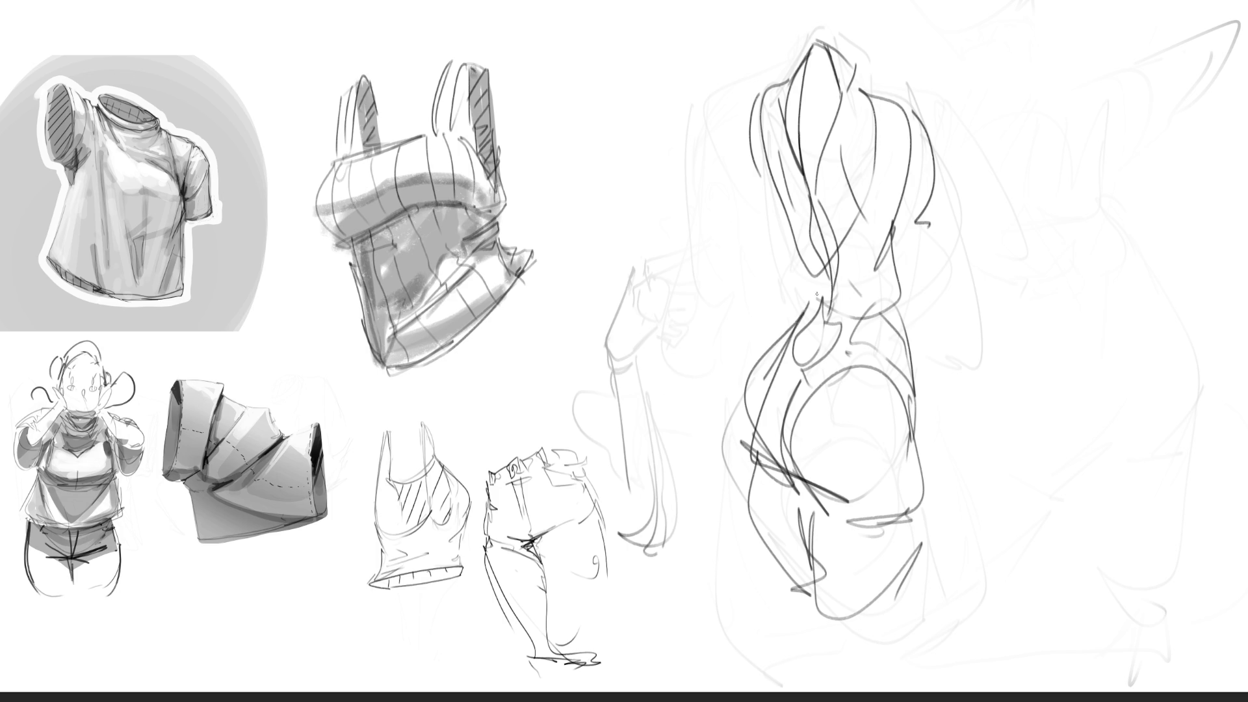
pyautogui.moveTo(828, 278)
pyautogui.mouseDown()
pyautogui.moveTo(760, 458)
pyautogui.moveTo(920, 421)
pyautogui.mouseUp()
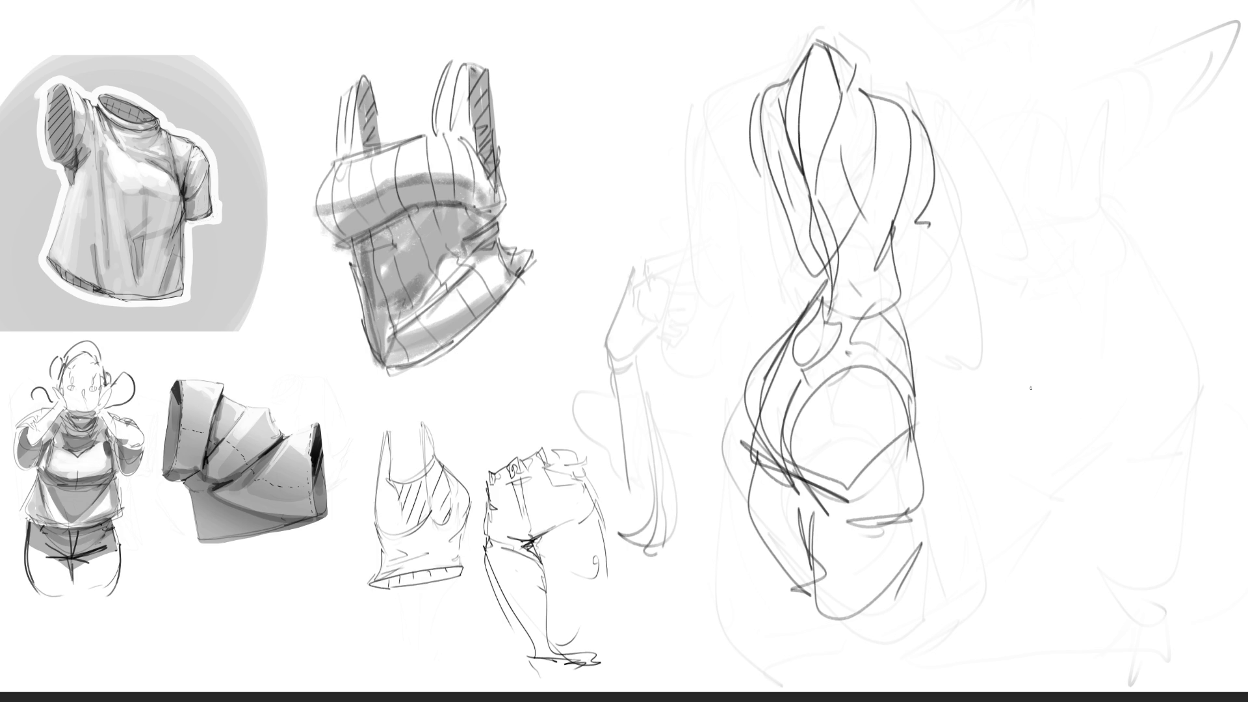
pyautogui.moveTo(1031, 388)
pyautogui.mouseDown()
pyautogui.moveTo(835, 116)
pyautogui.moveTo(917, 209)
pyautogui.moveTo(769, 553)
pyautogui.moveTo(809, 293)
pyautogui.moveTo(786, 153)
pyautogui.mouseUp()
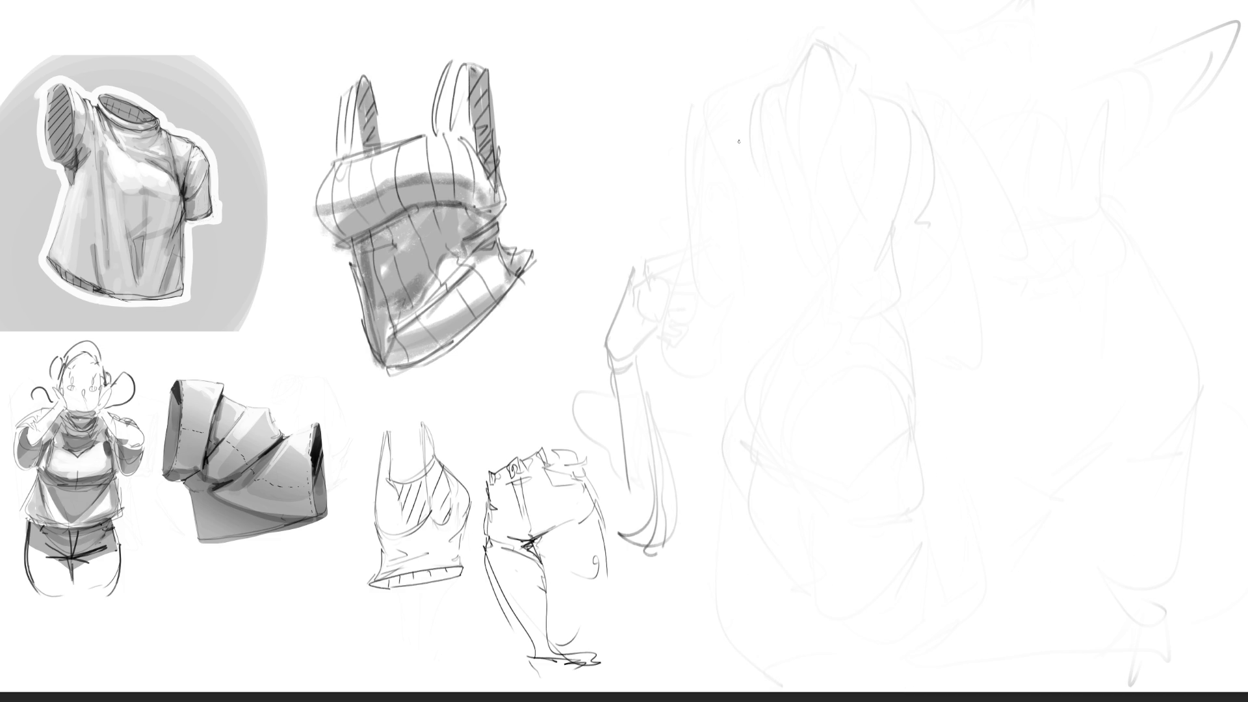
# Draw the head, neck line, ear loop and hair strokes.
pyautogui.moveTo(756, 102); pyautogui.dragTo(781, 195)
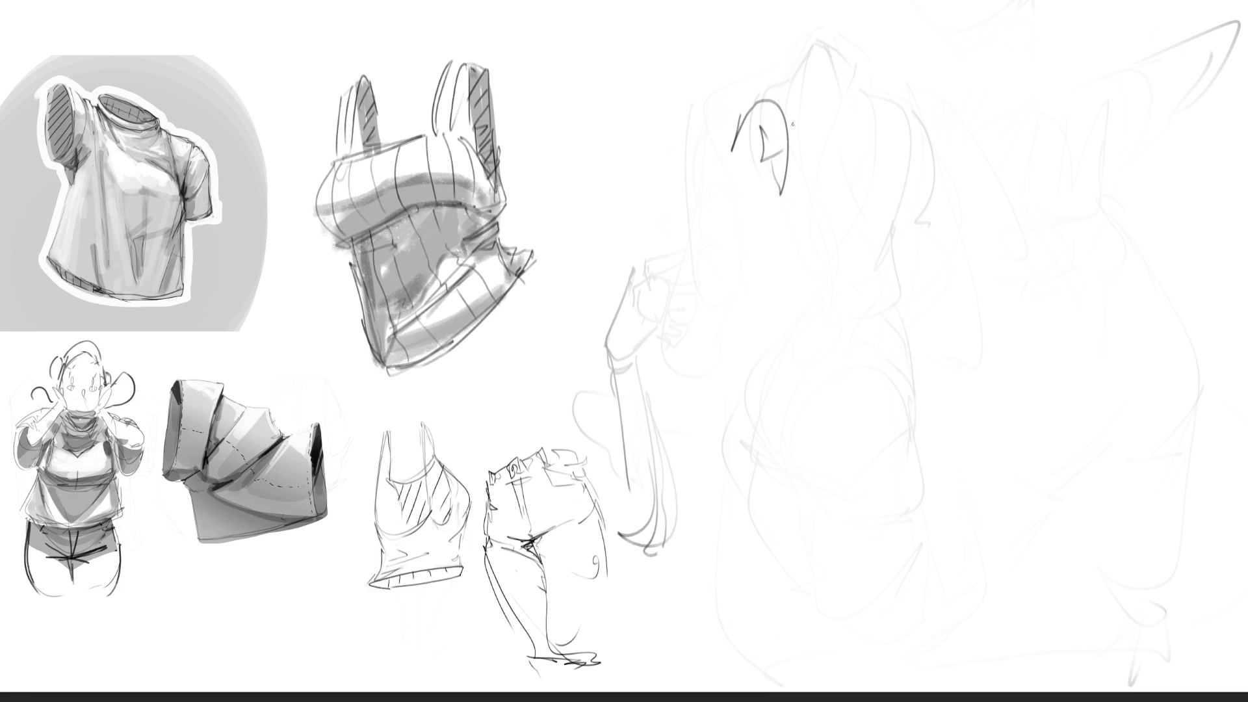
pyautogui.moveTo(753, 104)
pyautogui.mouseDown()
pyautogui.moveTo(807, 78)
pyautogui.moveTo(823, 192)
pyautogui.mouseUp()
pyautogui.moveTo(821, 88)
pyautogui.mouseDown()
pyautogui.moveTo(851, 186)
pyautogui.moveTo(825, 228)
pyautogui.mouseUp()
pyautogui.moveTo(859, 136)
pyautogui.mouseDown()
pyautogui.moveTo(829, 59)
pyautogui.moveTo(883, 145)
pyautogui.mouseUp()
pyautogui.moveTo(874, 94)
pyautogui.mouseDown()
pyautogui.moveTo(884, 238)
pyautogui.moveTo(896, 191)
pyautogui.moveTo(892, 207)
pyautogui.mouseUp()
pyautogui.moveTo(921, 110)
pyautogui.mouseDown()
pyautogui.moveTo(931, 188)
pyautogui.moveTo(901, 273)
pyautogui.moveTo(787, 225)
pyautogui.moveTo(796, 286)
pyautogui.moveTo(868, 260)
pyautogui.moveTo(884, 321)
pyautogui.moveTo(909, 325)
pyautogui.moveTo(824, 350)
pyautogui.moveTo(911, 268)
pyautogui.moveTo(867, 345)
pyautogui.moveTo(821, 389)
pyautogui.moveTo(818, 419)
pyautogui.moveTo(923, 491)
pyautogui.moveTo(786, 435)
pyautogui.moveTo(888, 350)
pyautogui.moveTo(937, 374)
pyautogui.moveTo(900, 338)
pyautogui.moveTo(929, 338)
pyautogui.moveTo(941, 387)
pyautogui.moveTo(952, 355)
pyautogui.moveTo(884, 530)
pyautogui.moveTo(972, 543)
pyautogui.moveTo(1035, 460)
pyautogui.moveTo(956, 354)
pyautogui.moveTo(909, 557)
pyautogui.mouseUp()
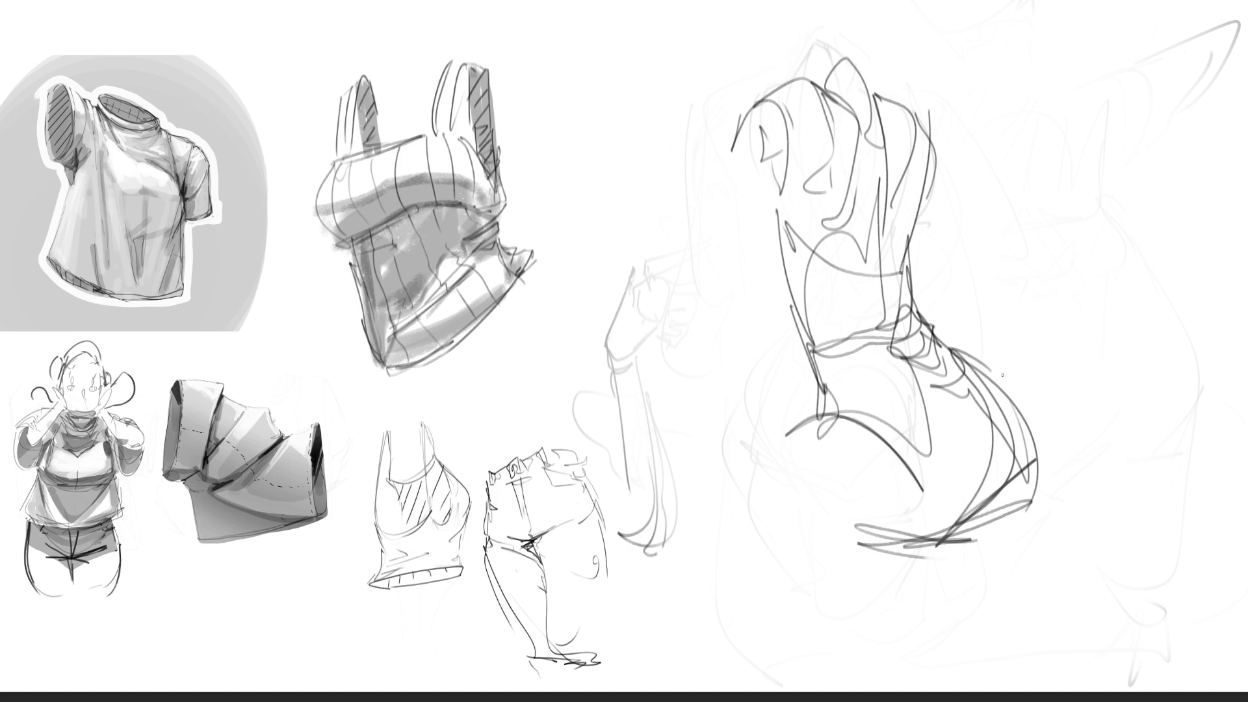
# Sketch the right hip curves and the lower left hip and leg.
pyautogui.moveTo(994, 359)
pyautogui.mouseDown()
pyautogui.moveTo(1021, 485)
pyautogui.moveTo(969, 351)
pyautogui.moveTo(1070, 449)
pyautogui.moveTo(1142, 349)
pyautogui.moveTo(1232, 291)
pyautogui.moveTo(1109, 389)
pyautogui.mouseUp()
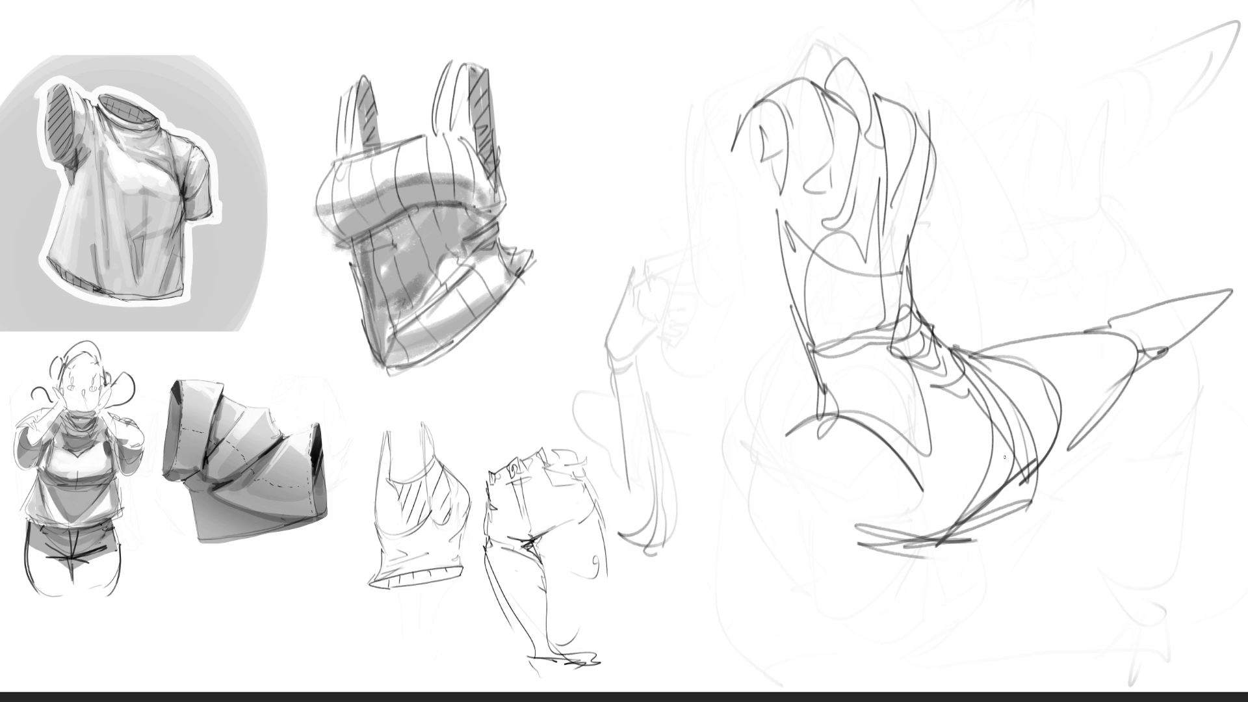
pyautogui.moveTo(810, 422); pyautogui.dragTo(737, 458)
pyautogui.moveTo(740, 455)
pyautogui.mouseDown()
pyautogui.moveTo(839, 532)
pyautogui.moveTo(930, 540)
pyautogui.mouseUp()
pyautogui.moveTo(844, 558); pyautogui.dragTo(788, 580)
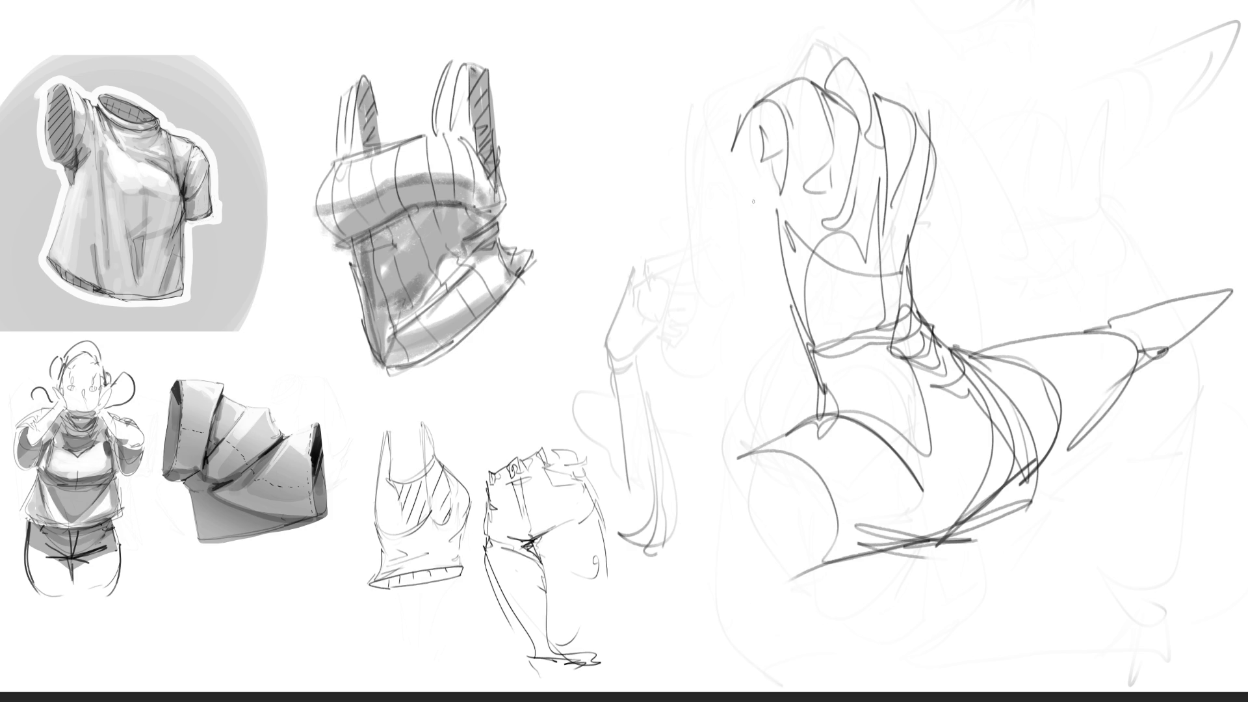
# Draw the left arm down to the hand, then fade the figure with the eraser.
pyautogui.moveTo(740, 106); pyautogui.dragTo(716, 304)
pyautogui.moveTo(772, 192); pyautogui.dragTo(725, 321)
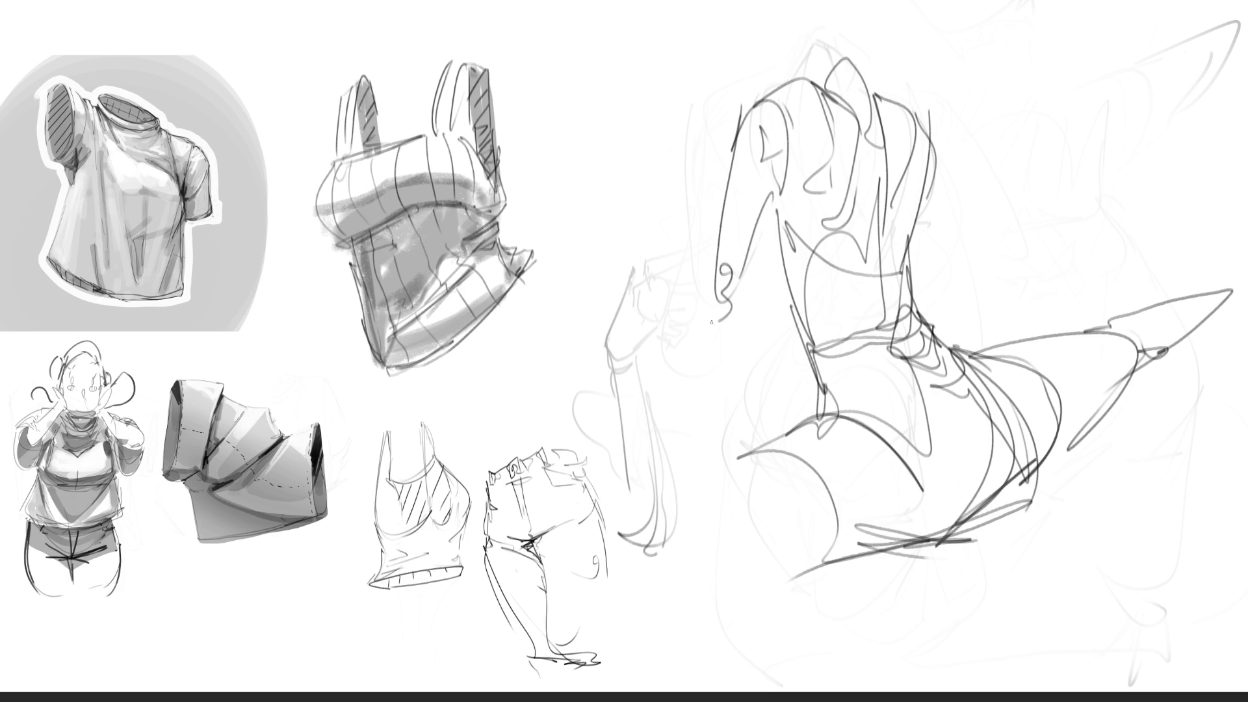
pyautogui.moveTo(715, 247); pyautogui.dragTo(684, 463)
pyautogui.moveTo(740, 279); pyautogui.dragTo(638, 474)
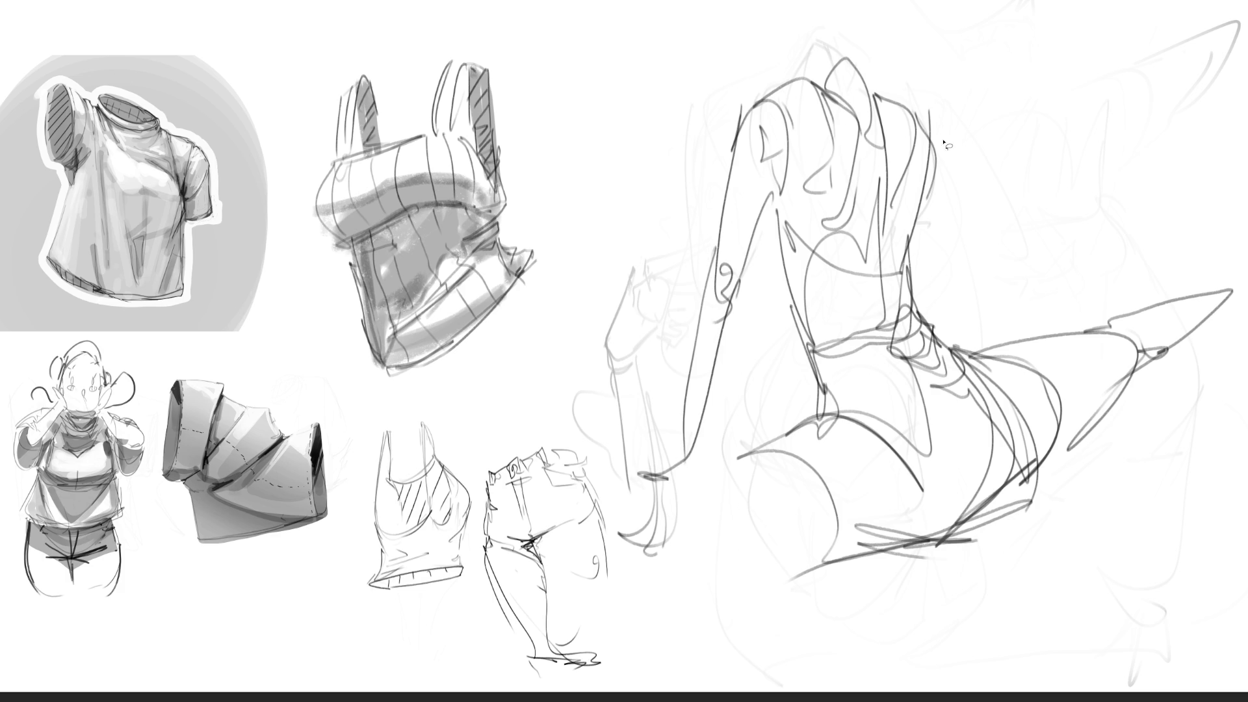
pyautogui.press('e')
pyautogui.moveTo(996, 158)
pyautogui.mouseDown()
pyautogui.moveTo(947, 111)
pyautogui.moveTo(924, 312)
pyautogui.moveTo(1160, 295)
pyautogui.moveTo(1040, 272)
pyautogui.moveTo(838, 176)
pyautogui.moveTo(837, 379)
pyautogui.moveTo(794, 391)
pyautogui.moveTo(733, 155)
pyautogui.moveTo(654, 327)
pyautogui.moveTo(830, 516)
pyautogui.moveTo(864, 454)
pyautogui.mouseUp()
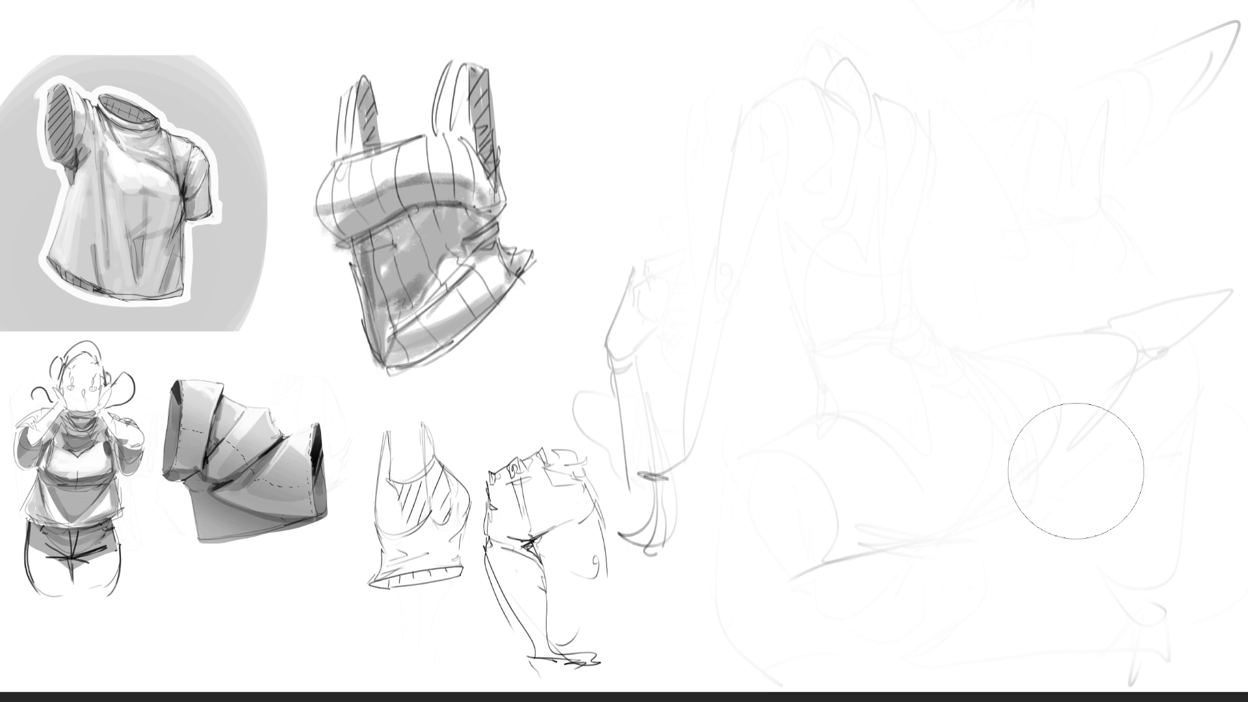
# Back on the pen, draw the first figure's head with ear, hair, face and jaw curves.
pyautogui.press('e')
pyautogui.moveTo(742, 42)
pyautogui.mouseDown()
pyautogui.moveTo(783, 43)
pyautogui.moveTo(709, 65)
pyautogui.moveTo(758, 142)
pyautogui.mouseUp()
pyautogui.moveTo(755, 98); pyautogui.dragTo(737, 142)
pyautogui.moveTo(756, 97); pyautogui.dragTo(757, 156)
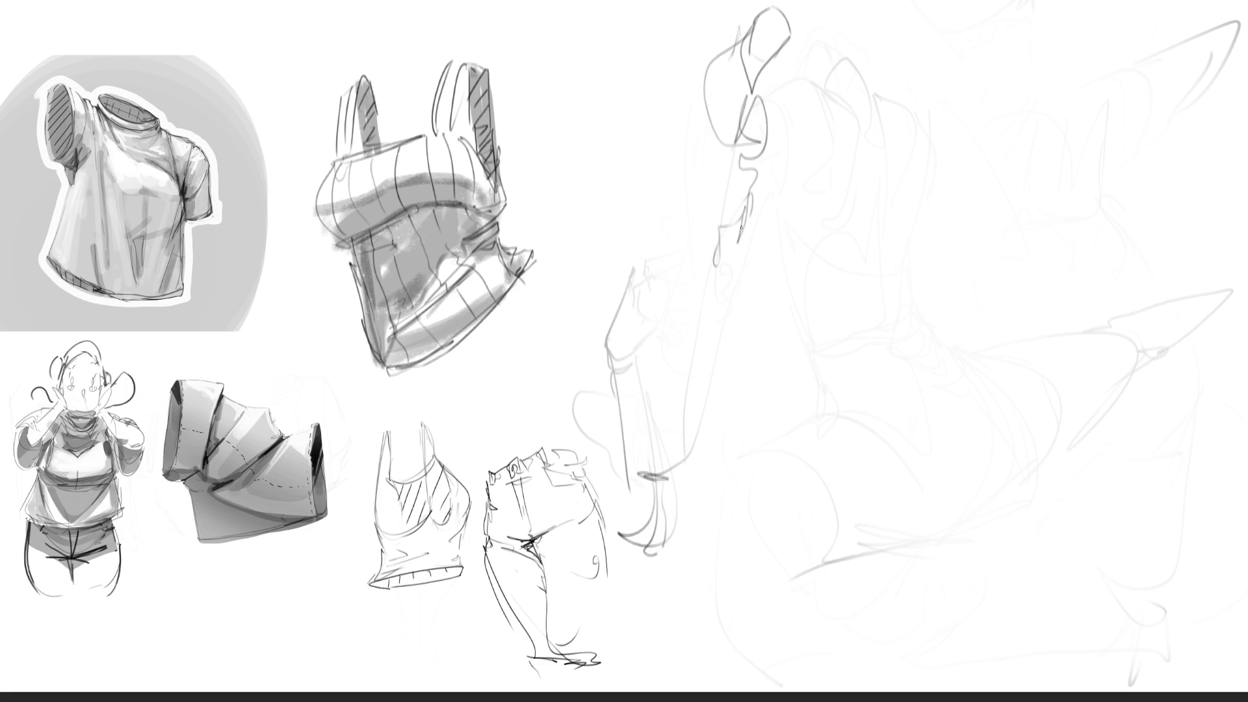
pyautogui.moveTo(719, 212)
pyautogui.mouseDown()
pyautogui.moveTo(723, 368)
pyautogui.moveTo(773, 225)
pyautogui.moveTo(788, 364)
pyautogui.moveTo(774, 365)
pyautogui.mouseUp()
pyautogui.moveTo(794, 39); pyautogui.dragTo(806, 66)
pyautogui.moveTo(797, 39); pyautogui.dragTo(817, 121)
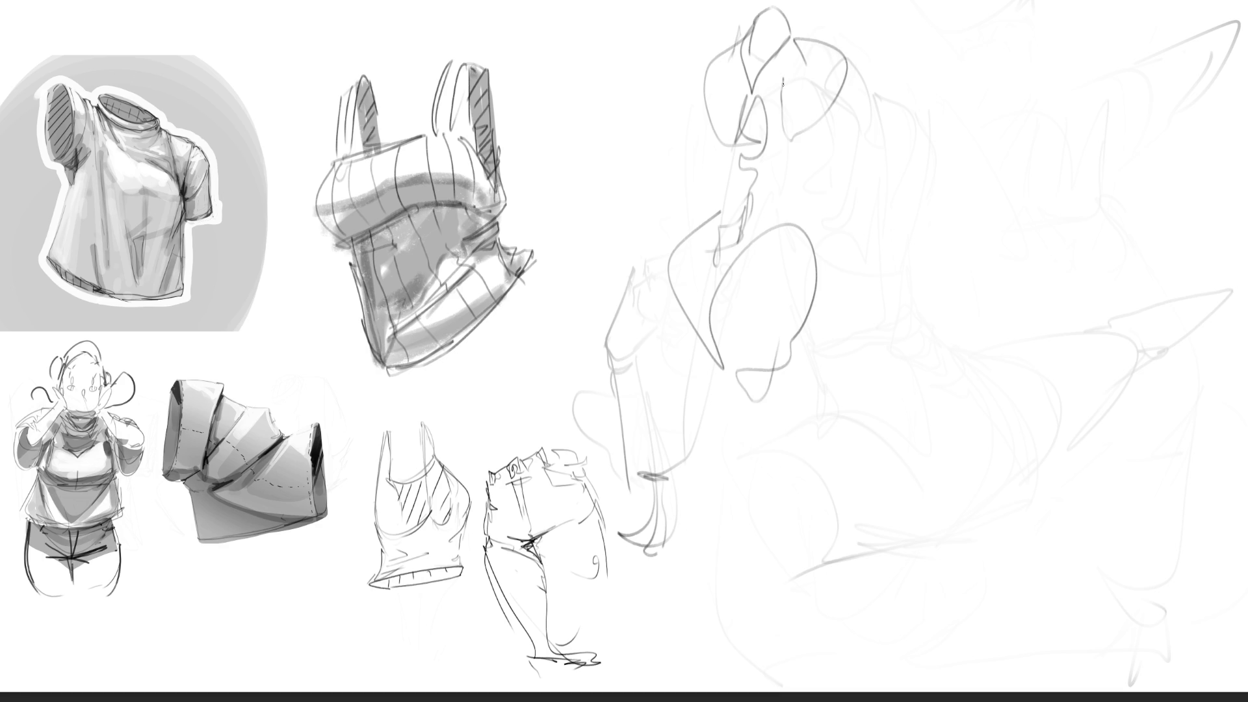
pyautogui.moveTo(725, 92); pyautogui.dragTo(735, 179)
pyautogui.moveTo(746, 197)
pyautogui.mouseDown()
pyautogui.moveTo(798, 158)
pyautogui.moveTo(804, 214)
pyautogui.mouseUp()
# Draw a second head at upper right with its ear, neck and jaw.
pyautogui.moveTo(954, 82)
pyautogui.mouseDown()
pyautogui.moveTo(991, 30)
pyautogui.moveTo(998, 132)
pyautogui.mouseUp()
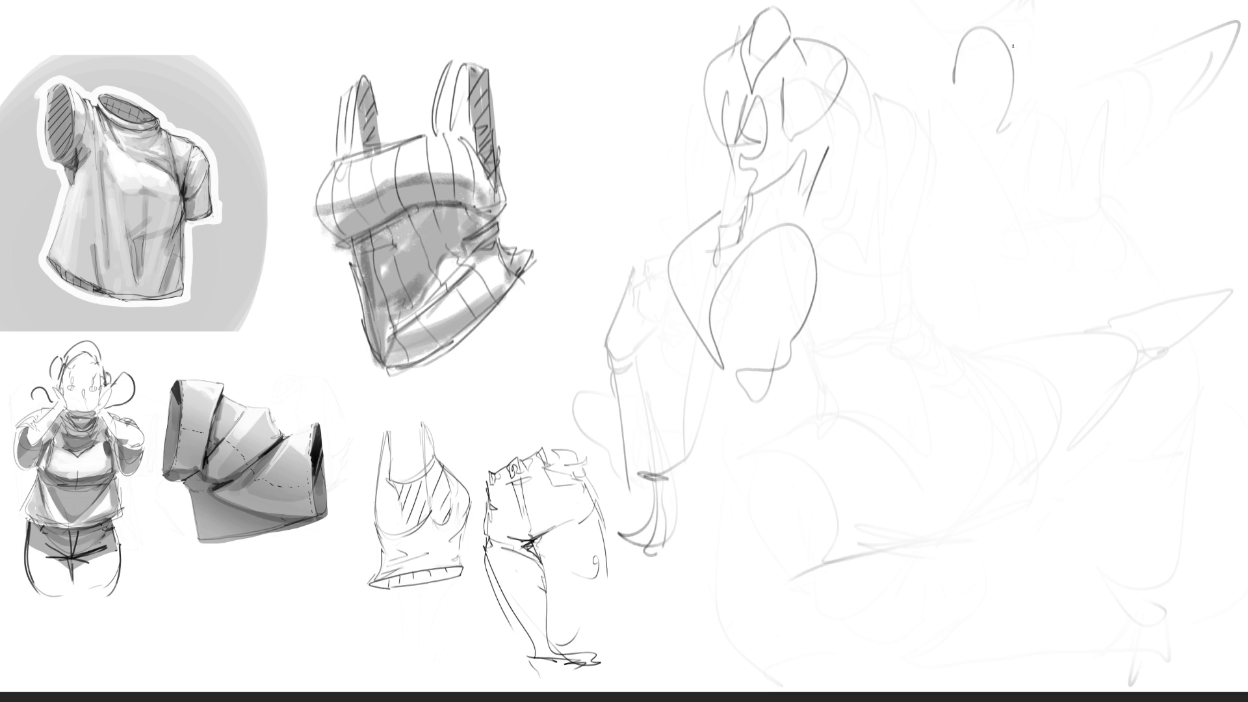
pyautogui.moveTo(996, 29); pyautogui.dragTo(1013, 171)
pyautogui.moveTo(1027, 43)
pyautogui.mouseDown()
pyautogui.moveTo(1060, 112)
pyautogui.moveTo(1030, 215)
pyautogui.mouseUp()
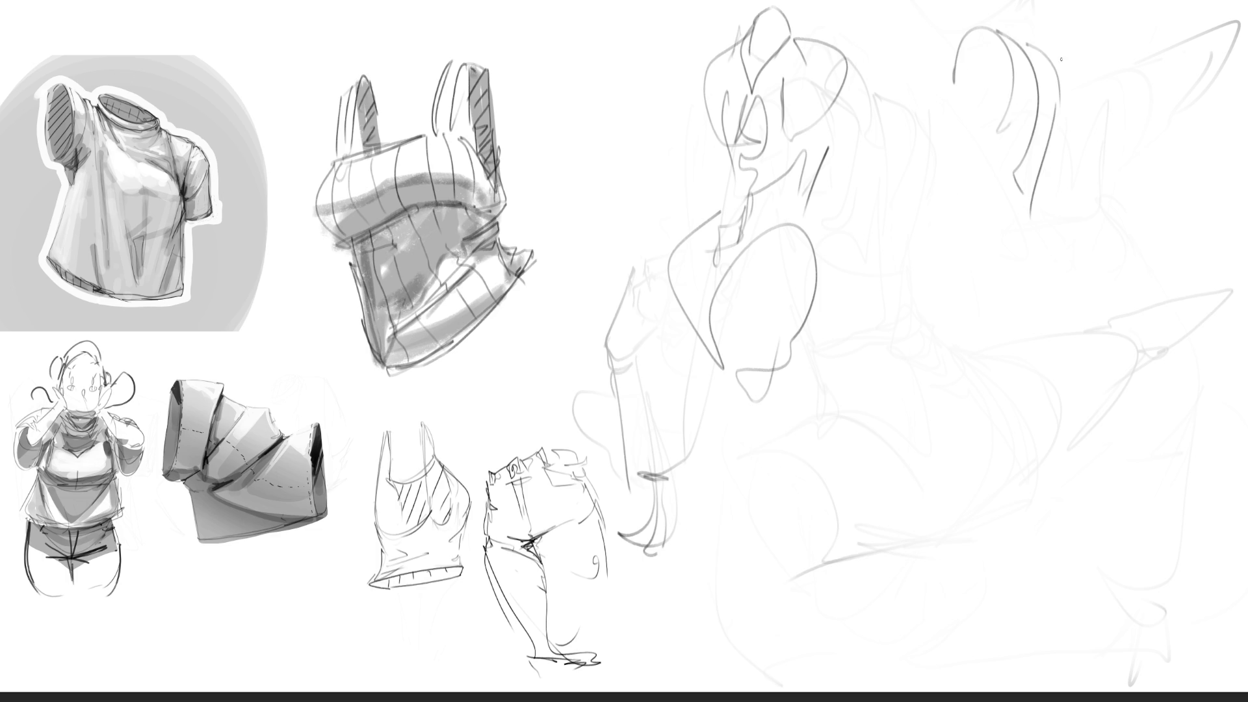
pyautogui.moveTo(1008, 19); pyautogui.dragTo(1039, 53)
pyautogui.moveTo(1054, 138); pyautogui.dragTo(1025, 240)
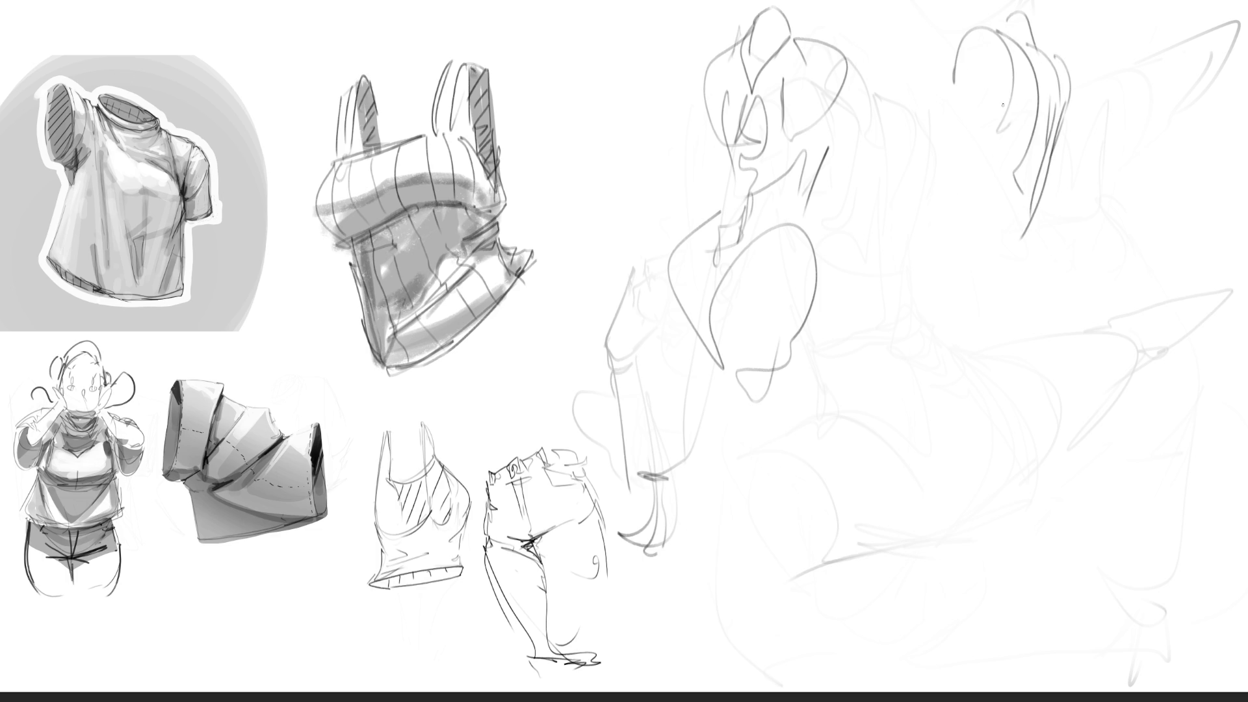
pyautogui.moveTo(1006, 103); pyautogui.dragTo(977, 259)
pyautogui.moveTo(1051, 181); pyautogui.dragTo(1026, 258)
pyautogui.moveTo(969, 205)
pyautogui.mouseDown()
pyautogui.moveTo(926, 284)
pyautogui.moveTo(1024, 296)
pyautogui.mouseUp()
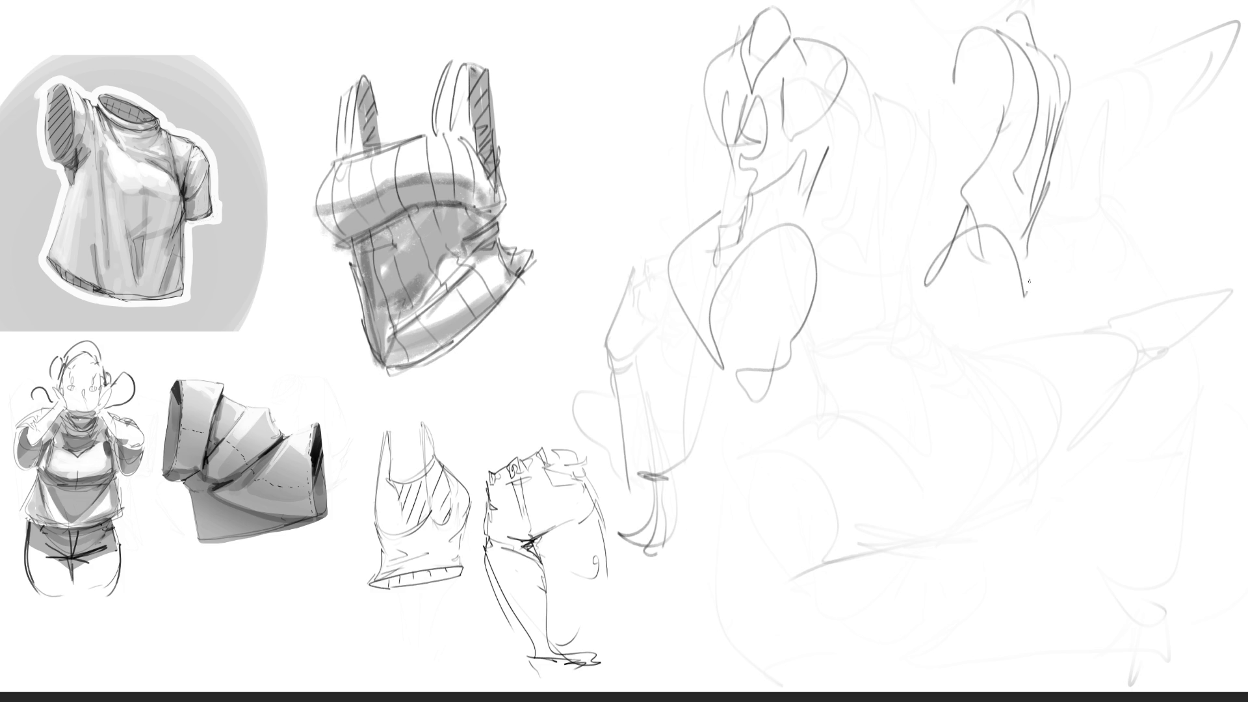
# Add the second figure's chest, looping lower body and legs, then lasso and fade both figures.
pyautogui.moveTo(1047, 203); pyautogui.dragTo(1026, 292)
pyautogui.moveTo(1047, 202); pyautogui.dragTo(1015, 390)
pyautogui.moveTo(933, 296)
pyautogui.mouseDown()
pyautogui.moveTo(1033, 347)
pyautogui.moveTo(1026, 420)
pyautogui.mouseUp()
pyautogui.moveTo(1044, 287)
pyautogui.mouseDown()
pyautogui.moveTo(1038, 434)
pyautogui.moveTo(935, 289)
pyautogui.moveTo(966, 455)
pyautogui.moveTo(1017, 412)
pyautogui.mouseUp()
pyautogui.moveTo(1015, 420); pyautogui.dragTo(951, 539)
pyautogui.moveTo(1053, 441); pyautogui.dragTo(1008, 543)
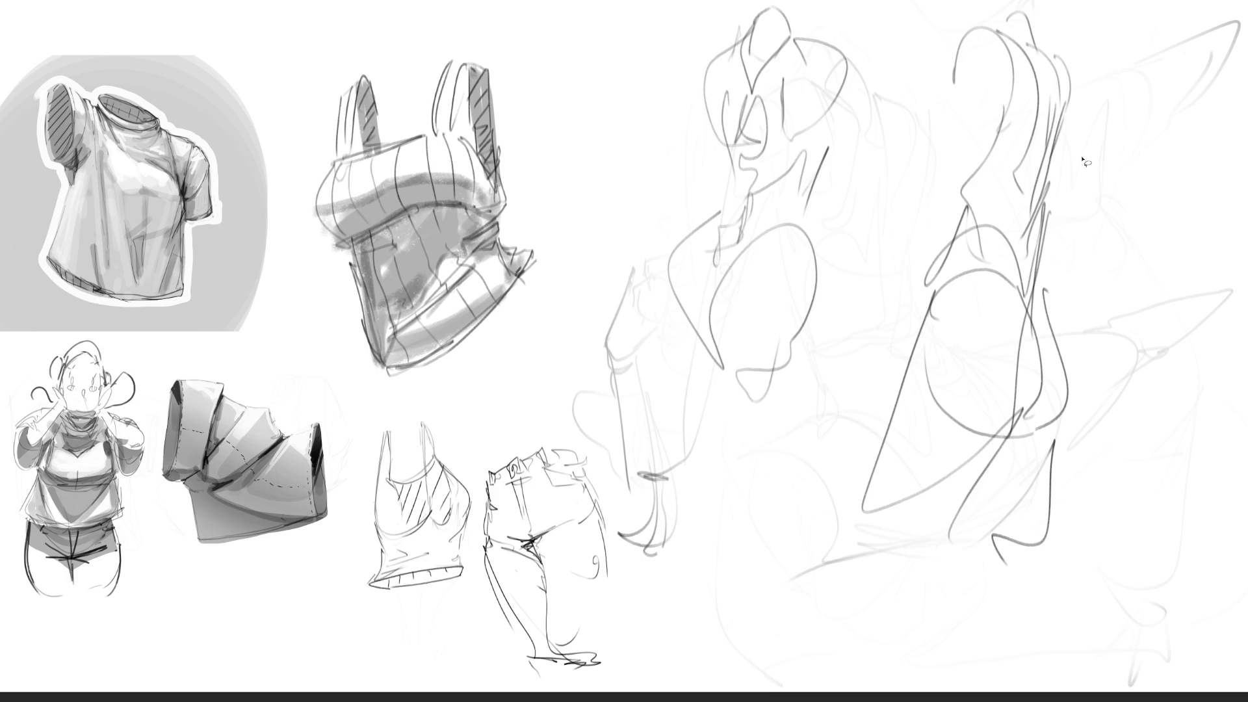
pyautogui.moveTo(1083, 159)
pyautogui.mouseDown()
pyautogui.moveTo(683, 4)
pyautogui.moveTo(647, 338)
pyautogui.moveTo(1163, 689)
pyautogui.moveTo(1148, 370)
pyautogui.moveTo(930, 319)
pyautogui.moveTo(997, 451)
pyautogui.moveTo(990, 63)
pyautogui.moveTo(736, 328)
pyautogui.moveTo(755, 62)
pyautogui.moveTo(856, 181)
pyautogui.moveTo(861, 380)
pyautogui.mouseUp()
pyautogui.press('e')
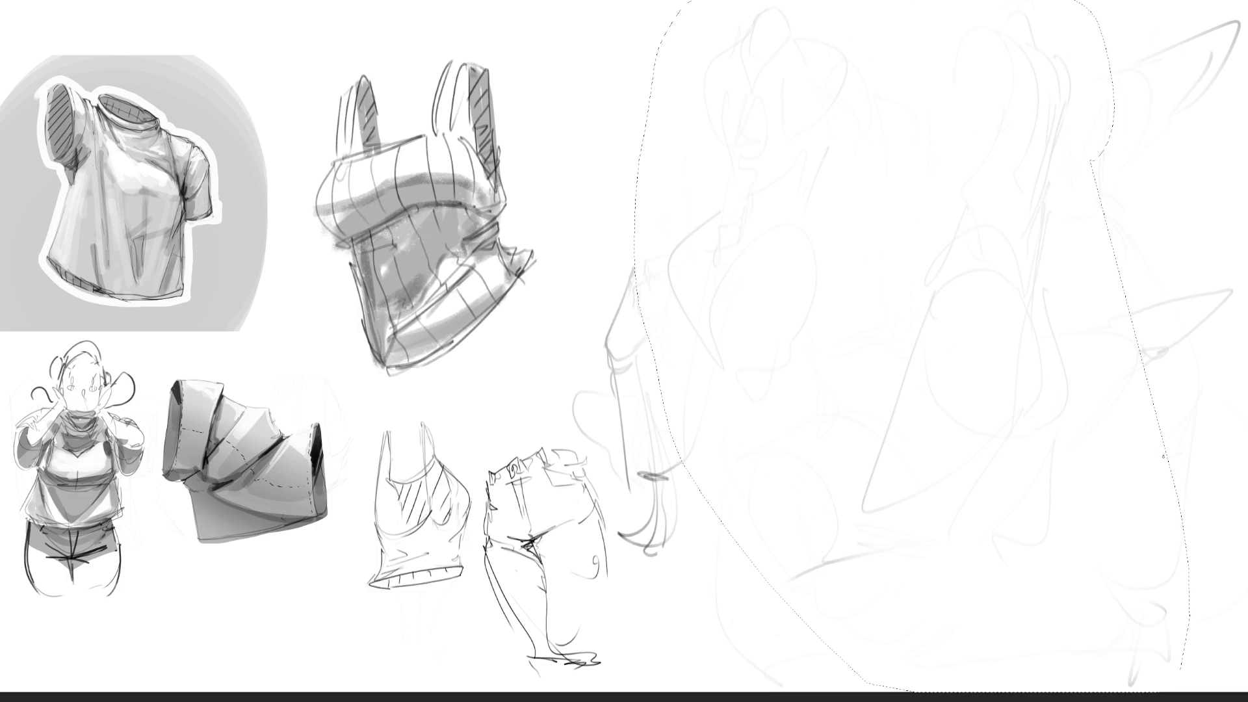
# Clear the selection and draw an eye with curves around it.
pyautogui.hotkey('ctrl', 'shift', 'a')
pyautogui.moveTo(826, 168); pyautogui.dragTo(882, 147)
pyautogui.moveTo(816, 179)
pyautogui.mouseDown()
pyautogui.moveTo(817, 192)
pyautogui.moveTo(878, 207)
pyautogui.mouseUp()
pyautogui.moveTo(875, 146); pyautogui.dragTo(935, 136)
pyautogui.moveTo(957, 154); pyautogui.dragTo(954, 172)
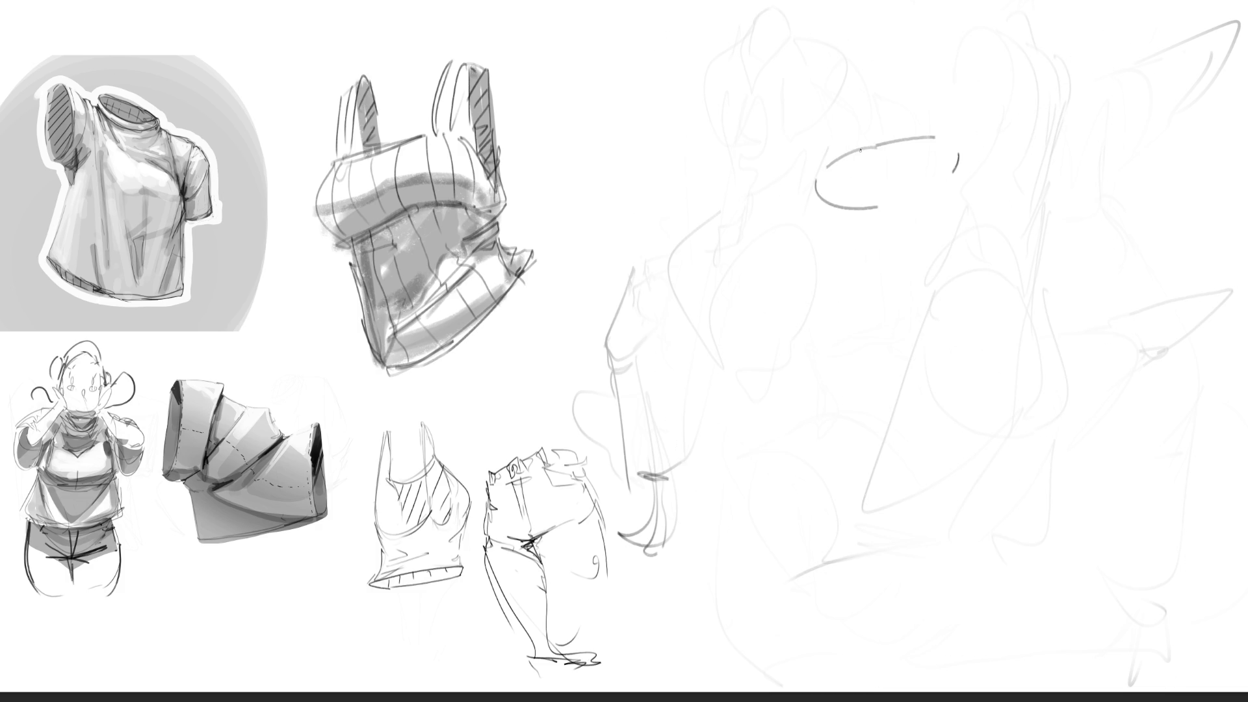
pyautogui.moveTo(833, 166)
pyautogui.mouseDown()
pyautogui.moveTo(903, 182)
pyautogui.moveTo(910, 154)
pyautogui.mouseUp()
pyautogui.moveTo(892, 156)
pyautogui.mouseDown()
pyautogui.moveTo(822, 153)
pyautogui.moveTo(821, 113)
pyautogui.mouseUp()
pyautogui.moveTo(790, 191); pyautogui.dragTo(881, 182)
pyautogui.moveTo(858, 110)
pyautogui.mouseDown()
pyautogui.moveTo(901, 179)
pyautogui.moveTo(959, 104)
pyautogui.moveTo(944, 183)
pyautogui.mouseUp()
pyautogui.moveTo(954, 83); pyautogui.dragTo(985, 159)
# Draw a tapered cone from the eye with its tip and lines leading left.
pyautogui.moveTo(1006, 112); pyautogui.dragTo(985, 163)
pyautogui.moveTo(950, 82); pyautogui.dragTo(1099, 47)
pyautogui.moveTo(1099, 47); pyautogui.dragTo(1106, 91)
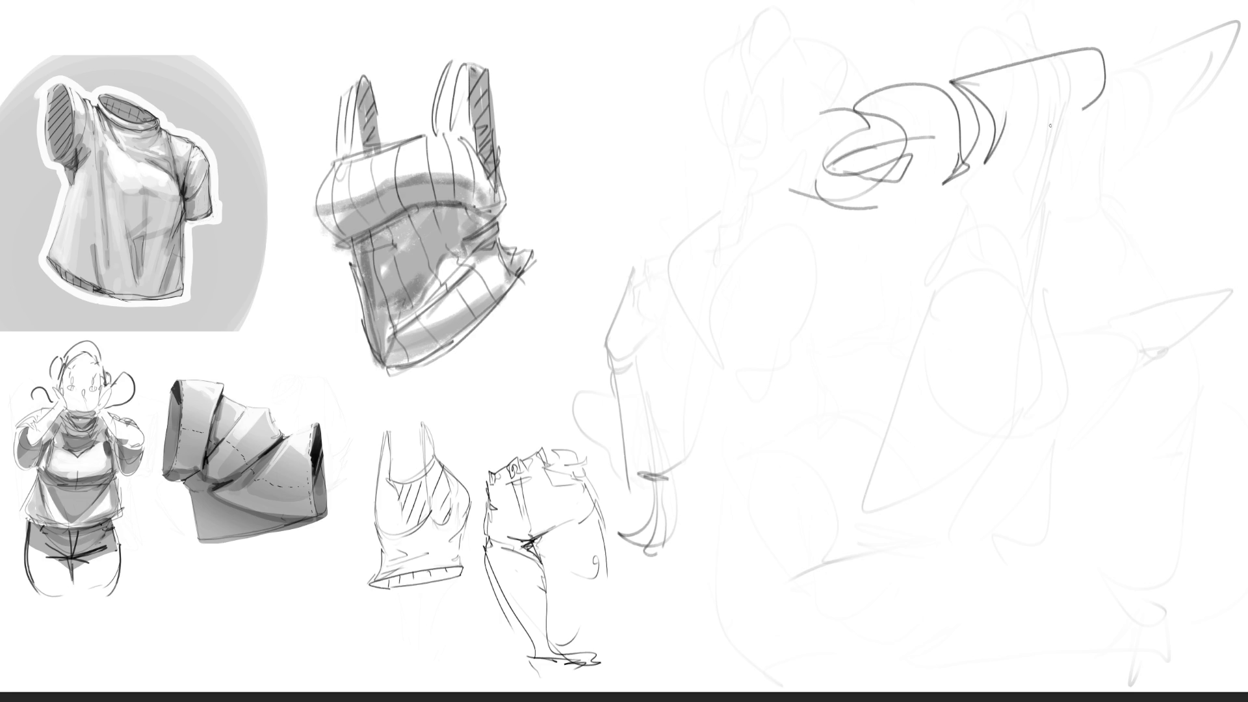
pyautogui.moveTo(988, 156)
pyautogui.mouseDown()
pyautogui.moveTo(1105, 71)
pyautogui.moveTo(1141, 62)
pyautogui.moveTo(1128, 85)
pyautogui.mouseUp()
pyautogui.moveTo(1083, 47); pyautogui.dragTo(1180, 20)
pyautogui.moveTo(1135, 65); pyautogui.dragTo(929, 156)
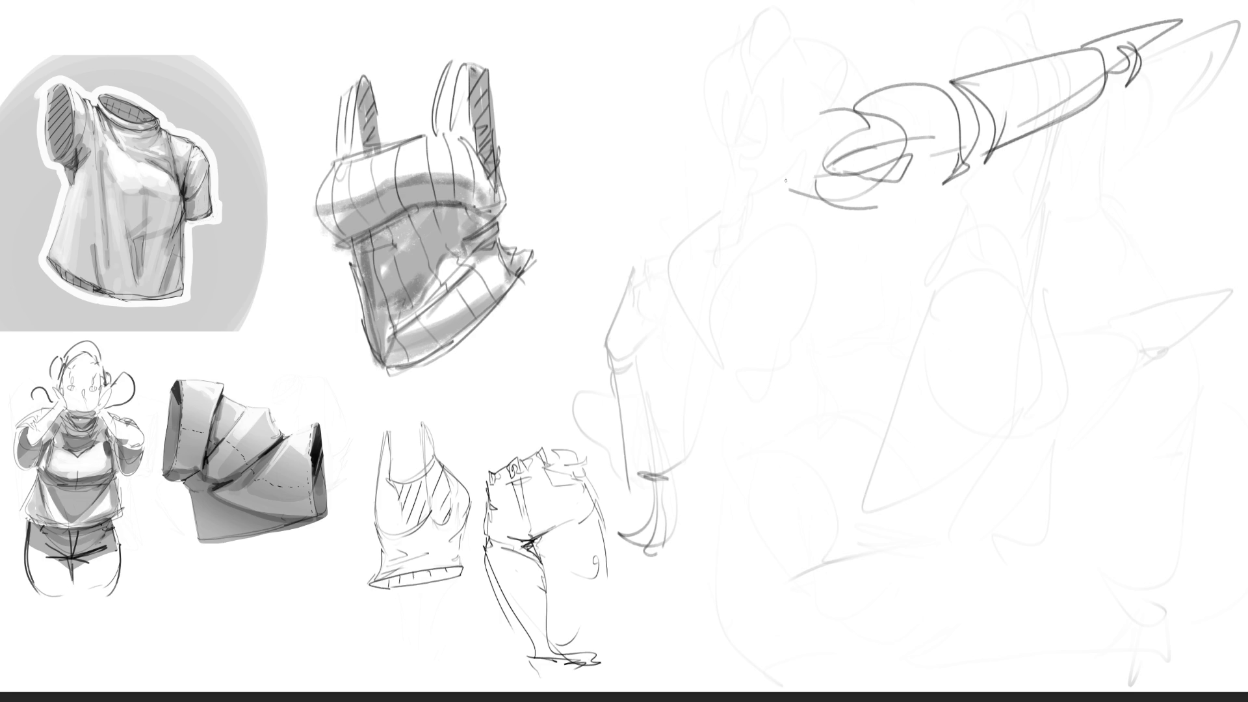
pyautogui.moveTo(735, 179); pyautogui.dragTo(813, 177)
pyautogui.moveTo(731, 138); pyautogui.dragTo(771, 123)
pyautogui.moveTo(634, 199); pyautogui.dragTo(695, 155)
pyautogui.moveTo(653, 224); pyautogui.dragTo(773, 195)
pyautogui.moveTo(696, 222); pyautogui.dragTo(755, 246)
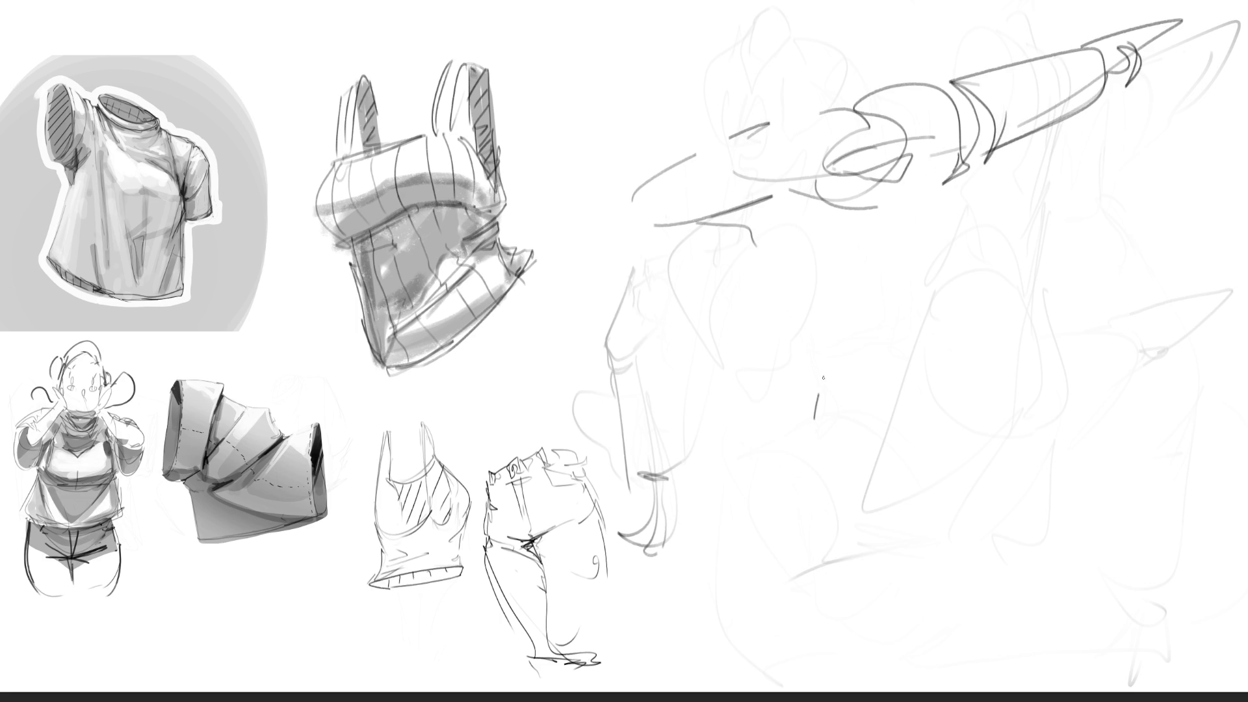
# Add a horn, arc, large ellipse and zigzag, then fade the rocket strokes.
pyautogui.moveTo(823, 380)
pyautogui.mouseDown()
pyautogui.moveTo(975, 302)
pyautogui.moveTo(831, 384)
pyautogui.moveTo(868, 398)
pyautogui.moveTo(865, 498)
pyautogui.moveTo(939, 422)
pyautogui.moveTo(898, 523)
pyautogui.mouseUp()
pyautogui.moveTo(936, 498)
pyautogui.mouseDown()
pyautogui.moveTo(963, 501)
pyautogui.moveTo(1052, 410)
pyautogui.moveTo(1020, 514)
pyautogui.moveTo(1232, 325)
pyautogui.mouseUp()
pyautogui.moveTo(1007, 320)
pyautogui.mouseDown()
pyautogui.moveTo(1235, 259)
pyautogui.moveTo(1195, 359)
pyautogui.mouseUp()
pyautogui.moveTo(1180, 369)
pyautogui.mouseDown()
pyautogui.moveTo(1109, 344)
pyautogui.moveTo(973, 463)
pyautogui.moveTo(816, 566)
pyautogui.moveTo(808, 539)
pyautogui.mouseUp()
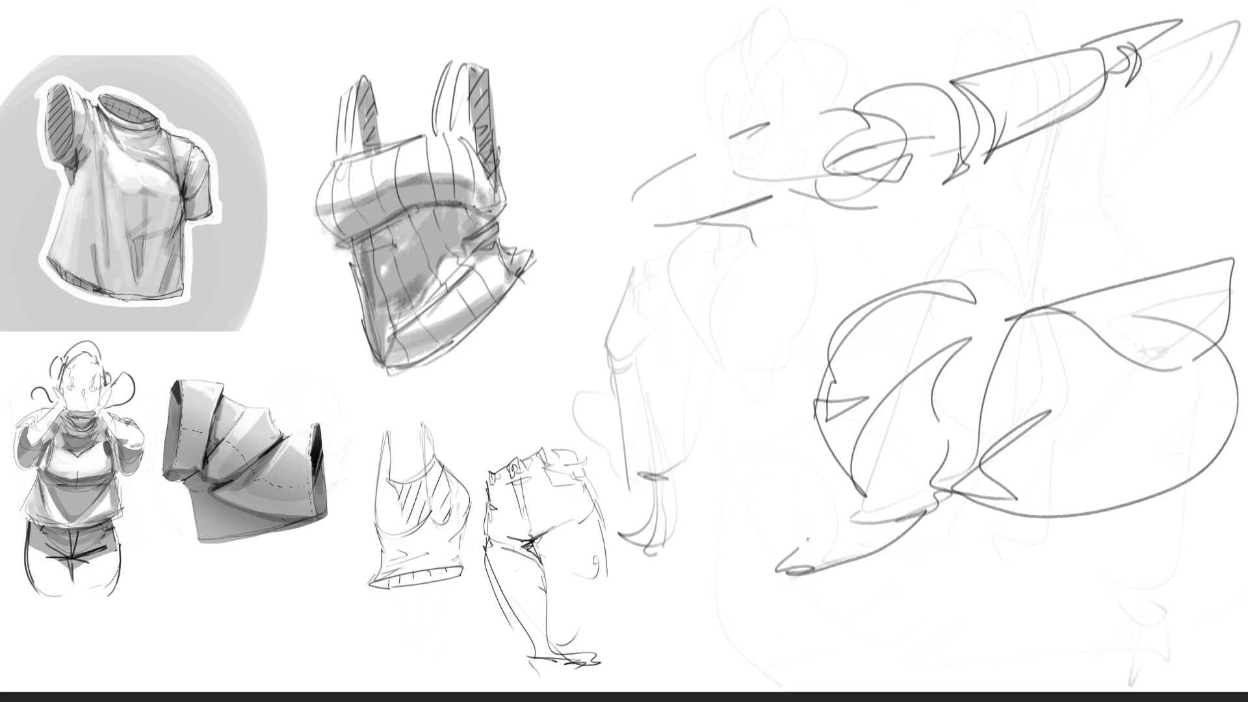
pyautogui.moveTo(857, 507)
pyautogui.mouseDown()
pyautogui.moveTo(770, 481)
pyautogui.moveTo(701, 403)
pyautogui.moveTo(702, 556)
pyautogui.moveTo(757, 572)
pyautogui.mouseUp()
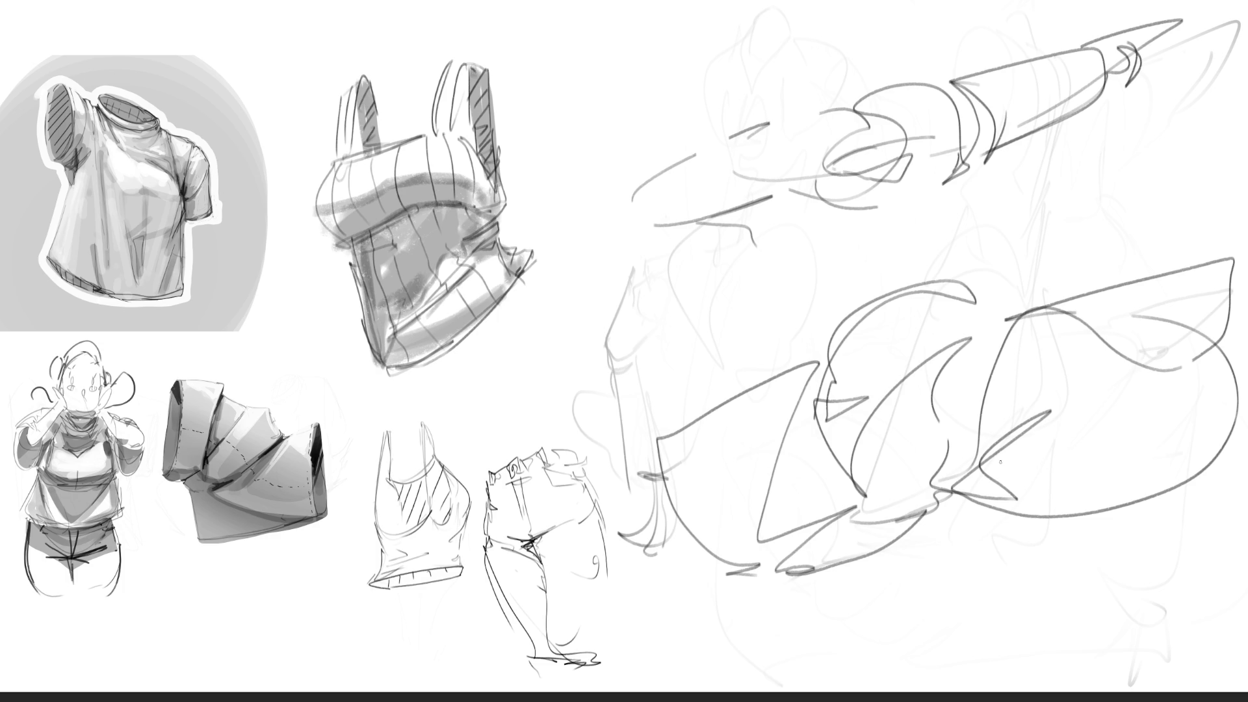
pyautogui.press('e')
pyautogui.moveTo(1046, 345)
pyautogui.mouseDown()
pyautogui.moveTo(1105, 84)
pyautogui.moveTo(684, 238)
pyautogui.moveTo(845, 390)
pyautogui.moveTo(748, 494)
pyautogui.moveTo(1064, 334)
pyautogui.moveTo(1104, 381)
pyautogui.moveTo(1138, 488)
pyautogui.mouseUp()
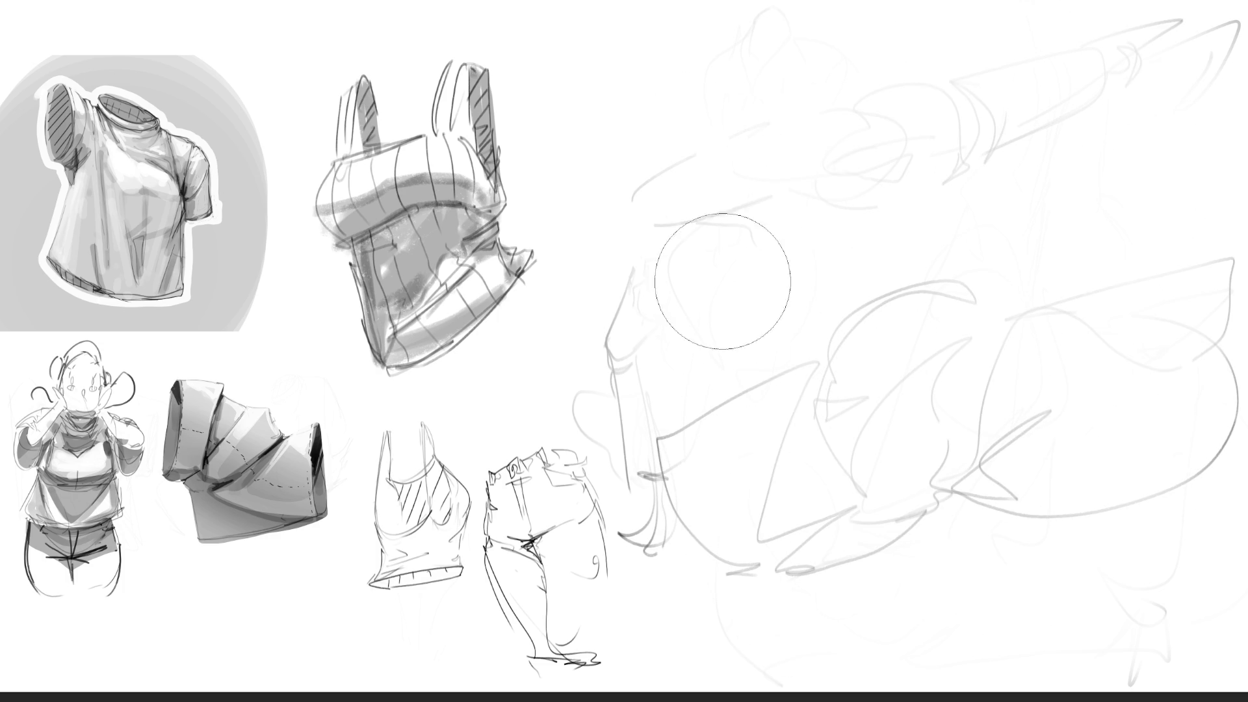
# Sketch a tall slanted rectangular torso with collar, foot, side line and shoulder curve.
pyautogui.press('e')
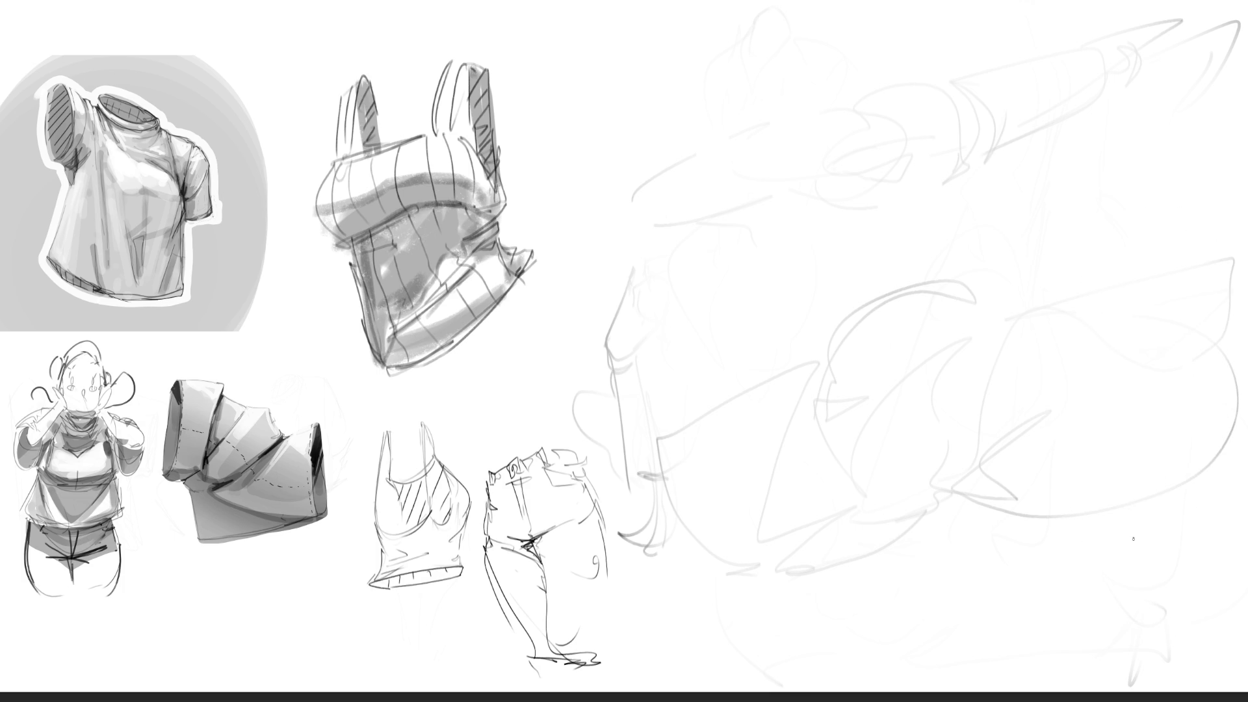
pyautogui.moveTo(707, 46)
pyautogui.mouseDown()
pyautogui.moveTo(728, 168)
pyautogui.moveTo(757, 2)
pyautogui.moveTo(747, 208)
pyautogui.moveTo(798, 85)
pyautogui.mouseUp()
pyautogui.moveTo(785, 38)
pyautogui.mouseDown()
pyautogui.moveTo(810, 102)
pyautogui.moveTo(803, 167)
pyautogui.mouseUp()
pyautogui.moveTo(824, 123)
pyautogui.mouseDown()
pyautogui.moveTo(897, 156)
pyautogui.moveTo(742, 221)
pyautogui.moveTo(846, 268)
pyautogui.moveTo(774, 354)
pyautogui.moveTo(761, 261)
pyautogui.moveTo(902, 351)
pyautogui.moveTo(758, 345)
pyautogui.moveTo(793, 429)
pyautogui.moveTo(858, 478)
pyautogui.moveTo(776, 562)
pyautogui.moveTo(822, 593)
pyautogui.moveTo(817, 609)
pyautogui.mouseUp()
pyautogui.moveTo(860, 448)
pyautogui.mouseDown()
pyautogui.moveTo(929, 202)
pyautogui.moveTo(929, 276)
pyautogui.mouseUp()
pyautogui.moveTo(898, 161)
pyautogui.mouseDown()
pyautogui.moveTo(930, 154)
pyautogui.moveTo(972, 281)
pyautogui.moveTo(918, 311)
pyautogui.mouseUp()
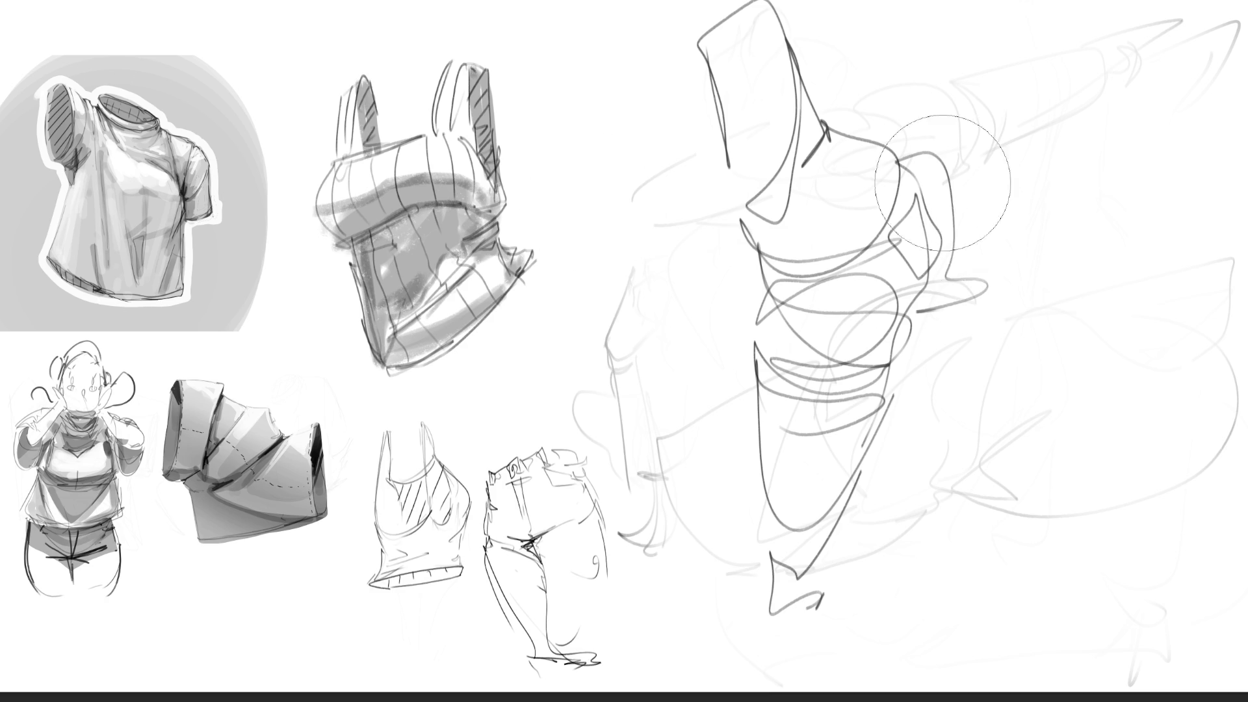
# Fade the torso figure, head lines and lower pointed stroke to light grey.
pyautogui.moveTo(845, 98); pyautogui.dragTo(767, 429)
pyautogui.moveTo(791, 130)
pyautogui.mouseDown()
pyautogui.moveTo(839, 306)
pyautogui.moveTo(924, 452)
pyautogui.mouseUp()
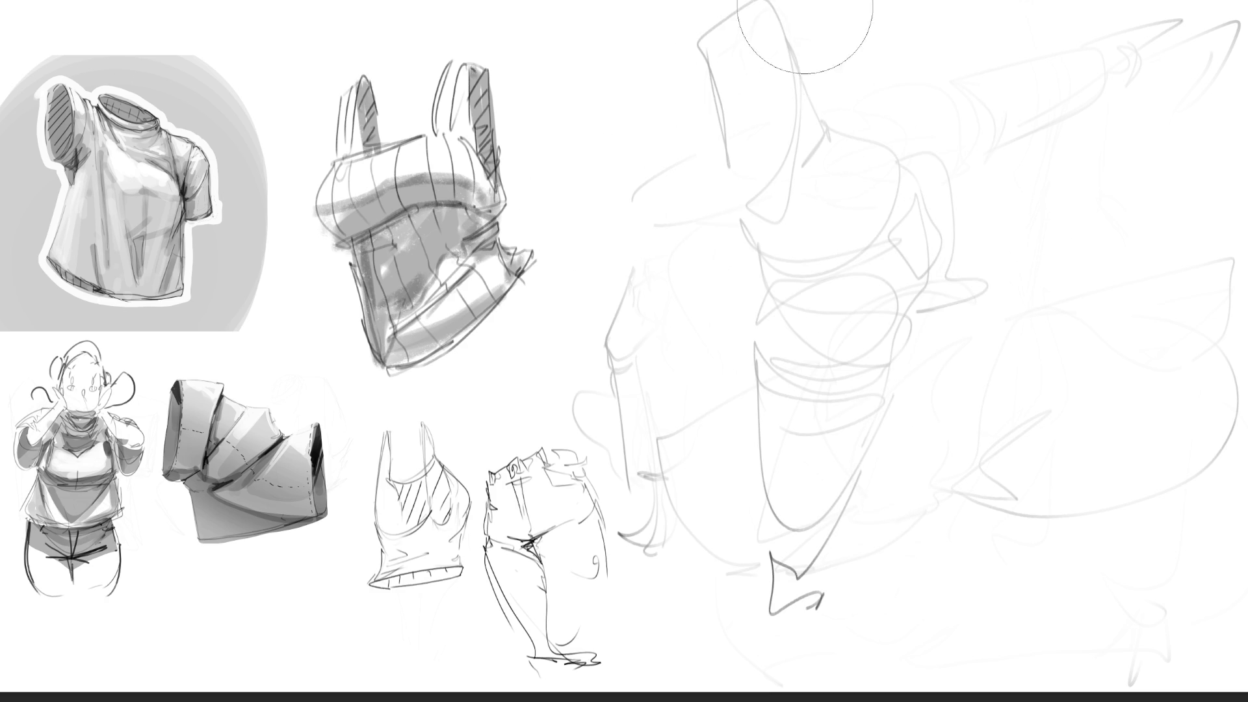
pyautogui.moveTo(780, 45)
pyautogui.mouseDown()
pyautogui.moveTo(917, 289)
pyautogui.moveTo(800, 136)
pyautogui.mouseUp()
pyautogui.moveTo(795, 559); pyautogui.dragTo(806, 608)
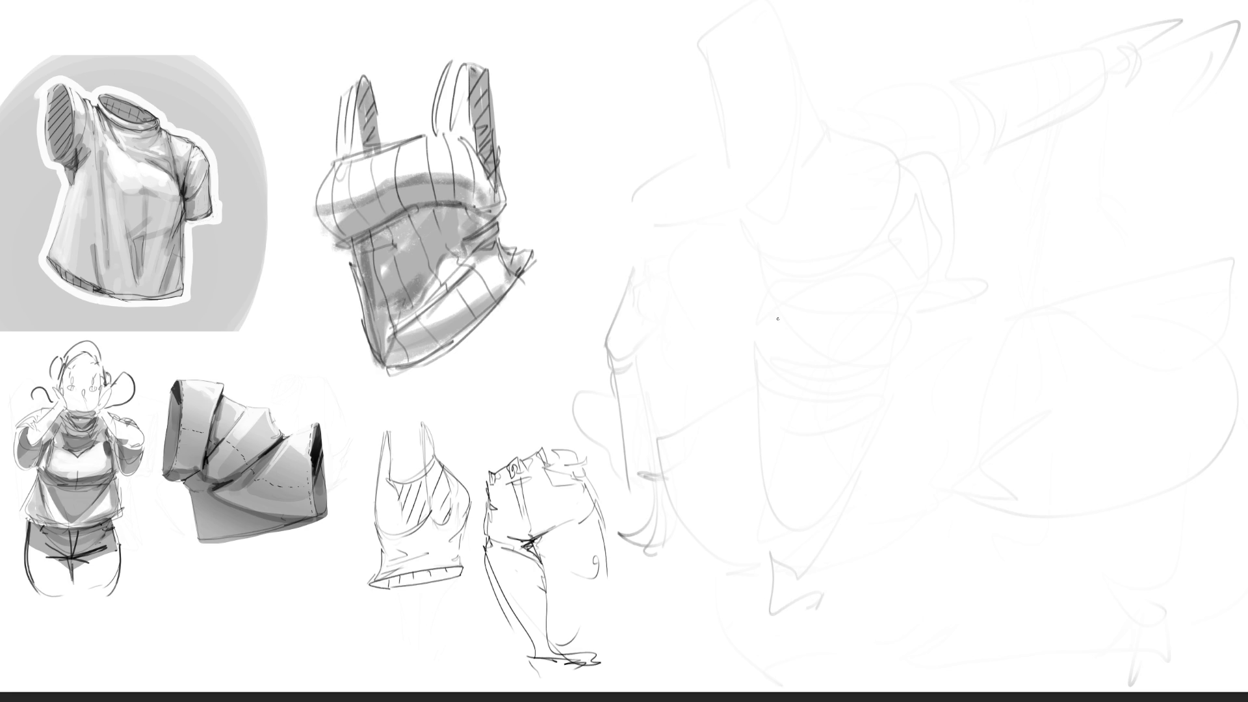
# Draw a hooked snout with looping muzzle, arcs and nose lines, then fade the dark strokes.
pyautogui.moveTo(705, 279); pyautogui.dragTo(727, 321)
pyautogui.moveTo(695, 262); pyautogui.dragTo(762, 261)
pyautogui.moveTo(753, 217)
pyautogui.mouseDown()
pyautogui.moveTo(922, 325)
pyautogui.moveTo(888, 210)
pyautogui.moveTo(939, 174)
pyautogui.moveTo(1020, 305)
pyautogui.moveTo(1055, 201)
pyautogui.moveTo(1017, 306)
pyautogui.moveTo(1063, 121)
pyautogui.moveTo(1094, 214)
pyautogui.moveTo(1081, 270)
pyautogui.mouseUp()
pyautogui.moveTo(1119, 202)
pyautogui.mouseDown()
pyautogui.moveTo(1040, 170)
pyautogui.moveTo(975, 113)
pyautogui.moveTo(956, 148)
pyautogui.moveTo(883, 154)
pyautogui.moveTo(982, 69)
pyautogui.moveTo(958, 176)
pyautogui.mouseUp()
pyautogui.moveTo(885, 191)
pyautogui.mouseDown()
pyautogui.moveTo(928, 234)
pyautogui.moveTo(1041, 296)
pyautogui.moveTo(1108, 281)
pyautogui.moveTo(1072, 392)
pyautogui.moveTo(1039, 355)
pyautogui.moveTo(709, 279)
pyautogui.moveTo(858, 182)
pyautogui.mouseUp()
pyautogui.moveTo(774, 224); pyautogui.dragTo(728, 328)
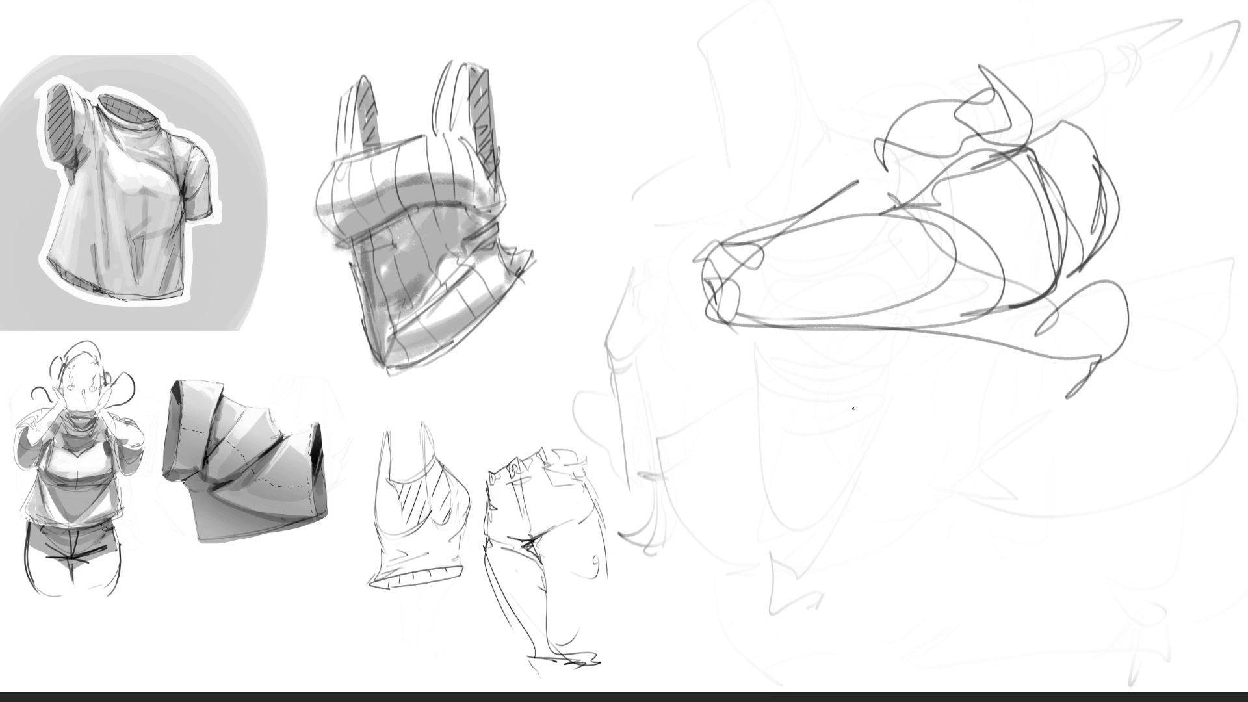
pyautogui.moveTo(922, 307)
pyautogui.mouseDown()
pyautogui.moveTo(975, 260)
pyautogui.moveTo(813, 195)
pyautogui.moveTo(655, 278)
pyautogui.moveTo(1006, 136)
pyautogui.moveTo(892, 437)
pyautogui.moveTo(928, 154)
pyautogui.mouseUp()
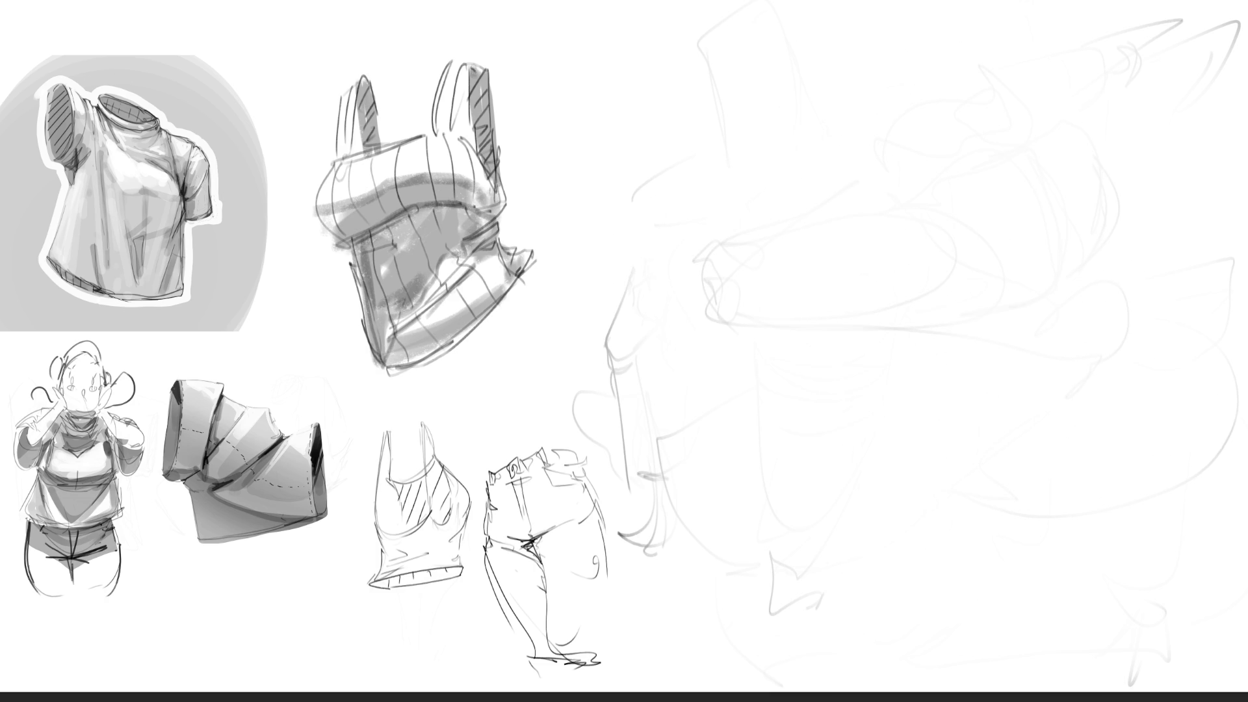
# Start a draped fabric figure with a head arc, converging sides, top arc and collar lines.
pyautogui.moveTo(772, 109)
pyautogui.mouseDown()
pyautogui.moveTo(755, 196)
pyautogui.moveTo(748, 160)
pyautogui.moveTo(826, 93)
pyautogui.moveTo(857, 127)
pyautogui.moveTo(762, 267)
pyautogui.mouseUp()
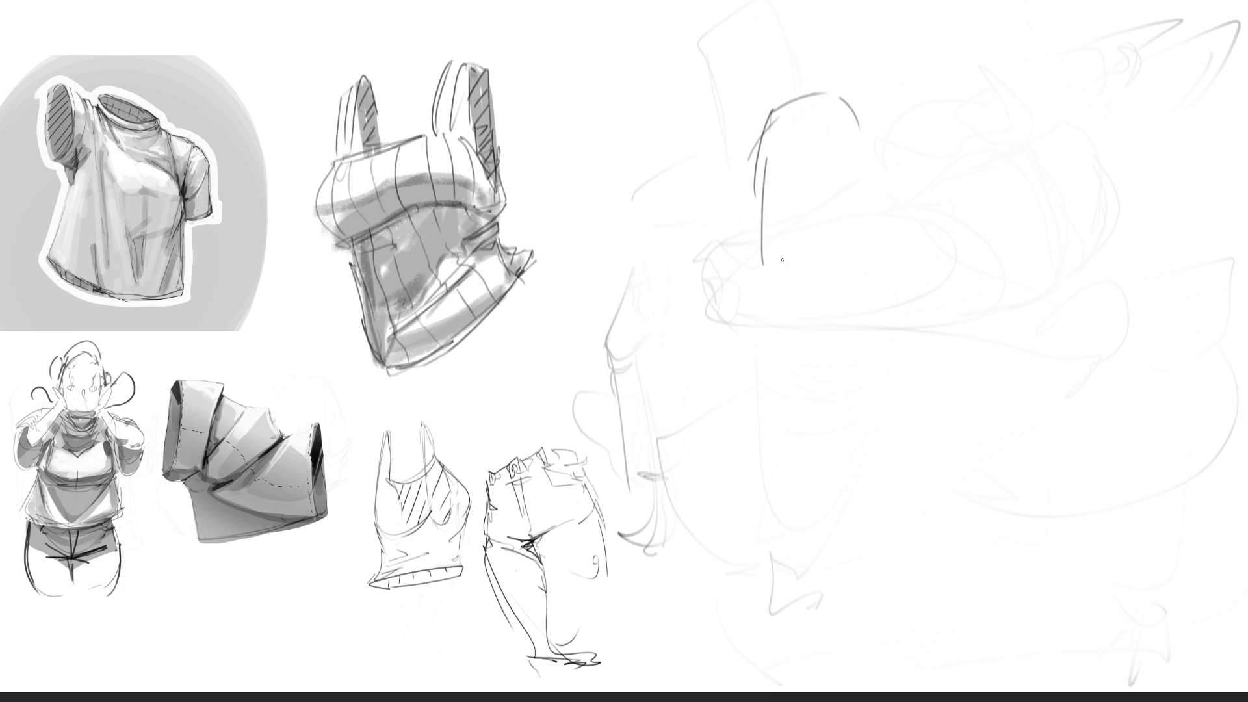
pyautogui.moveTo(858, 153); pyautogui.dragTo(795, 288)
pyautogui.moveTo(755, 182); pyautogui.dragTo(766, 336)
pyautogui.moveTo(752, 255); pyautogui.dragTo(742, 474)
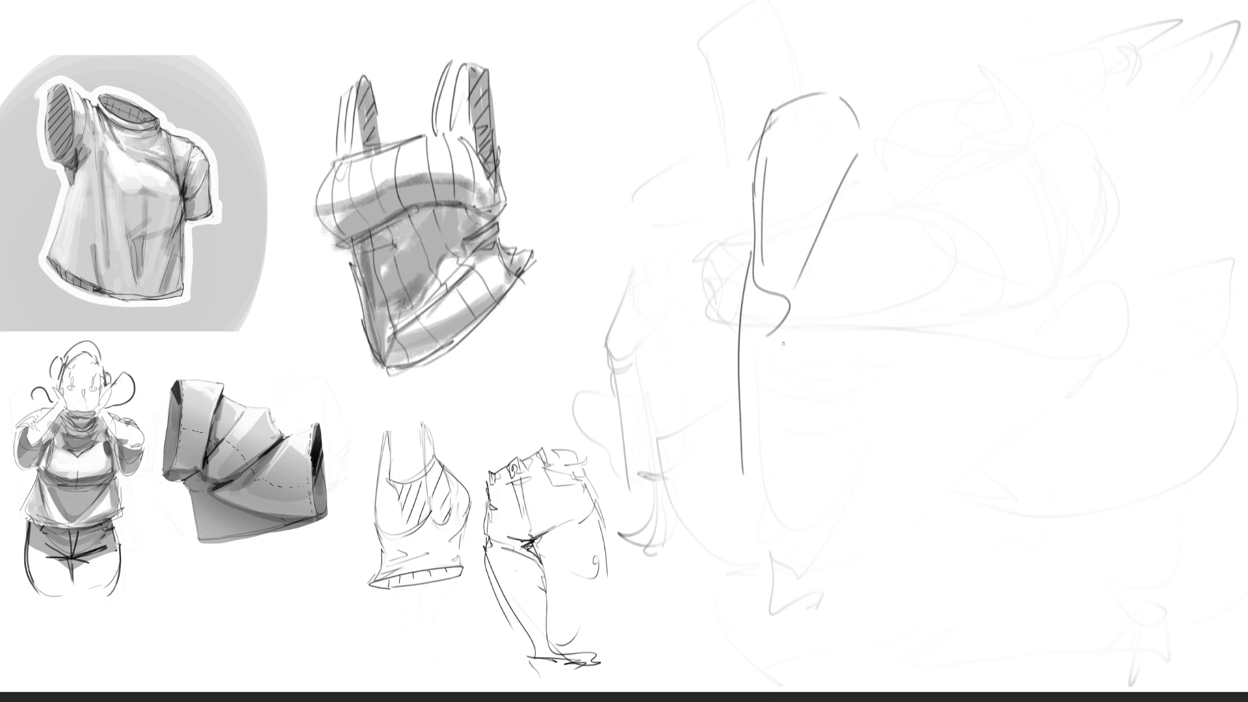
pyautogui.moveTo(799, 286); pyautogui.dragTo(739, 500)
pyautogui.moveTo(810, 254); pyautogui.dragTo(778, 346)
pyautogui.moveTo(849, 113); pyautogui.dragTo(854, 134)
pyautogui.moveTo(774, 104)
pyautogui.mouseDown()
pyautogui.moveTo(859, 74)
pyautogui.moveTo(782, 91)
pyautogui.moveTo(824, 65)
pyautogui.moveTo(879, 78)
pyautogui.mouseUp()
pyautogui.moveTo(743, 80); pyautogui.dragTo(865, 54)
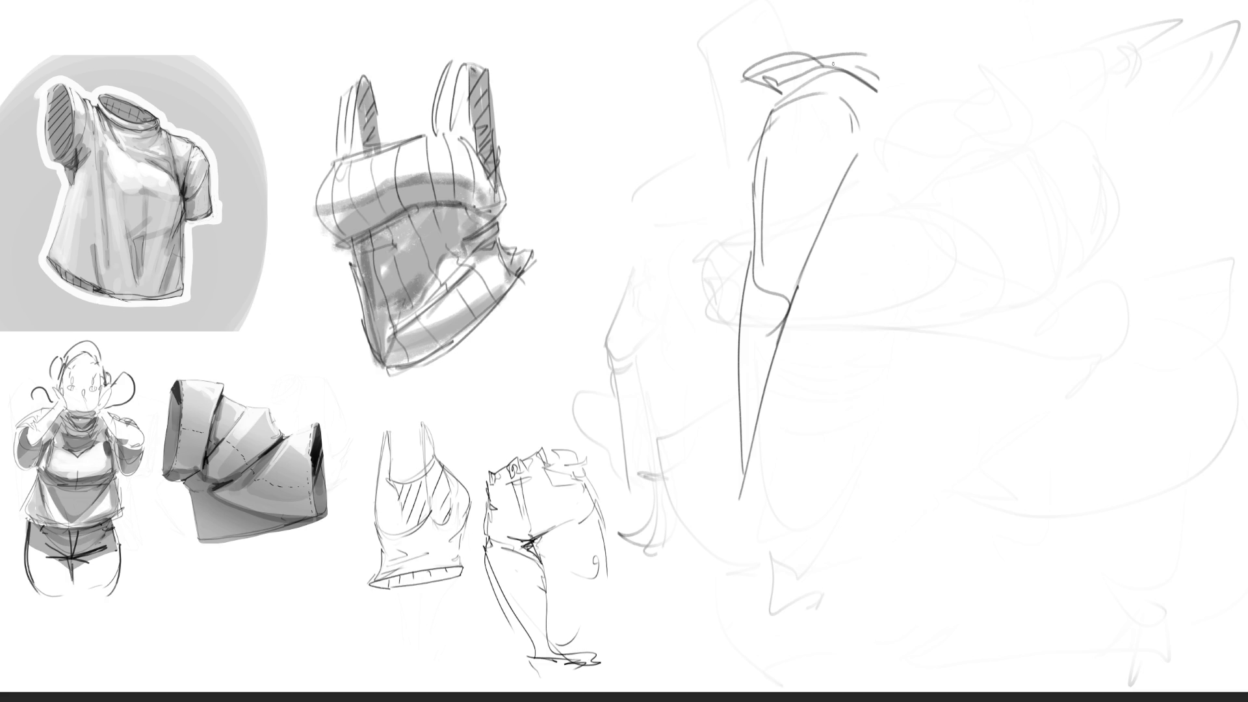
# Sweep a big arc down the right with lens-shaped folds, bowl curve and hanging lines.
pyautogui.moveTo(786, 65)
pyautogui.mouseDown()
pyautogui.moveTo(904, 73)
pyautogui.moveTo(983, 185)
pyautogui.moveTo(963, 214)
pyautogui.mouseUp()
pyautogui.moveTo(842, 198)
pyautogui.mouseDown()
pyautogui.moveTo(929, 249)
pyautogui.moveTo(910, 244)
pyautogui.mouseUp()
pyautogui.moveTo(835, 218)
pyautogui.mouseDown()
pyautogui.moveTo(839, 277)
pyautogui.moveTo(917, 247)
pyautogui.mouseUp()
pyautogui.moveTo(913, 246)
pyautogui.mouseDown()
pyautogui.moveTo(951, 251)
pyautogui.moveTo(922, 242)
pyautogui.moveTo(910, 73)
pyautogui.moveTo(1016, 236)
pyautogui.mouseUp()
pyautogui.moveTo(959, 127)
pyautogui.mouseDown()
pyautogui.moveTo(1061, 250)
pyautogui.moveTo(936, 273)
pyautogui.moveTo(912, 319)
pyautogui.moveTo(931, 398)
pyautogui.mouseUp()
pyautogui.moveTo(925, 383); pyautogui.dragTo(1041, 264)
pyautogui.moveTo(1039, 193); pyautogui.dragTo(1066, 235)
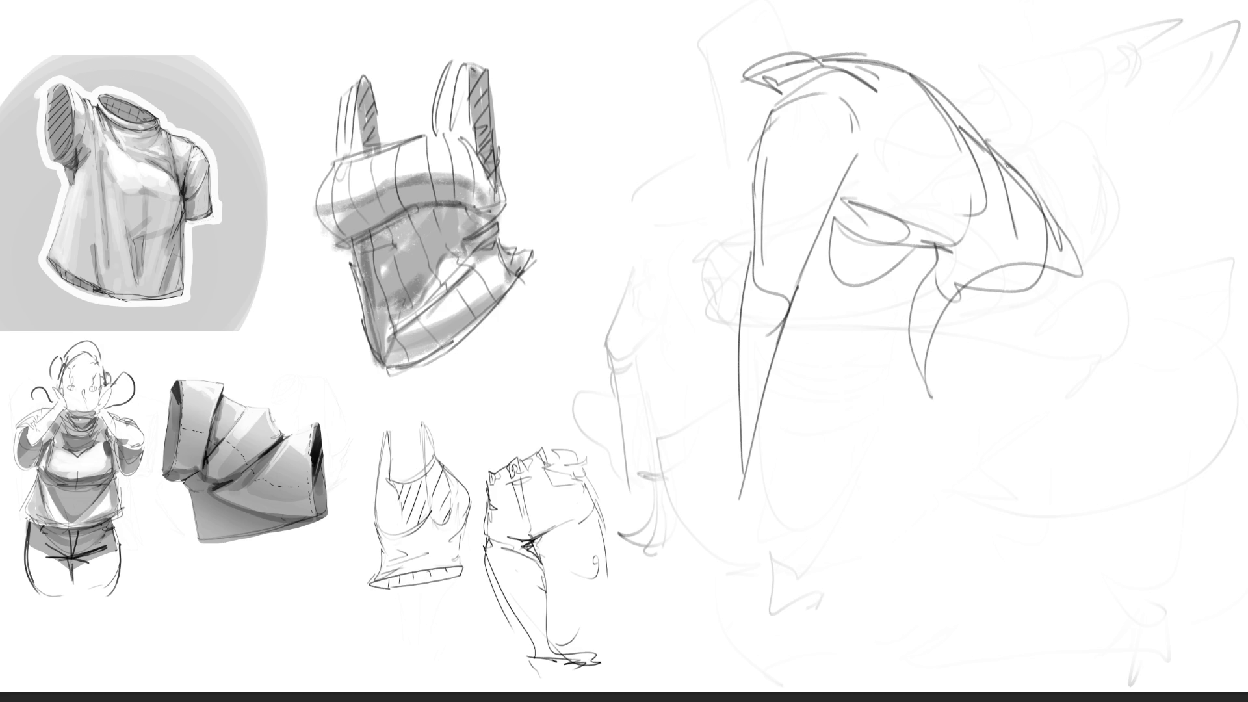
pyautogui.moveTo(1003, 162); pyautogui.dragTo(1092, 259)
pyautogui.moveTo(1092, 259)
pyautogui.mouseDown()
pyautogui.moveTo(1131, 365)
pyautogui.moveTo(1088, 425)
pyautogui.mouseUp()
pyautogui.moveTo(1120, 303)
pyautogui.mouseDown()
pyautogui.moveTo(1105, 504)
pyautogui.moveTo(933, 274)
pyautogui.mouseUp()
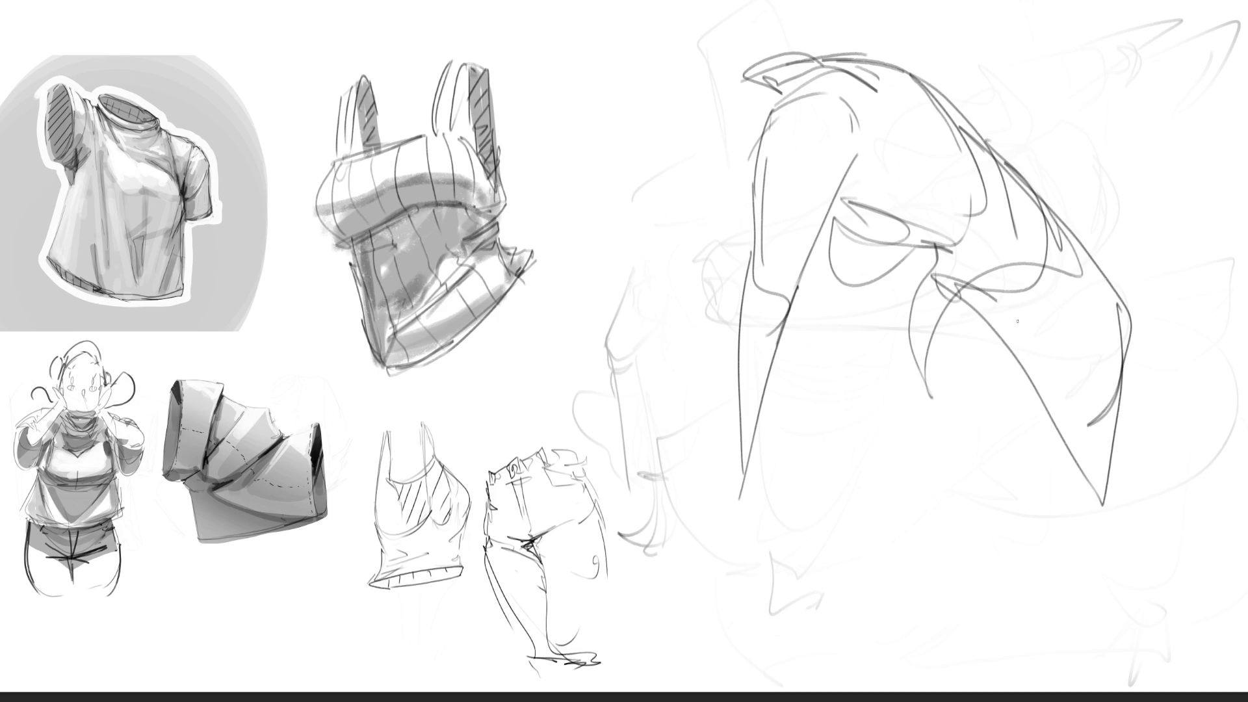
# Add long diagonal folds, a V fold, a central loop and the bottom hem curve.
pyautogui.moveTo(999, 302); pyautogui.dragTo(1048, 436)
pyautogui.moveTo(1048, 435)
pyautogui.mouseDown()
pyautogui.moveTo(1076, 298)
pyautogui.moveTo(973, 253)
pyautogui.mouseUp()
pyautogui.moveTo(977, 251)
pyautogui.mouseDown()
pyautogui.moveTo(1116, 331)
pyautogui.moveTo(1118, 467)
pyautogui.mouseUp()
pyautogui.moveTo(1145, 365)
pyautogui.mouseDown()
pyautogui.moveTo(1109, 498)
pyautogui.moveTo(995, 444)
pyautogui.mouseUp()
pyautogui.moveTo(936, 453); pyautogui.dragTo(1001, 439)
pyautogui.moveTo(922, 272)
pyautogui.mouseDown()
pyautogui.moveTo(806, 410)
pyautogui.moveTo(1034, 434)
pyautogui.moveTo(1024, 576)
pyautogui.mouseUp()
pyautogui.moveTo(1025, 576); pyautogui.dragTo(1099, 478)
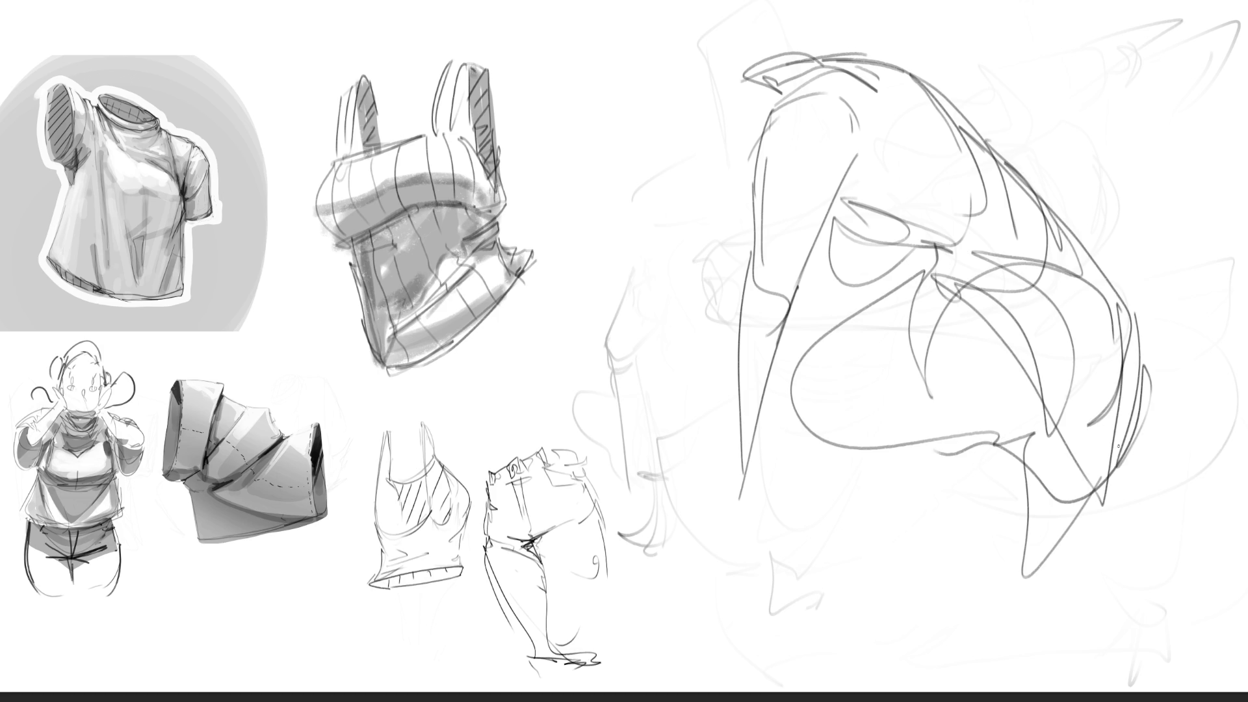
pyautogui.moveTo(1129, 418); pyautogui.dragTo(1066, 608)
pyautogui.moveTo(986, 588); pyautogui.dragTo(1064, 593)
pyautogui.moveTo(1064, 593); pyautogui.dragTo(1090, 477)
pyautogui.moveTo(1030, 198); pyautogui.dragTo(1011, 180)
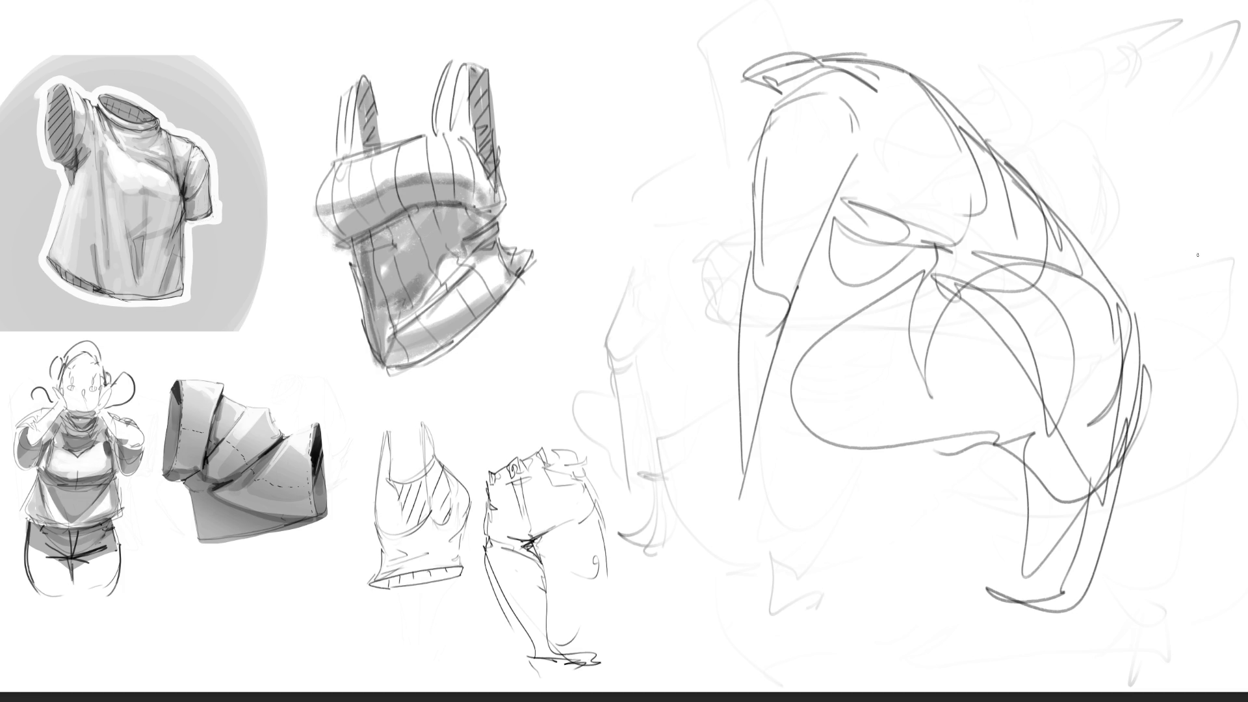
# Soft-erase the fabric sketch so its strokes become faint lines.
pyautogui.press('e')
pyautogui.moveTo(1151, 72)
pyautogui.mouseDown()
pyautogui.moveTo(845, 117)
pyautogui.moveTo(718, 515)
pyautogui.moveTo(755, 526)
pyautogui.mouseUp()
pyautogui.moveTo(995, 364)
pyautogui.mouseDown()
pyautogui.moveTo(1102, 247)
pyautogui.moveTo(1023, 205)
pyautogui.moveTo(939, 466)
pyautogui.moveTo(1050, 431)
pyautogui.moveTo(747, 3)
pyautogui.moveTo(1120, 454)
pyautogui.moveTo(926, 455)
pyautogui.moveTo(808, 370)
pyautogui.mouseUp()
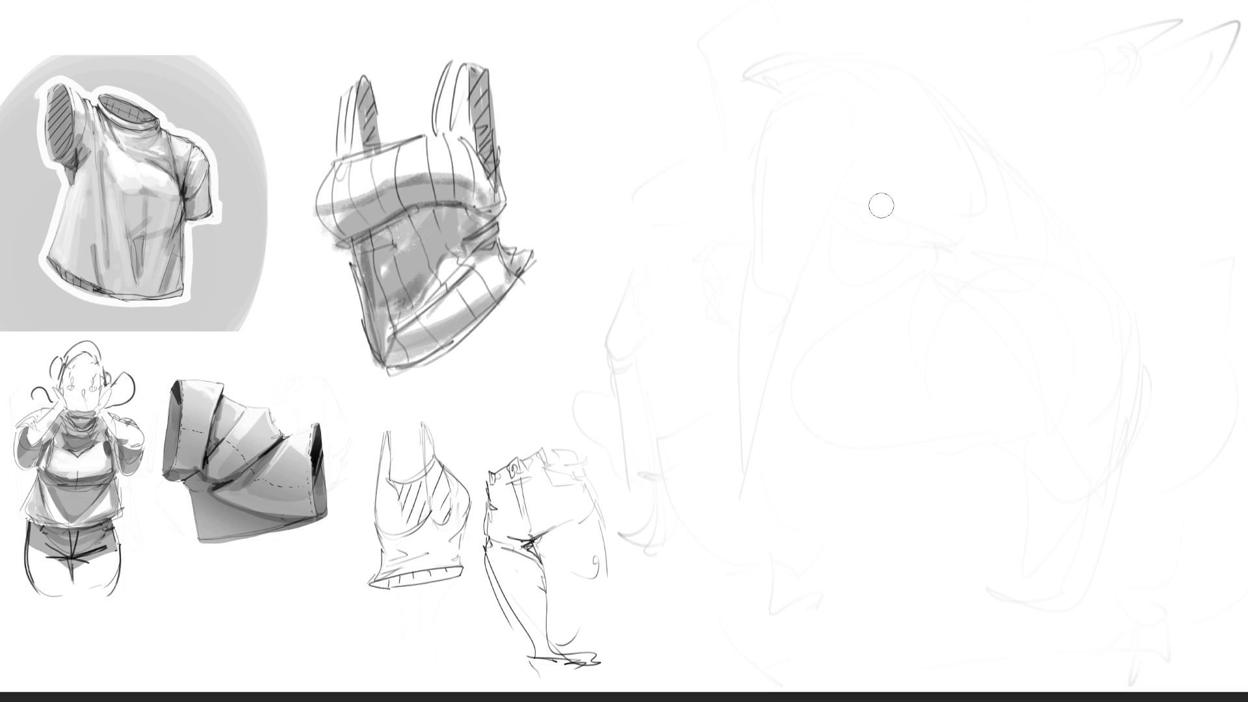
# Stamp a large solid black disc and airbrush soft grey light on its upper right.
pyautogui.press(']')
pyautogui.press(']')
pyautogui.press(']')
pyautogui.click(886, 243)
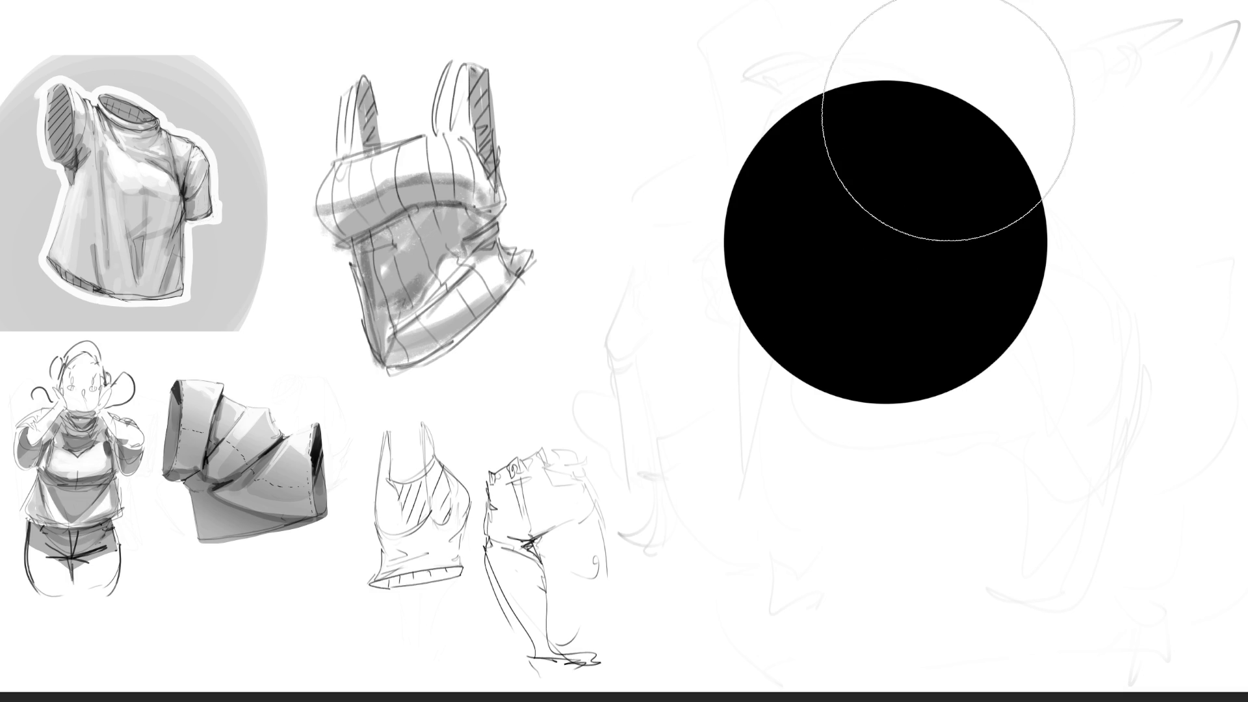
pyautogui.moveTo(934, 114)
pyautogui.mouseDown()
pyautogui.moveTo(962, 139)
pyautogui.moveTo(950, 209)
pyautogui.moveTo(1213, 174)
pyautogui.mouseUp()
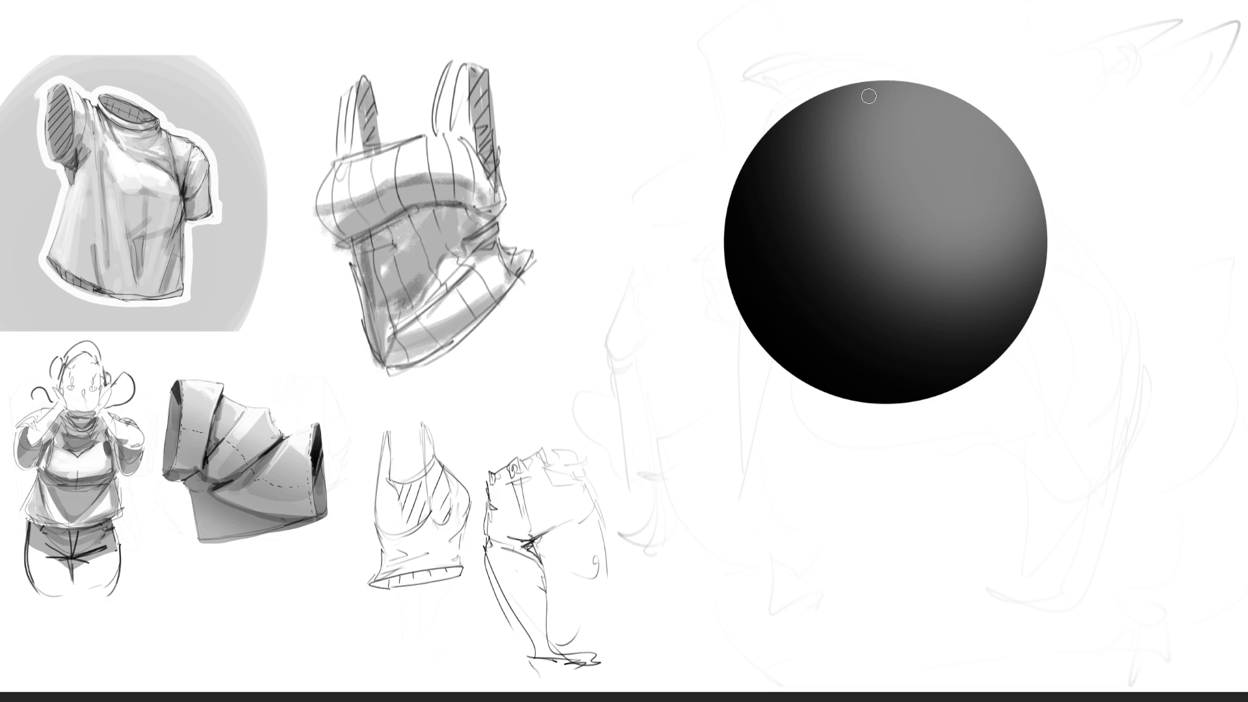
# Paint a red stripe across the upper left and trim it with a dark band.
pyautogui.moveTo(961, 39); pyautogui.dragTo(812, 191)
pyautogui.keyDown('ctrl'); pyautogui.click(770, 287); pyautogui.keyUp('ctrl')
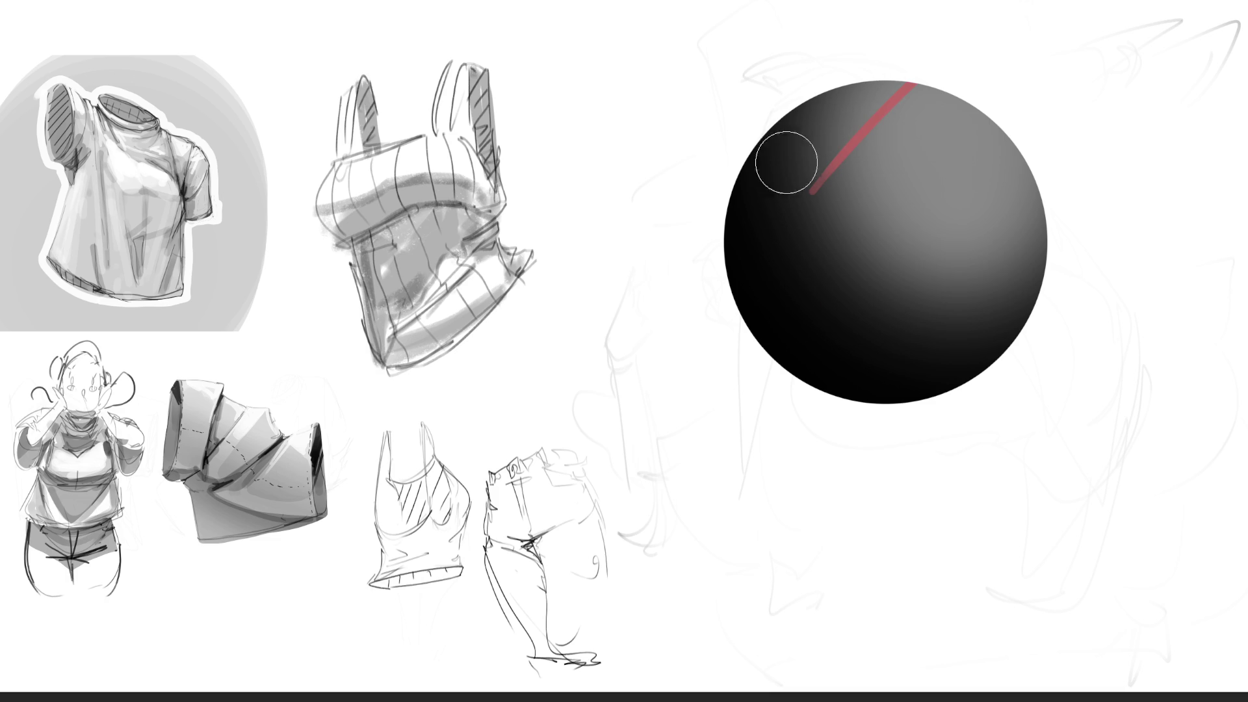
pyautogui.moveTo(786, 159); pyautogui.dragTo(744, 225)
pyautogui.moveTo(924, 45); pyautogui.dragTo(761, 221)
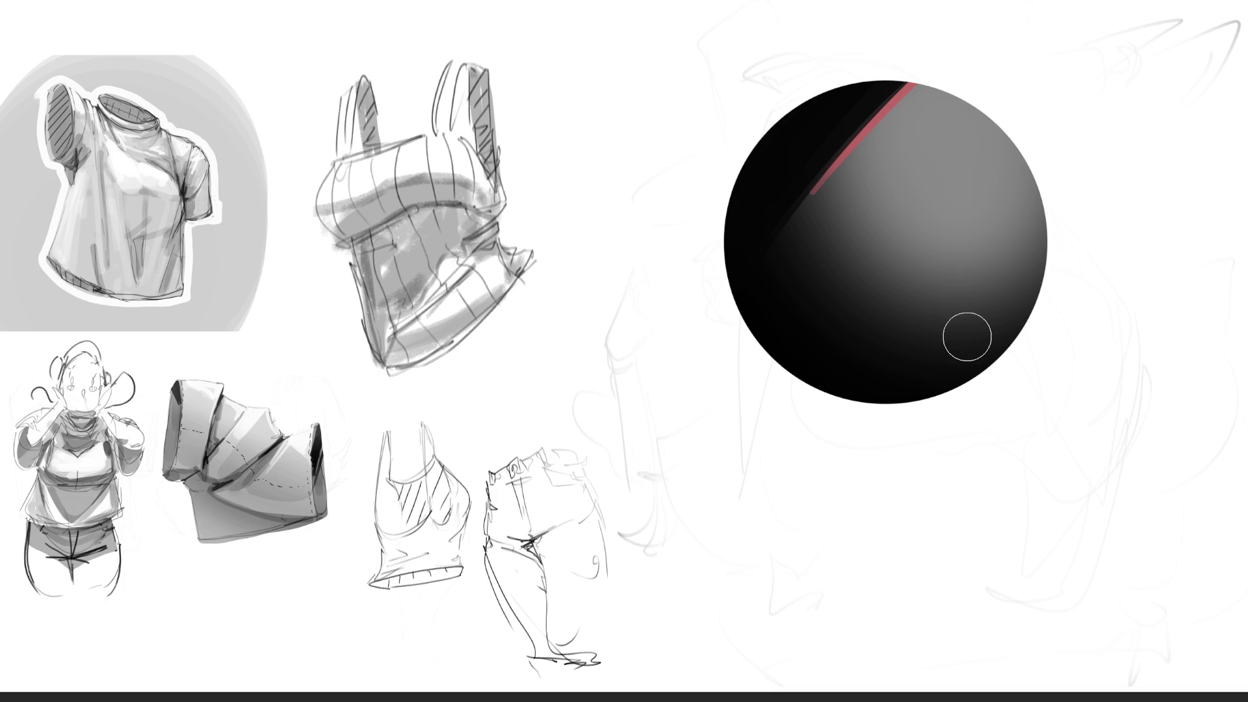
# Add a pinkish glow, grey bottom reflected light, and a teal band along the lower-left edge.
pyautogui.moveTo(836, 245)
pyautogui.mouseDown()
pyautogui.moveTo(914, 287)
pyautogui.moveTo(1081, 148)
pyautogui.mouseUp()
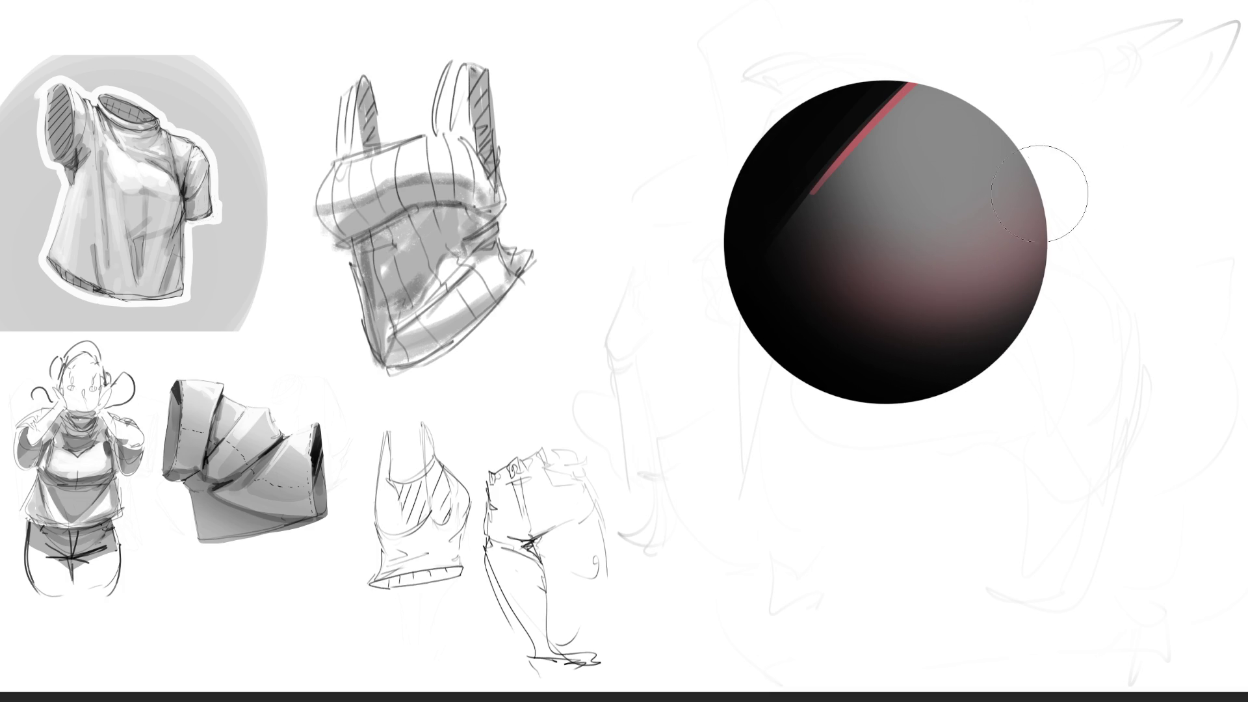
pyautogui.moveTo(865, 223); pyautogui.dragTo(910, 279)
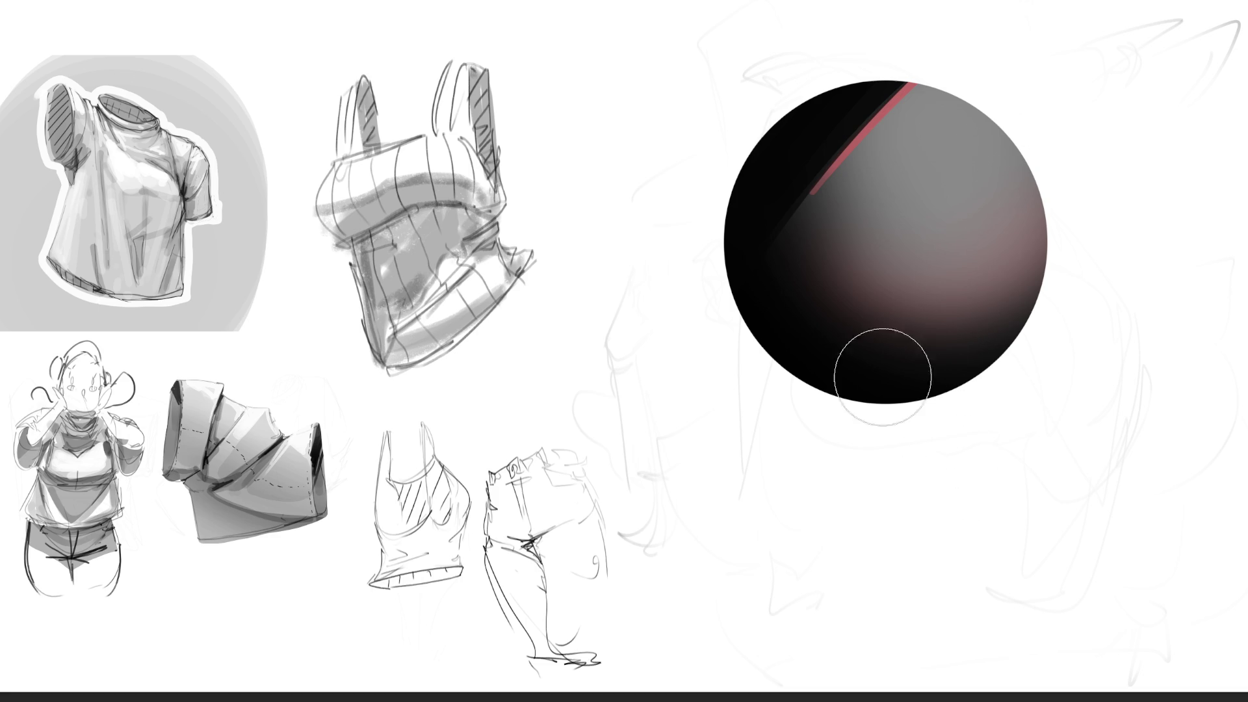
pyautogui.moveTo(710, 251); pyautogui.dragTo(1120, 326)
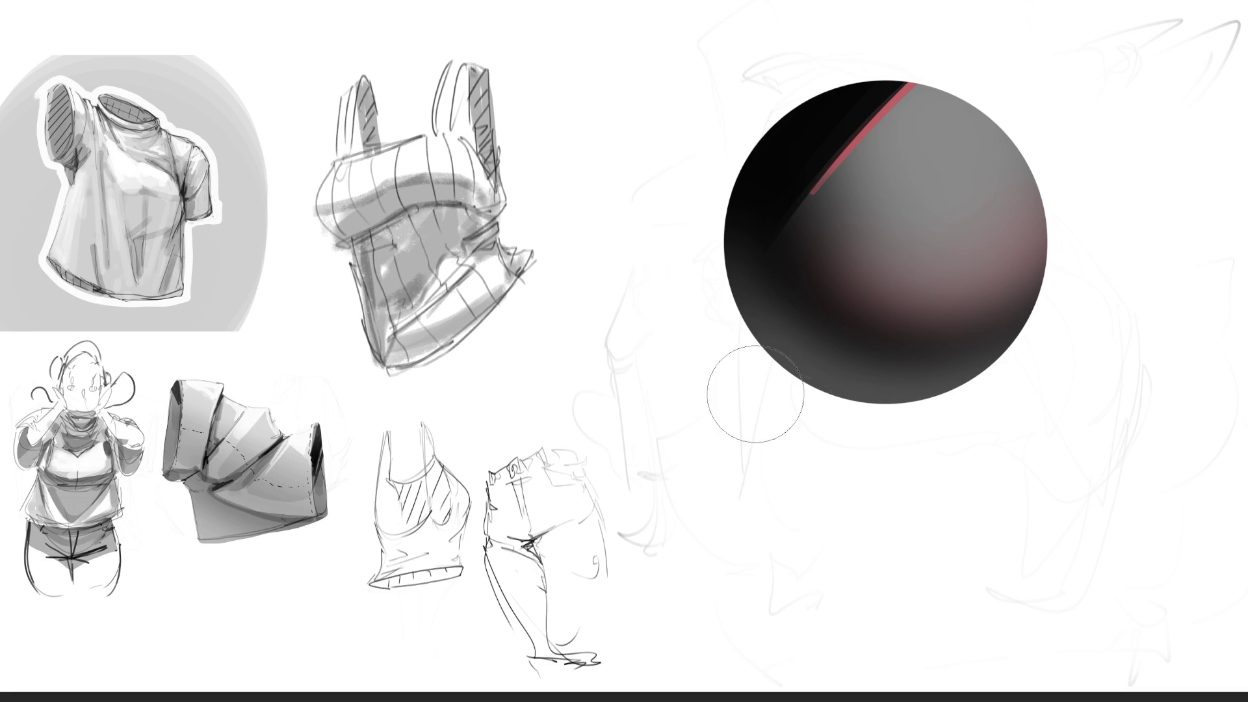
pyautogui.moveTo(754, 390); pyautogui.dragTo(962, 390)
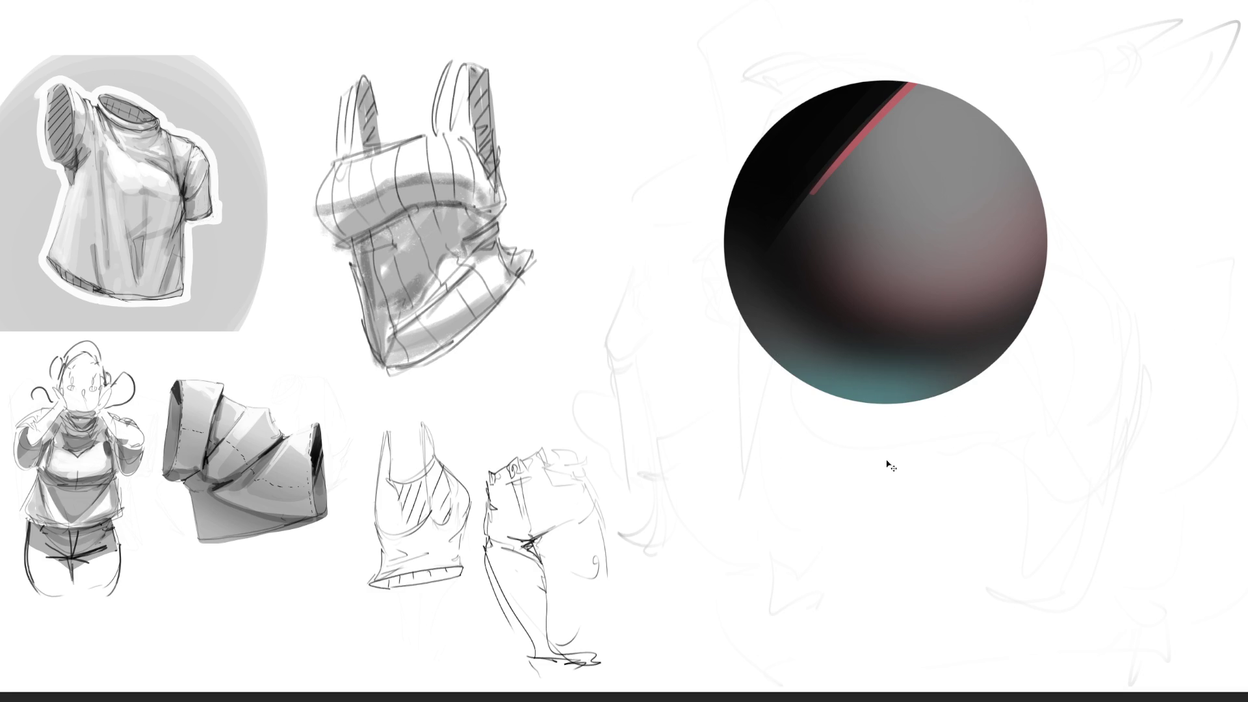
pyautogui.hotkey('ctrl', 'z')
pyautogui.moveTo(738, 279)
pyautogui.mouseDown()
pyautogui.moveTo(789, 381)
pyautogui.moveTo(897, 398)
pyautogui.mouseUp()
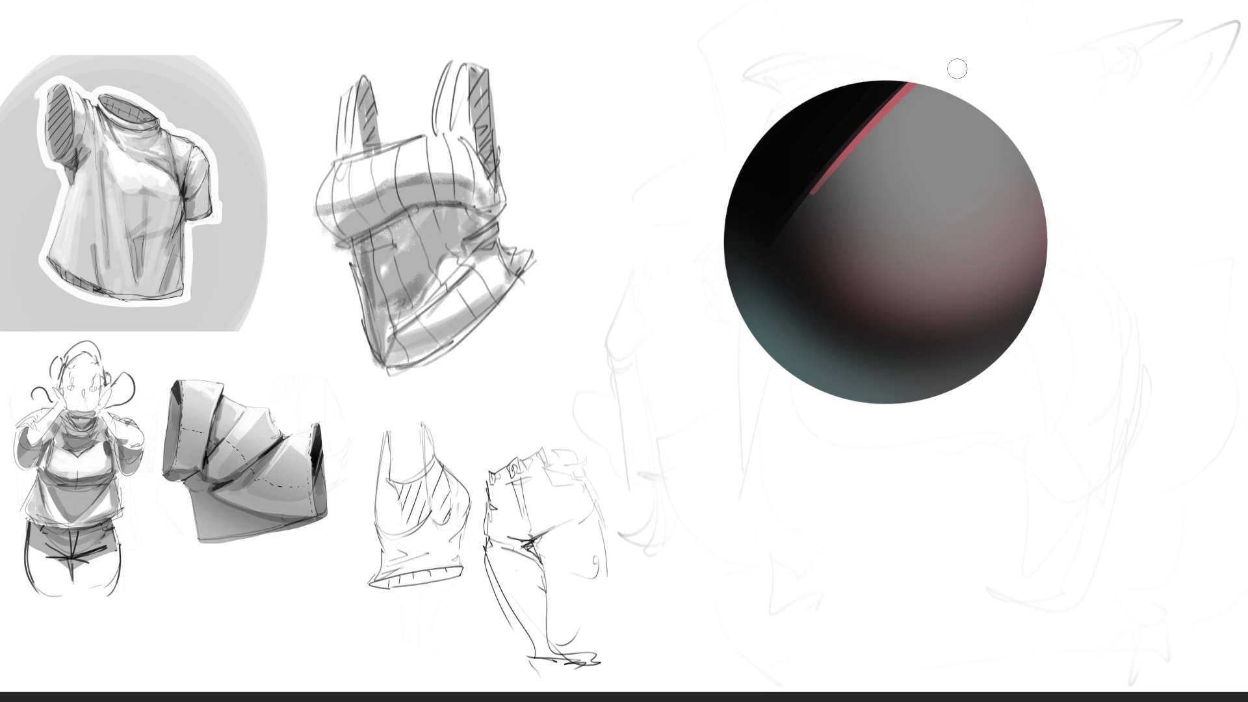
# Dab a pale highlight on the sphere's upper right, removing the lower second dab.
pyautogui.click(959, 148)
pyautogui.click(965, 160)
pyautogui.click(963, 187)
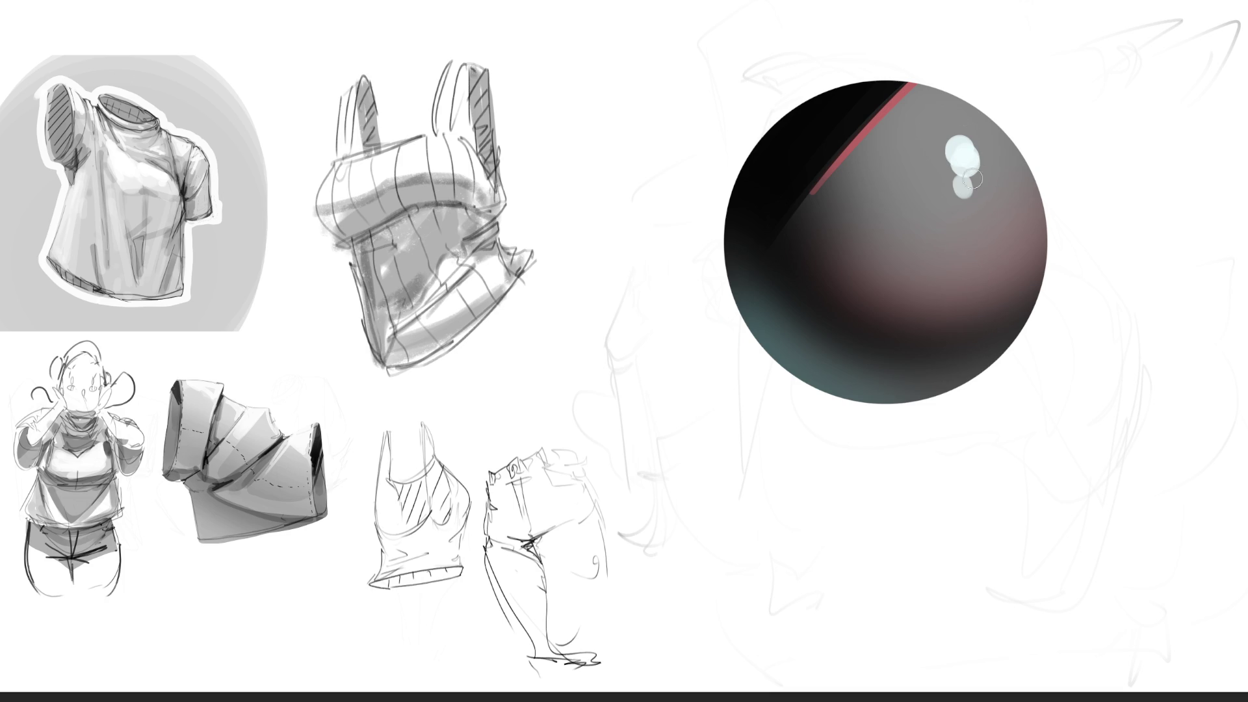
pyautogui.hotkey('ctrl', 'z')
# Darken the sphere's lower middle, comparing with and without the stroke before keeping it.
pyautogui.moveTo(824, 291); pyautogui.dragTo(995, 303)
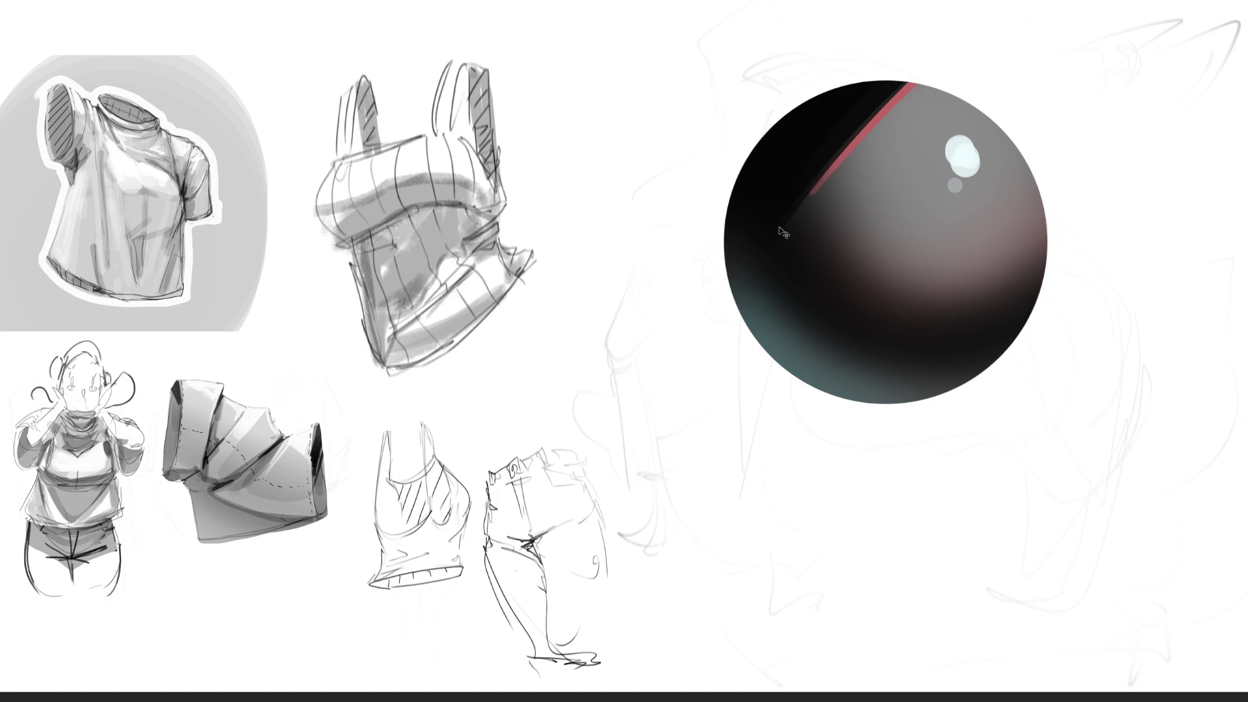
pyautogui.hotkey('ctrl', 'z')
pyautogui.hotkey('ctrl', 'shift', 'z')
pyautogui.hotkey('ctrl', 'z')
pyautogui.hotkey('ctrl', 'shift', 'z')
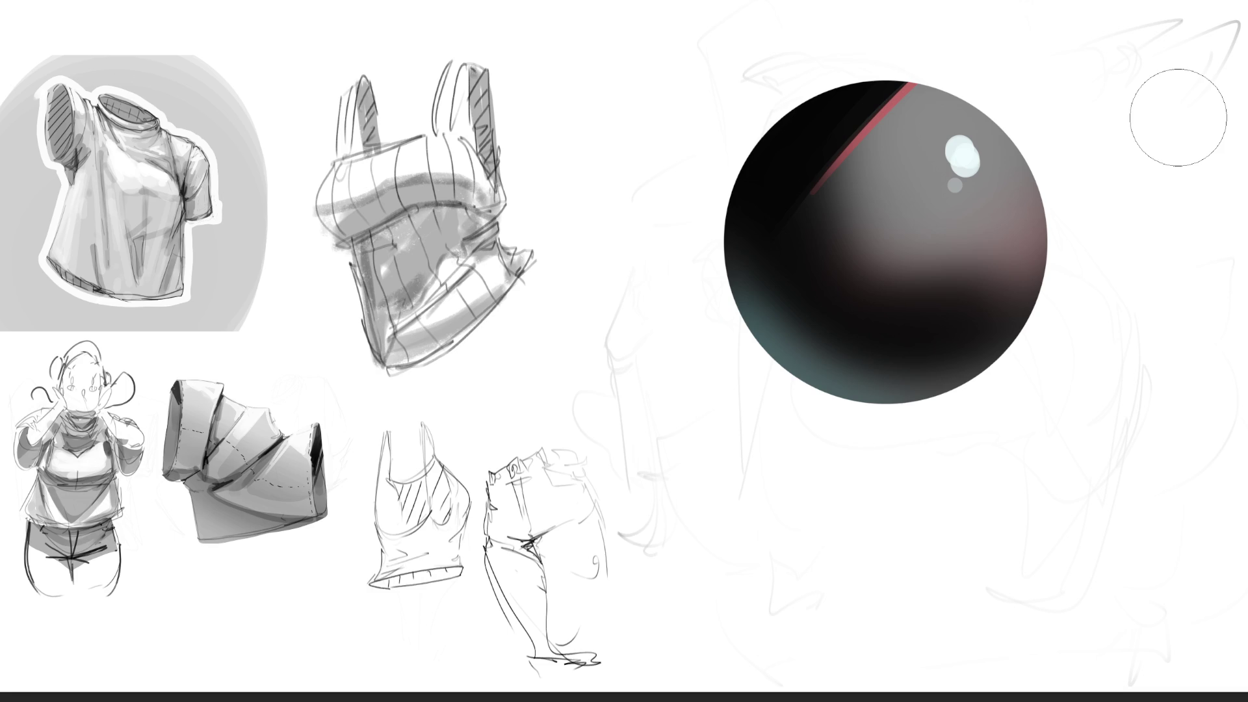
pyautogui.hotkey('ctrl', 'z')
pyautogui.hotkey('ctrl', 'shift', 'z')
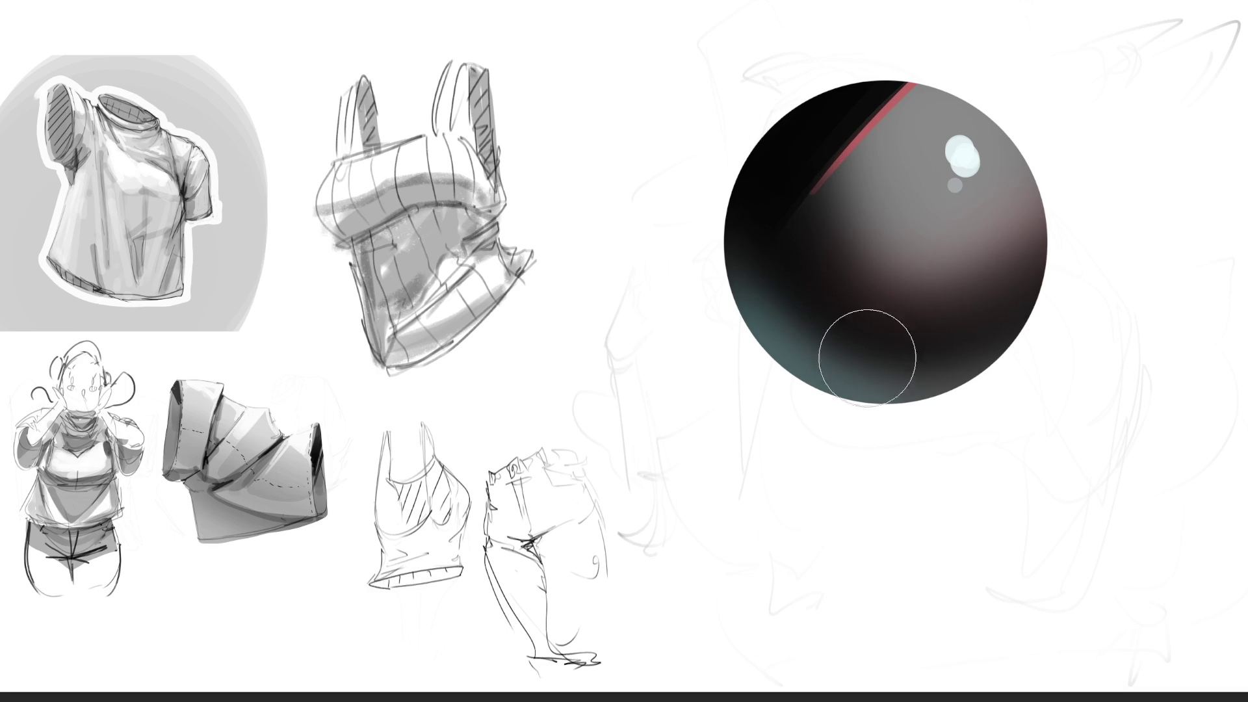
pyautogui.hotkey('ctrl', 'z')
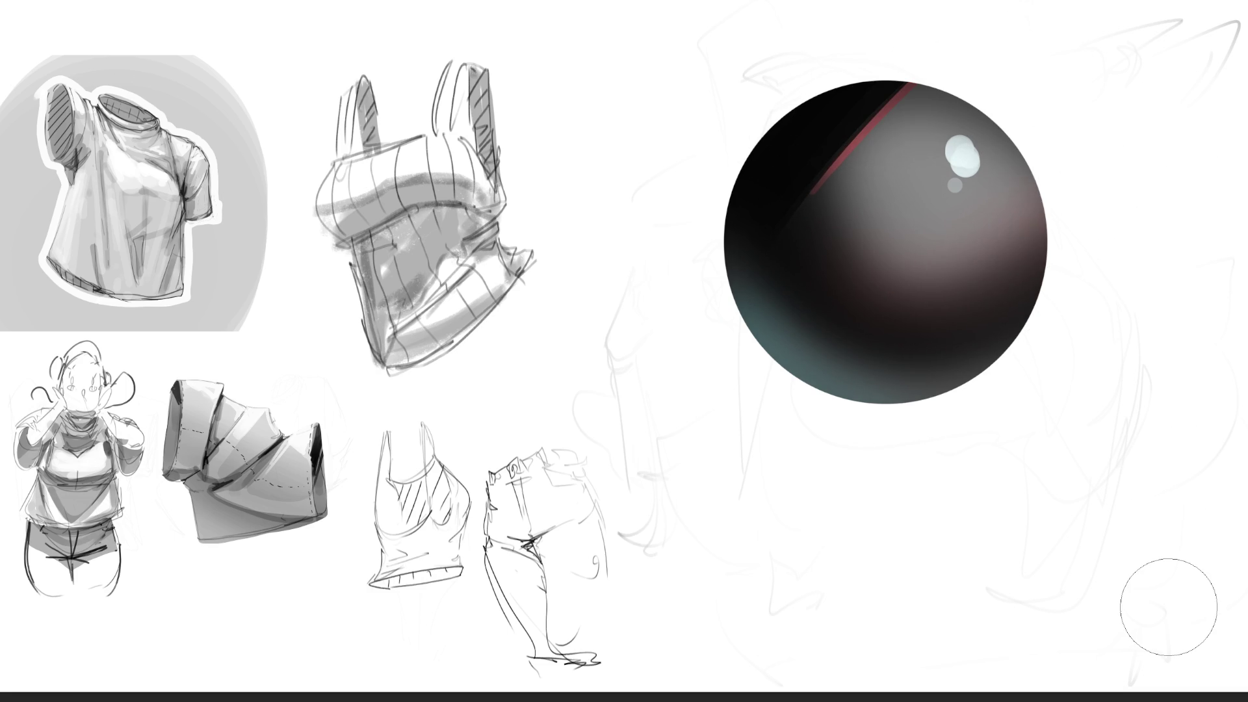
pyautogui.hotkey('ctrl', 'shift', 'z')
pyautogui.hotkey('ctrl', 'z')
pyautogui.hotkey('ctrl', 'shift', 'z')
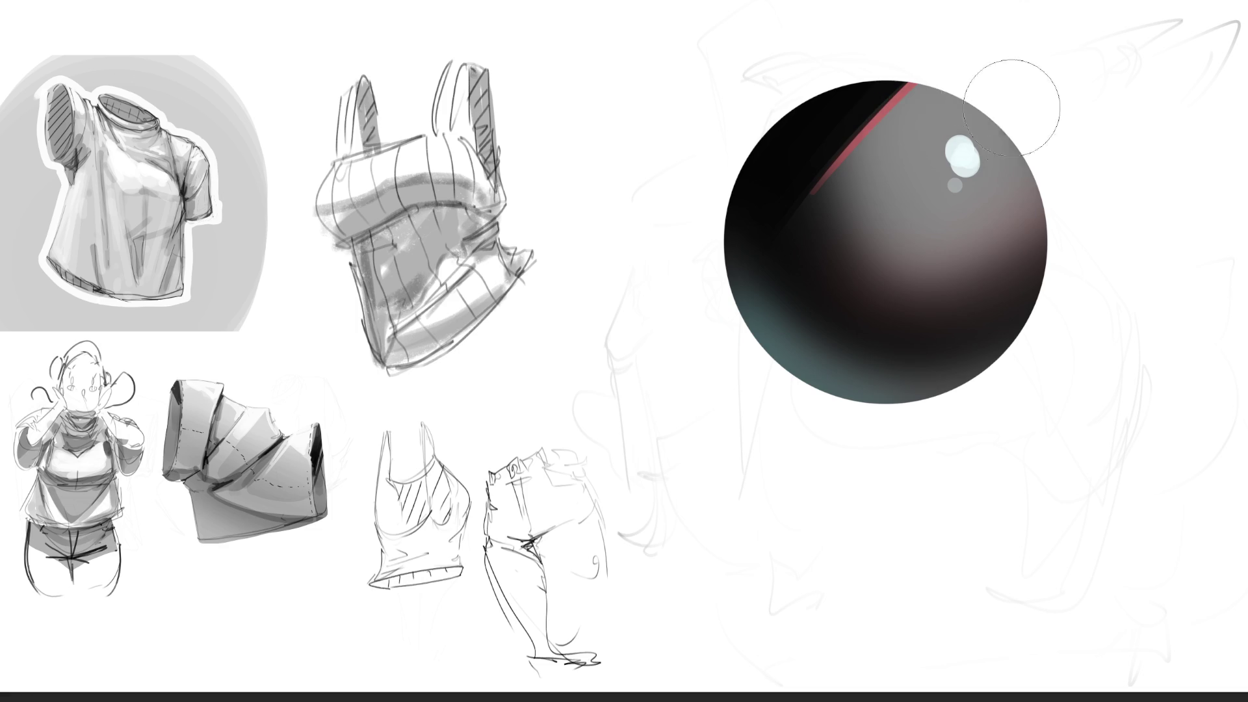
# Darken the sphere's right edge and cover the highlight spots with grey.
pyautogui.moveTo(1012, 107)
pyautogui.mouseDown()
pyautogui.moveTo(1058, 145)
pyautogui.moveTo(1015, 562)
pyautogui.mouseUp()
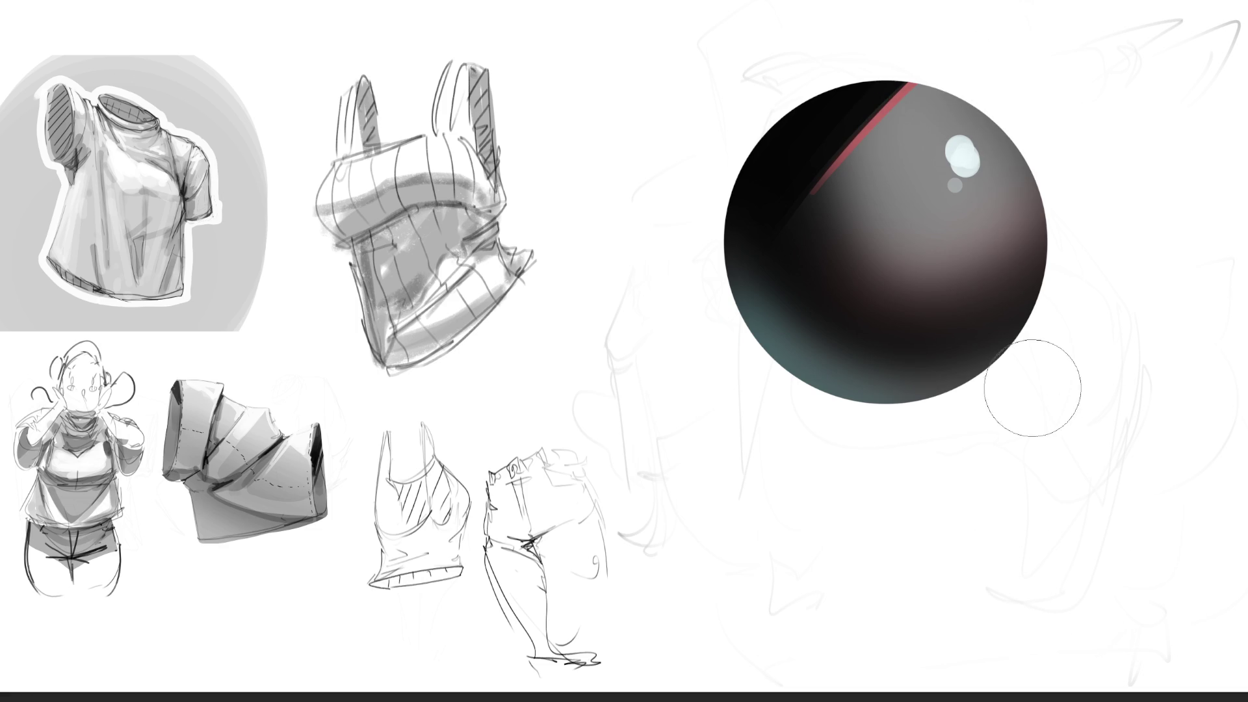
pyautogui.click(953, 160)
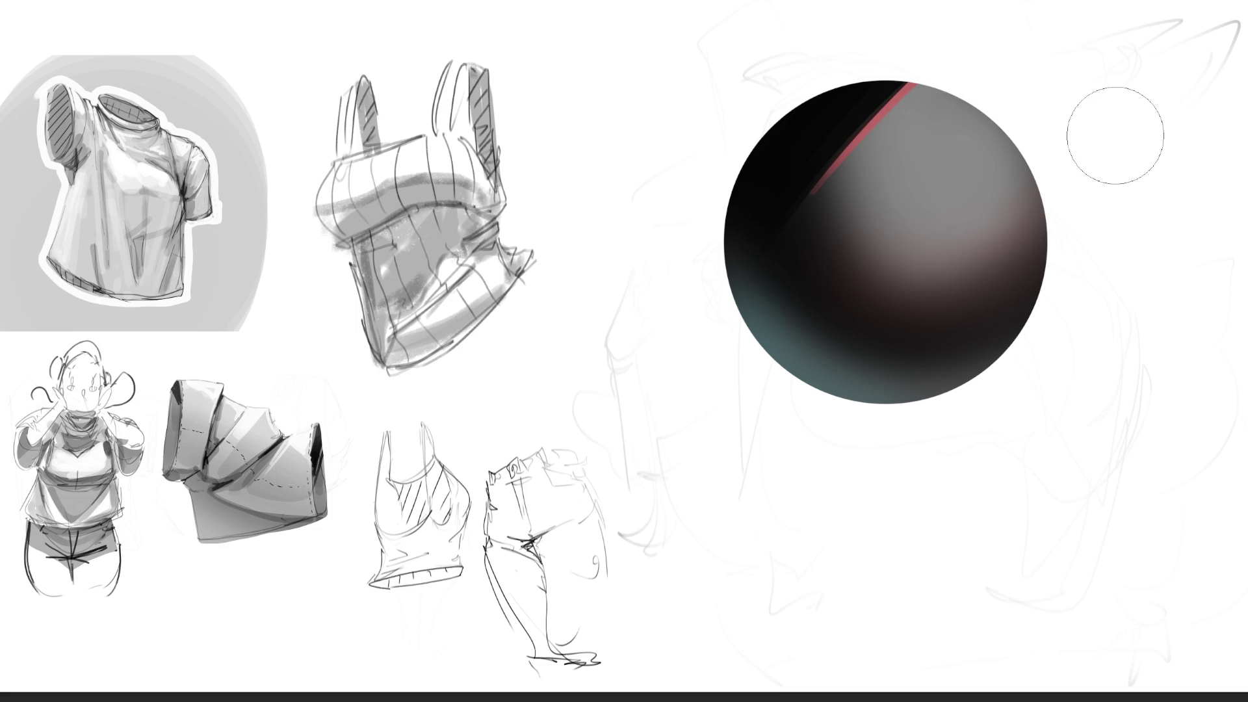
pyautogui.click(924, 183)
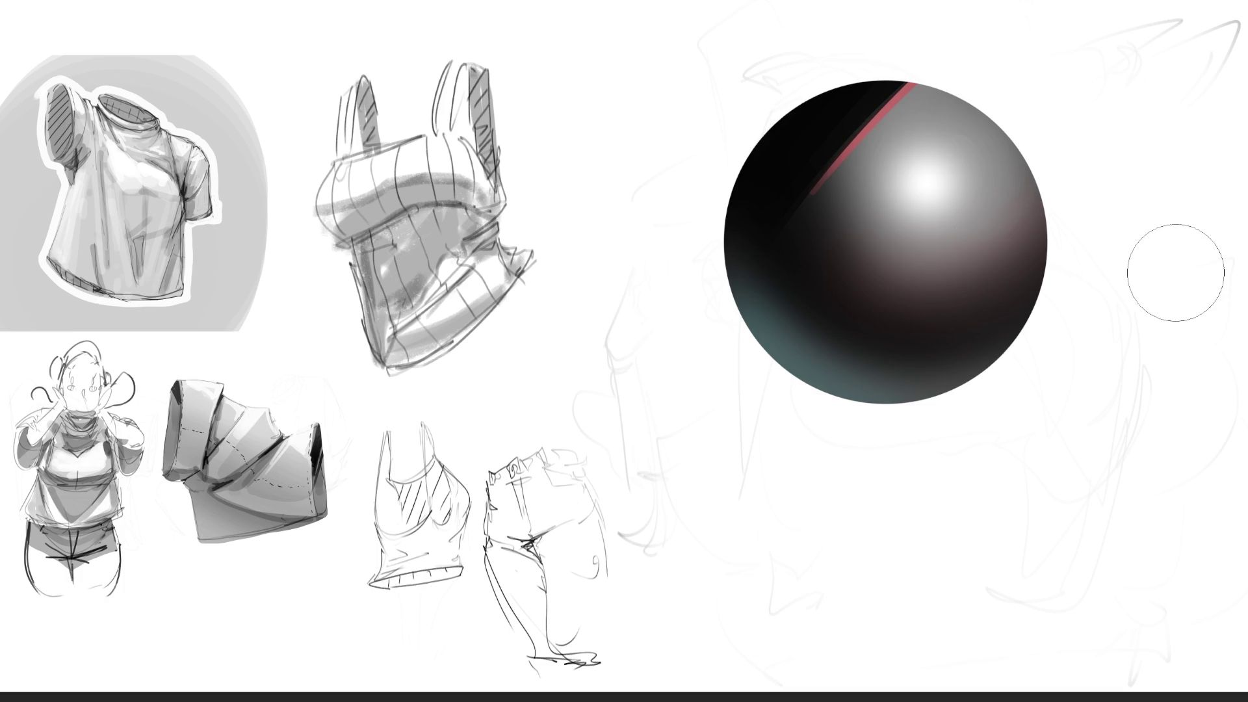
pyautogui.hotkey('ctrl', 'z')
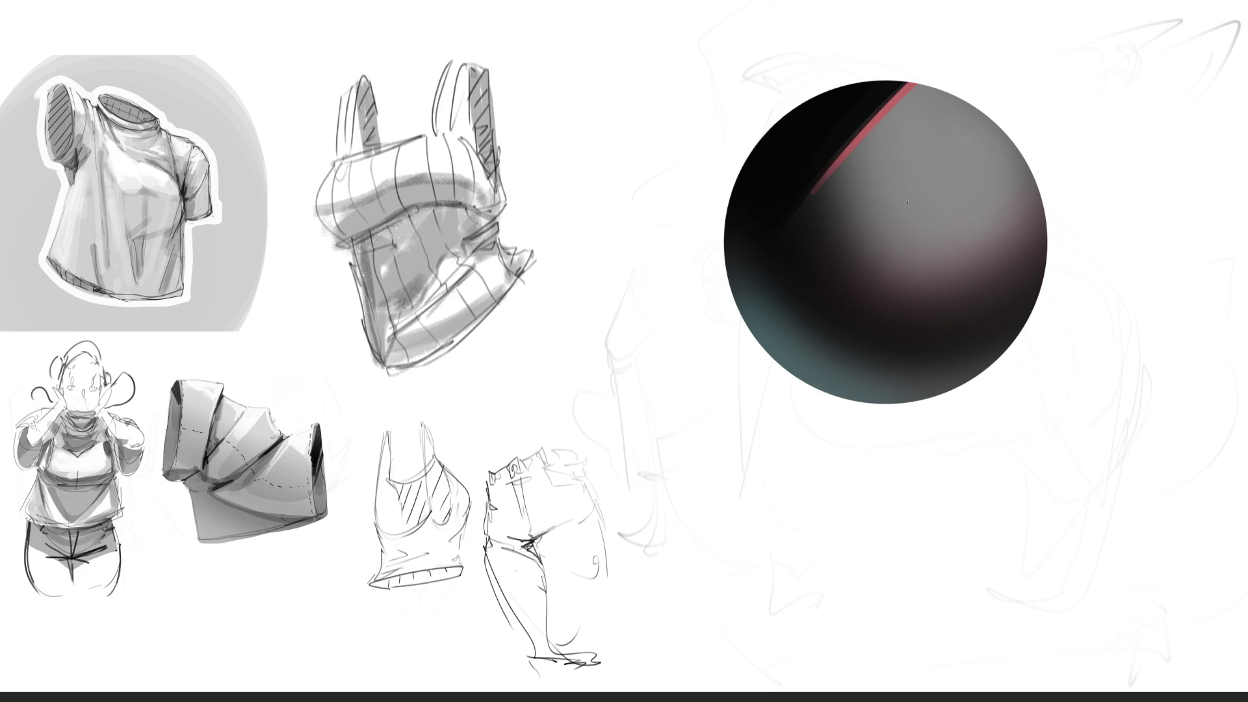
# Paint a bright white highlight on the sphere, discarding trial speckle and rim-darkening strokes.
pyautogui.click(927, 186)
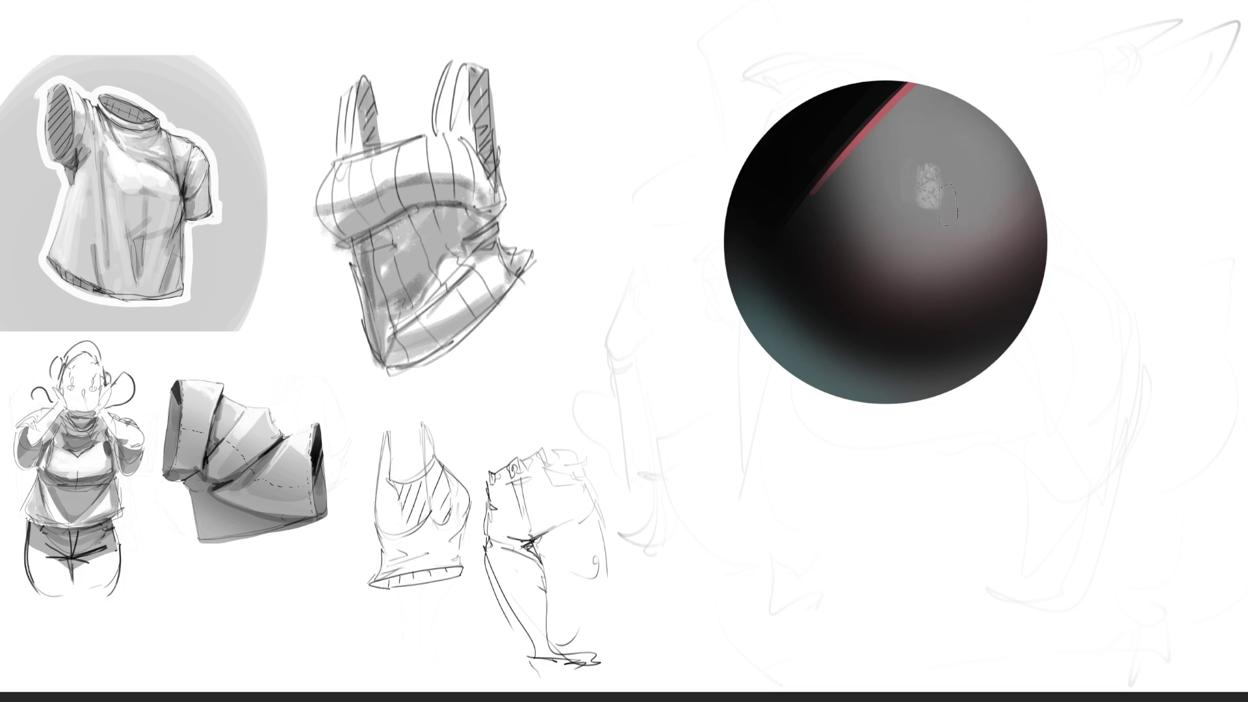
pyautogui.moveTo(942, 185); pyautogui.dragTo(922, 184)
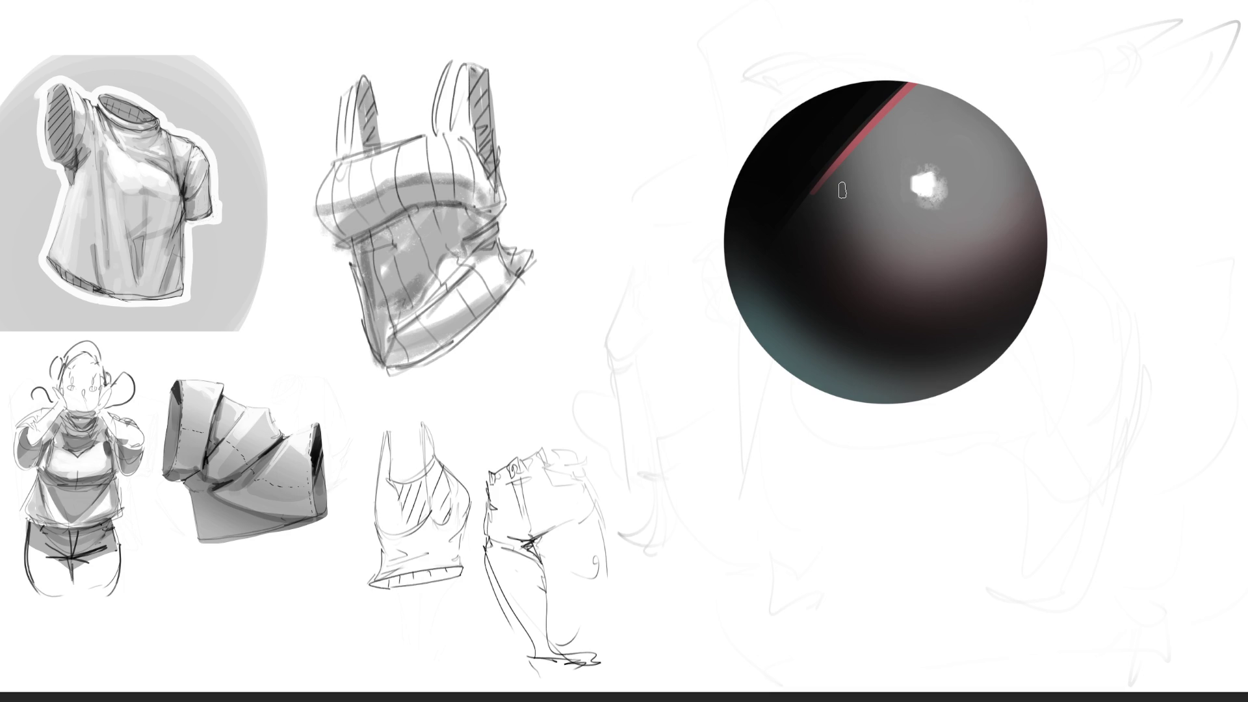
pyautogui.moveTo(806, 280); pyautogui.dragTo(967, 321)
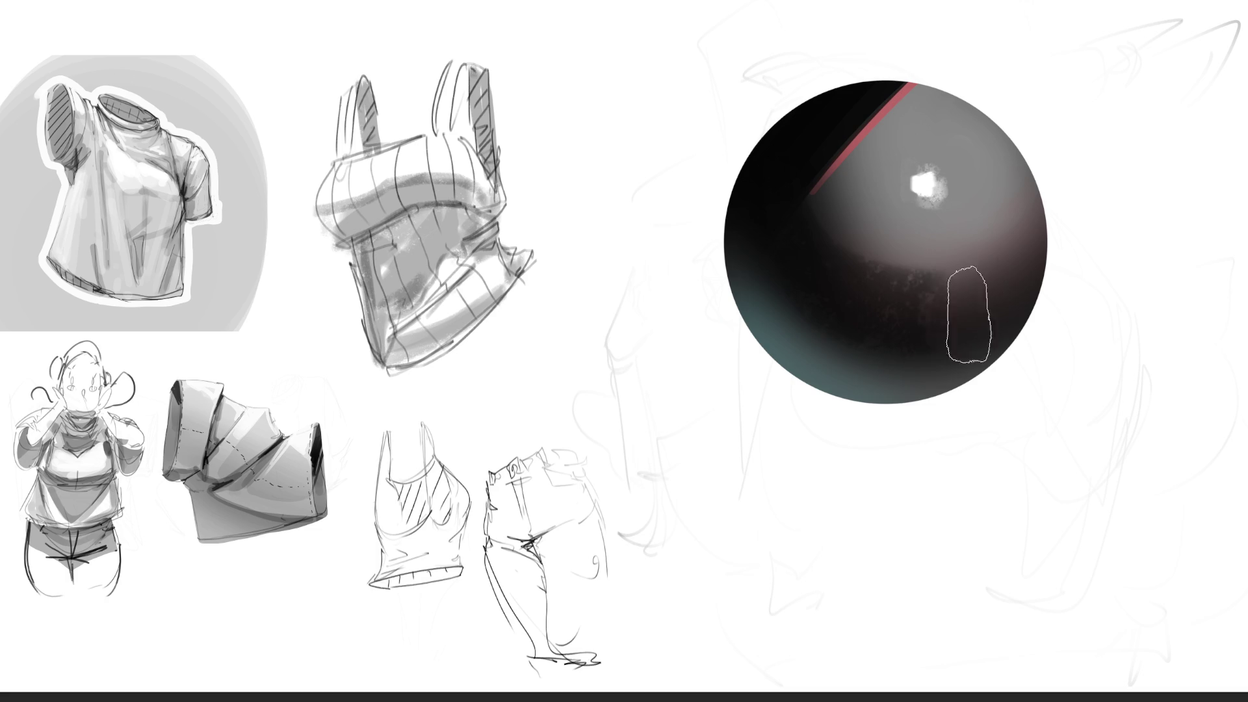
pyautogui.hotkey('ctrl', 'z')
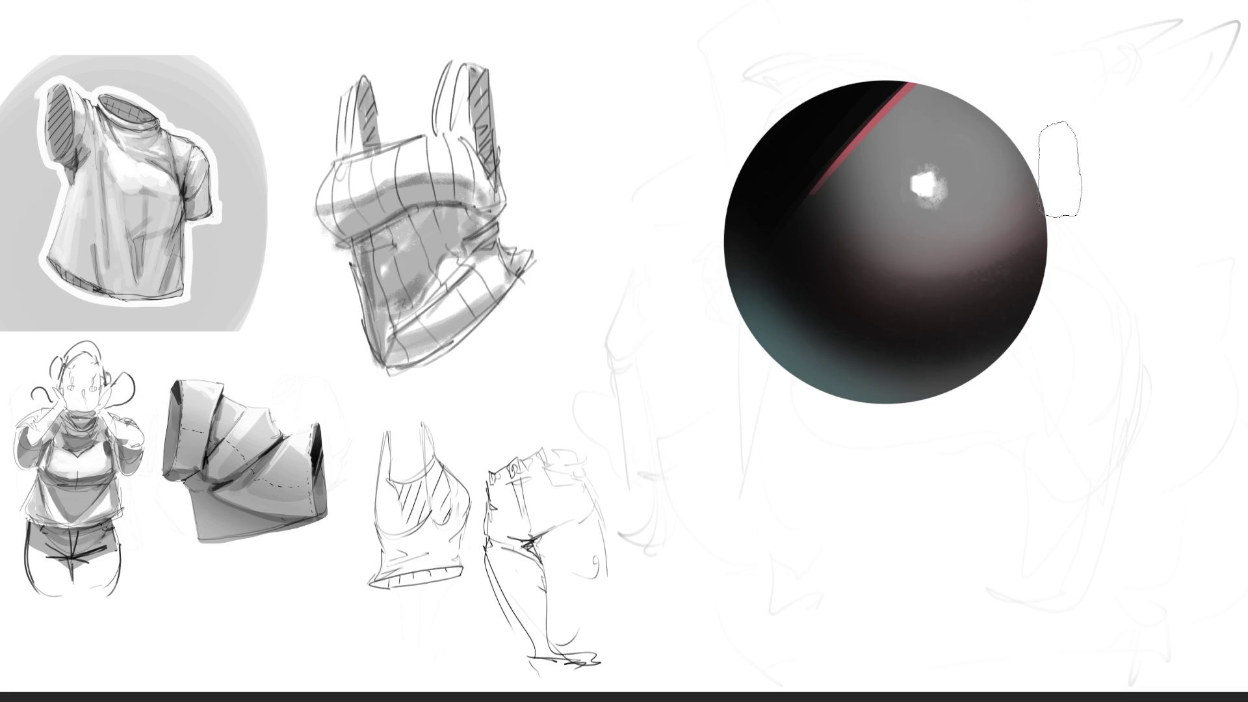
pyautogui.moveTo(882, 45); pyautogui.dragTo(1044, 107)
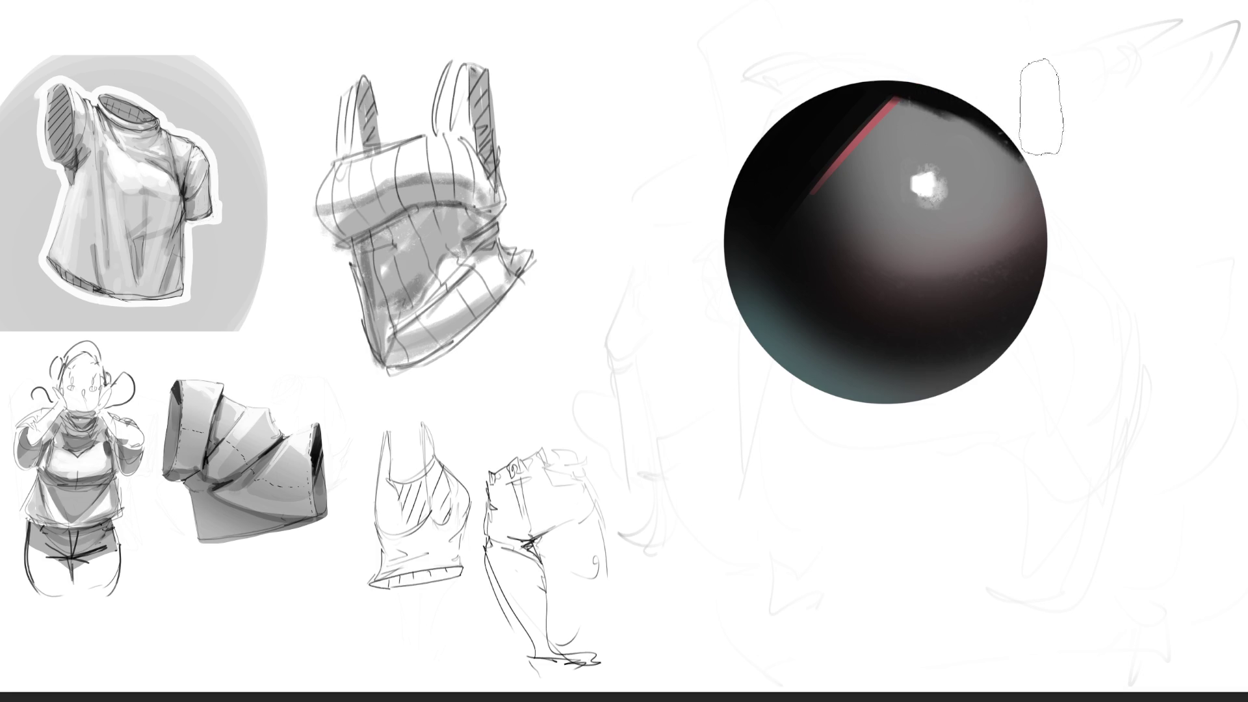
pyautogui.hotkey('ctrl', 'z')
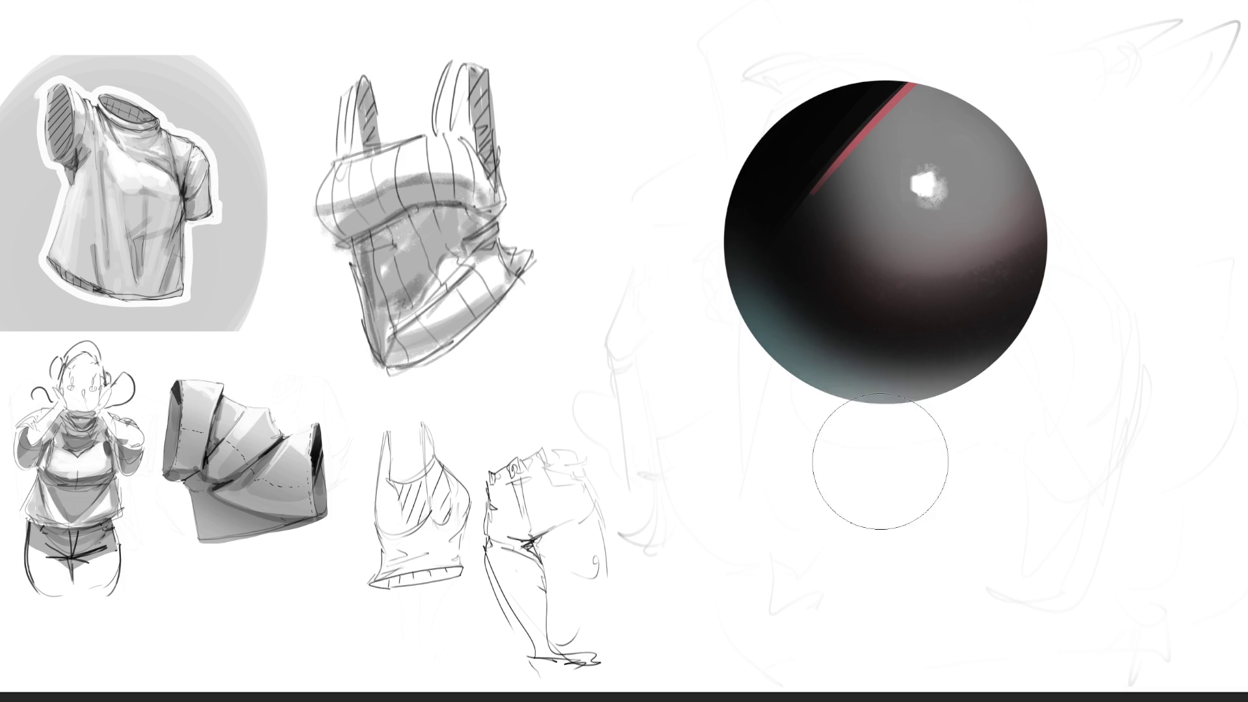
pyautogui.hotkey('ctrl', 'z')
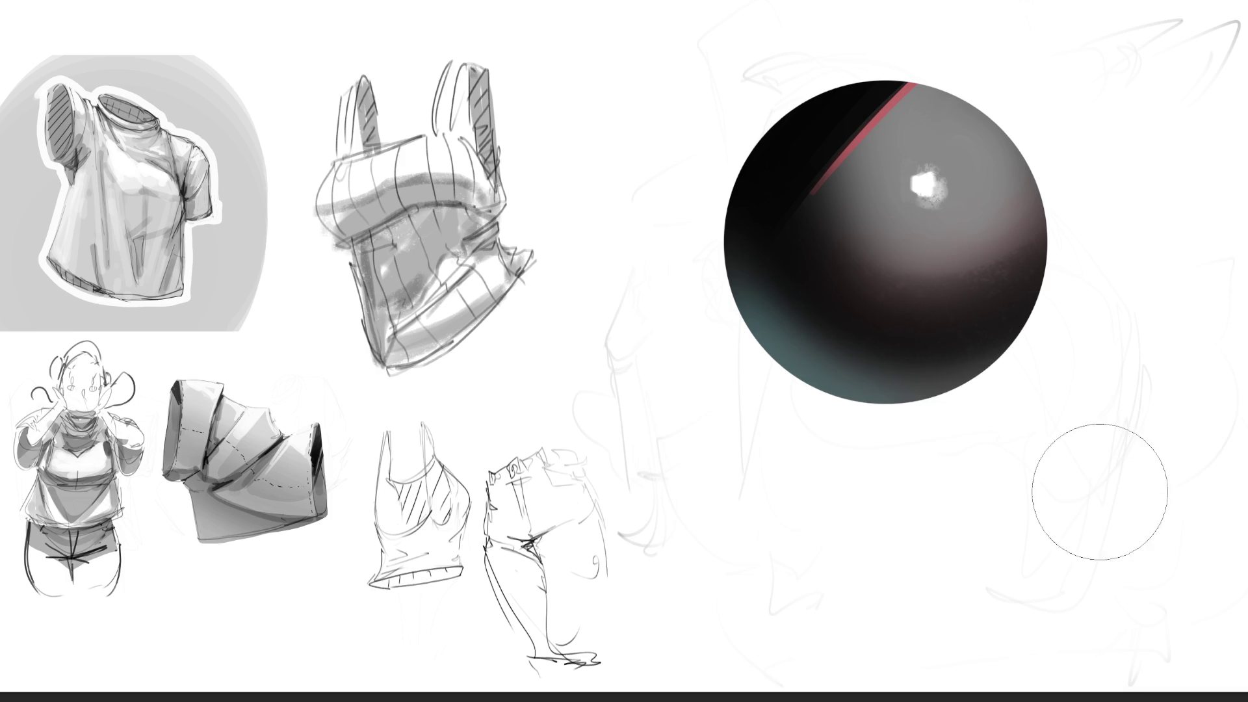
# Paint a dark cast shadow beneath the sphere and erase it into a thin tapered band.
pyautogui.press('/')
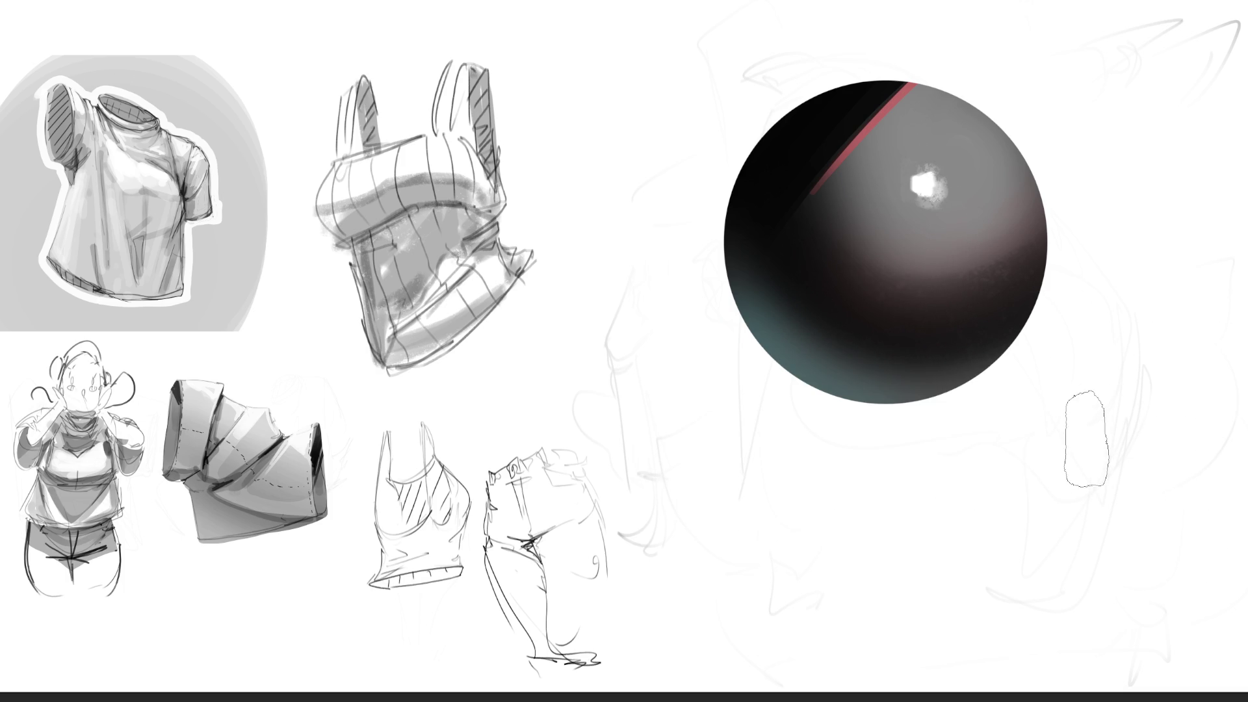
pyautogui.moveTo(1086, 438)
pyautogui.mouseDown()
pyautogui.moveTo(1138, 442)
pyautogui.moveTo(715, 436)
pyautogui.moveTo(823, 439)
pyautogui.moveTo(699, 420)
pyautogui.moveTo(1056, 459)
pyautogui.moveTo(1067, 432)
pyautogui.moveTo(831, 488)
pyautogui.moveTo(920, 481)
pyautogui.mouseUp()
pyautogui.hotkey('ctrl', 'z')
pyautogui.press('e')
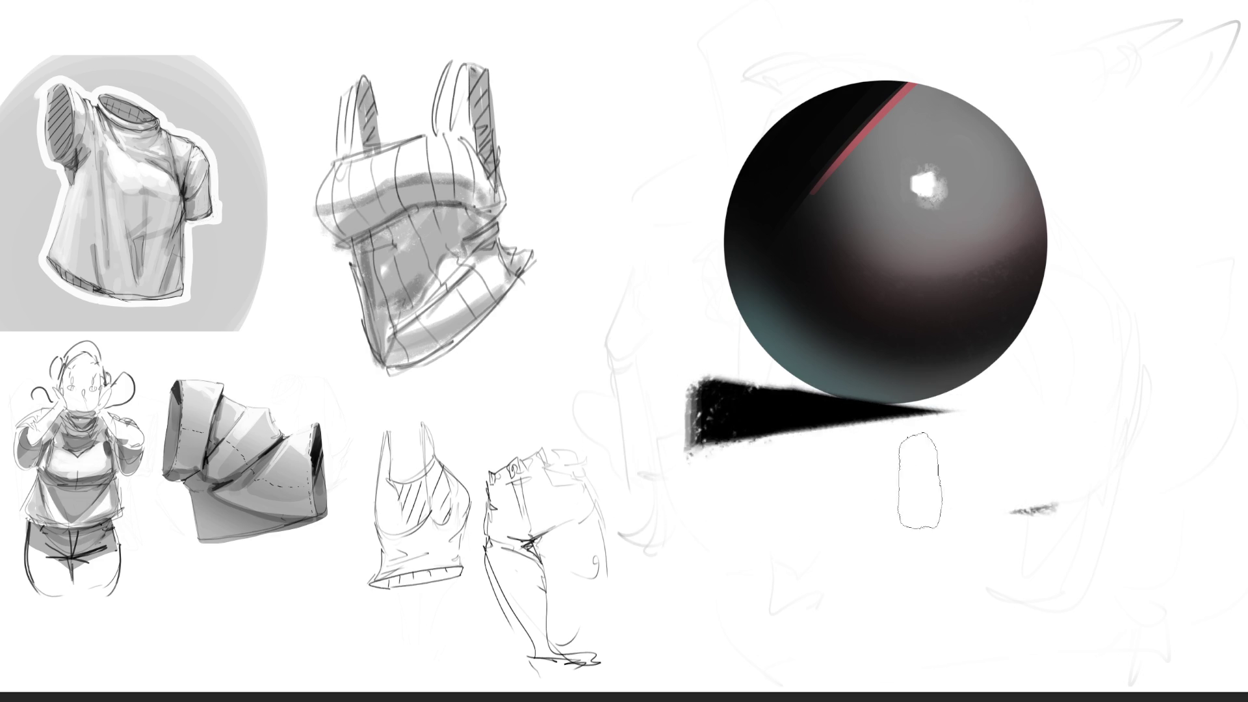
pyautogui.moveTo(690, 435)
pyautogui.mouseDown()
pyautogui.moveTo(858, 416)
pyautogui.moveTo(705, 399)
pyautogui.mouseUp()
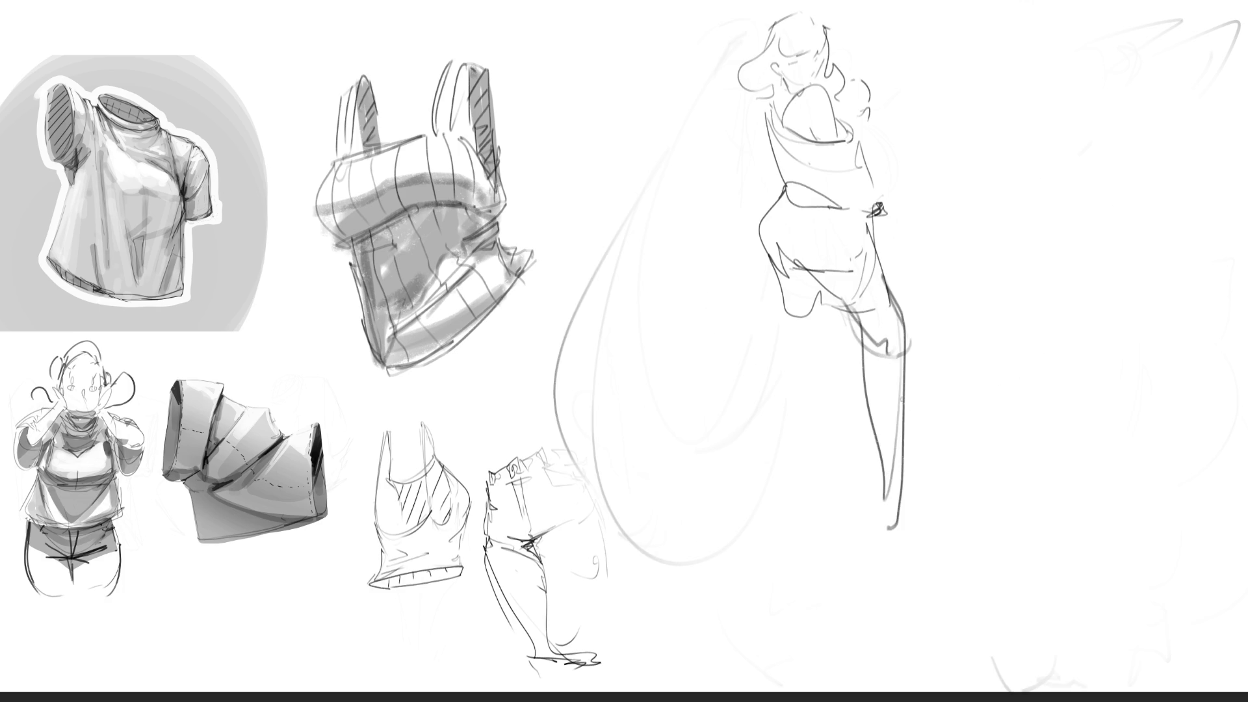
# Finish the standing figure's legs, hip curve, inner leg line and feet.
pyautogui.moveTo(903, 326); pyautogui.dragTo(882, 484)
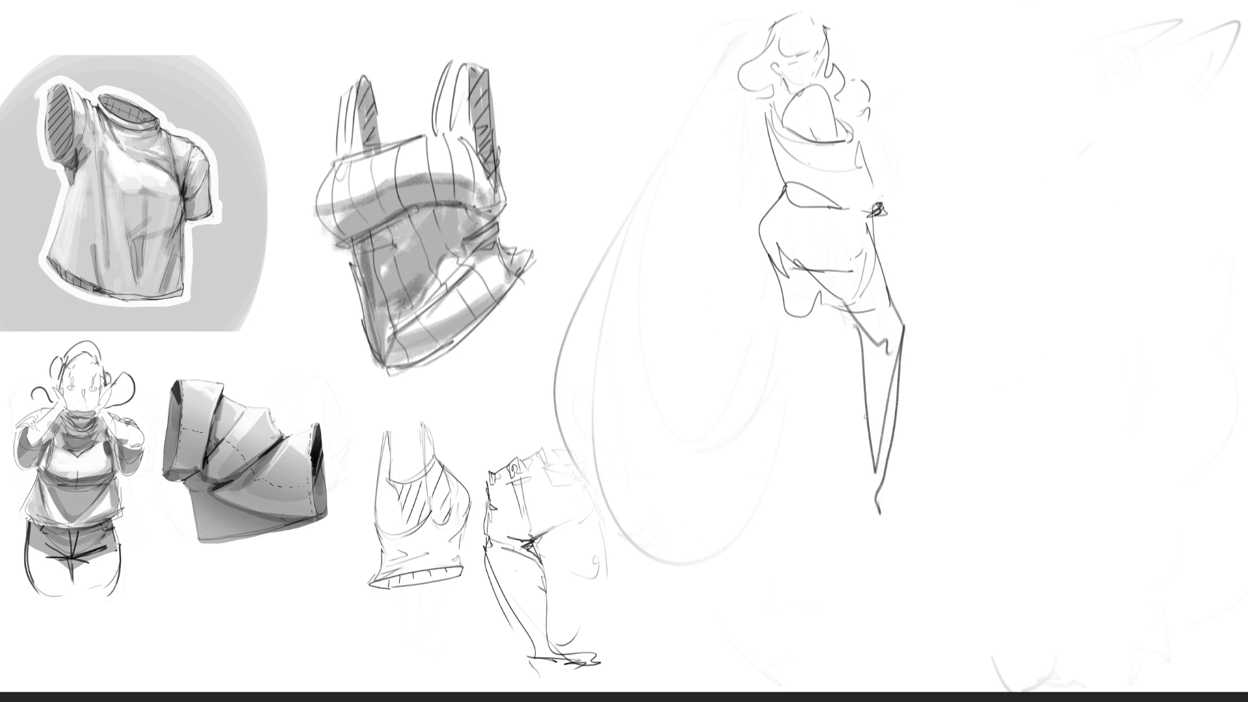
pyautogui.moveTo(864, 344)
pyautogui.mouseDown()
pyautogui.moveTo(877, 530)
pyautogui.moveTo(845, 491)
pyautogui.mouseUp()
pyautogui.moveTo(787, 292); pyautogui.dragTo(812, 528)
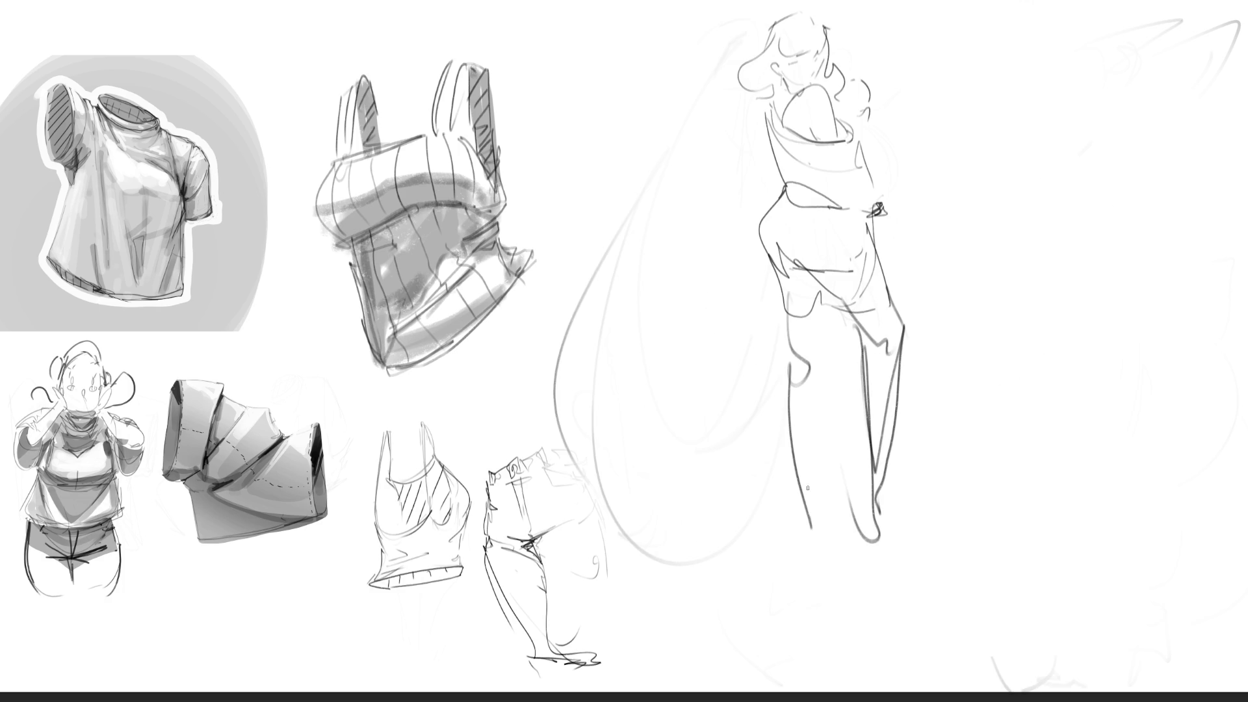
pyautogui.moveTo(829, 314)
pyautogui.mouseDown()
pyautogui.moveTo(809, 501)
pyautogui.moveTo(784, 539)
pyautogui.moveTo(896, 559)
pyautogui.moveTo(833, 543)
pyautogui.mouseUp()
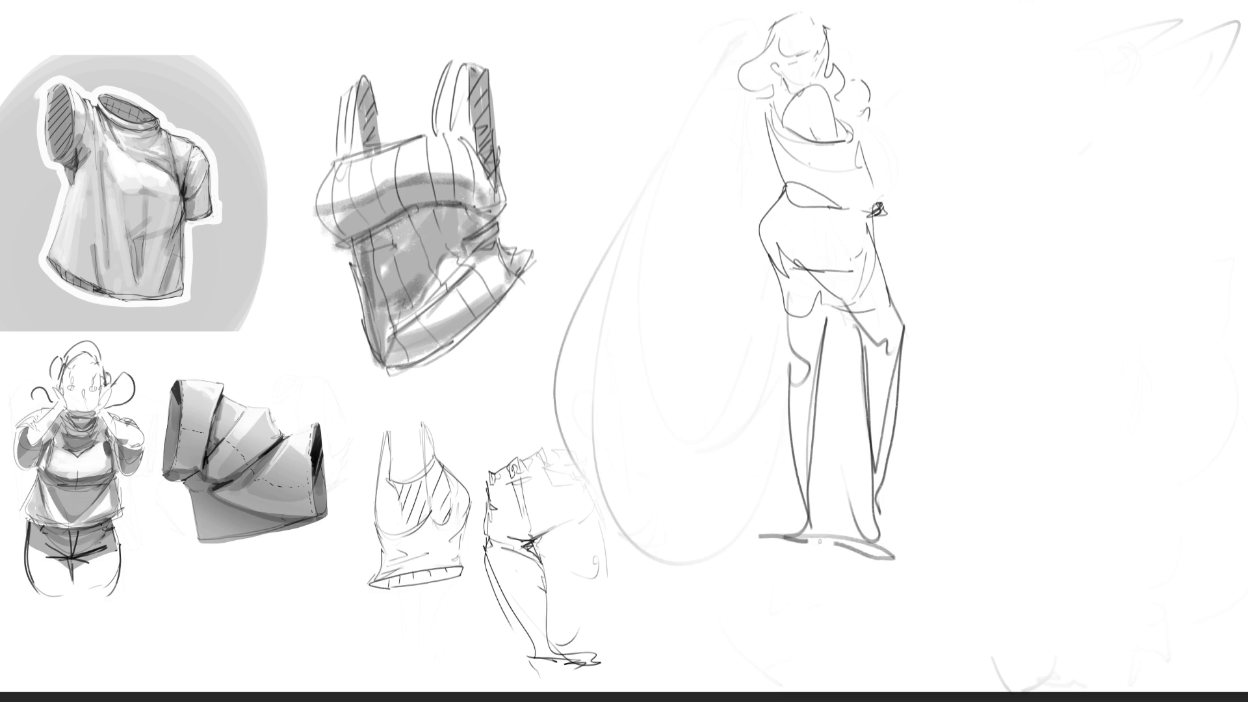
pyautogui.moveTo(806, 500)
pyautogui.mouseDown()
pyautogui.moveTo(806, 540)
pyautogui.moveTo(846, 526)
pyautogui.mouseUp()
pyautogui.moveTo(860, 484)
pyautogui.mouseDown()
pyautogui.moveTo(861, 534)
pyautogui.moveTo(906, 533)
pyautogui.mouseUp()
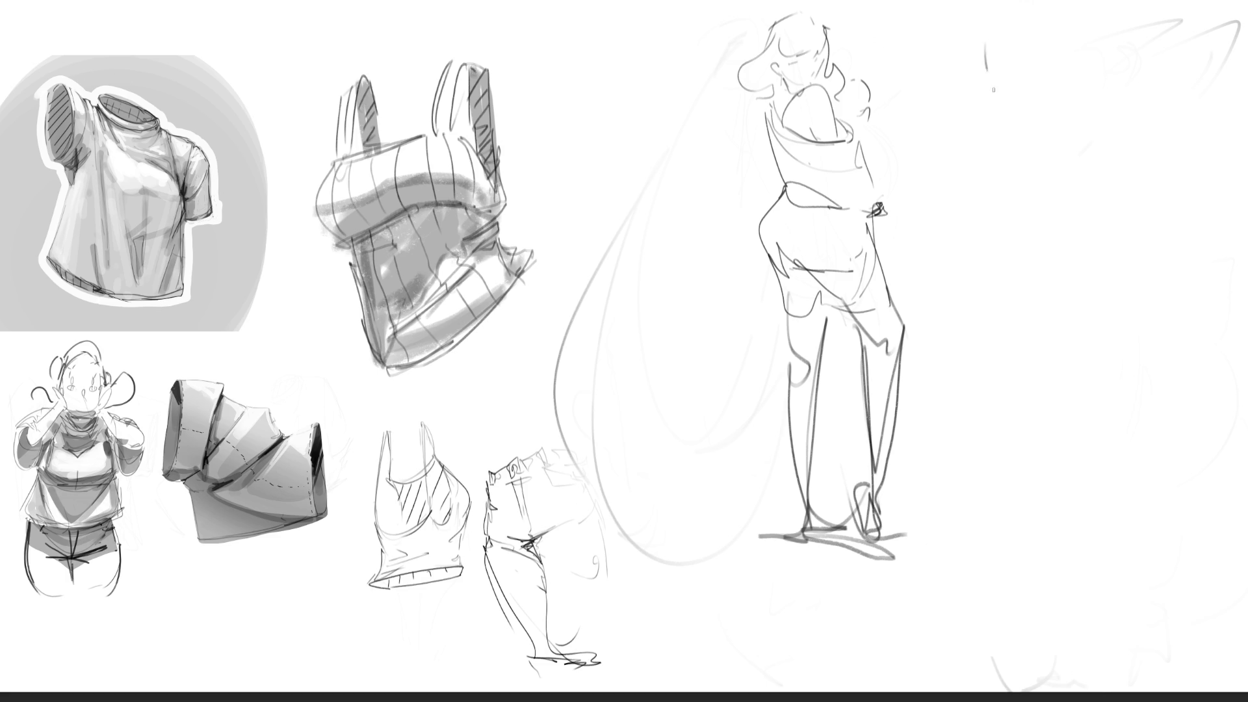
# Draw a new figure's head oval with hair, fringe and chin line to the right.
pyautogui.moveTo(991, 91)
pyautogui.mouseDown()
pyautogui.moveTo(1005, 13)
pyautogui.moveTo(1016, 96)
pyautogui.mouseUp()
pyautogui.moveTo(992, 1)
pyautogui.mouseDown()
pyautogui.moveTo(984, 44)
pyautogui.moveTo(1028, 26)
pyautogui.mouseUp()
pyautogui.moveTo(1032, 26); pyautogui.dragTo(1032, 106)
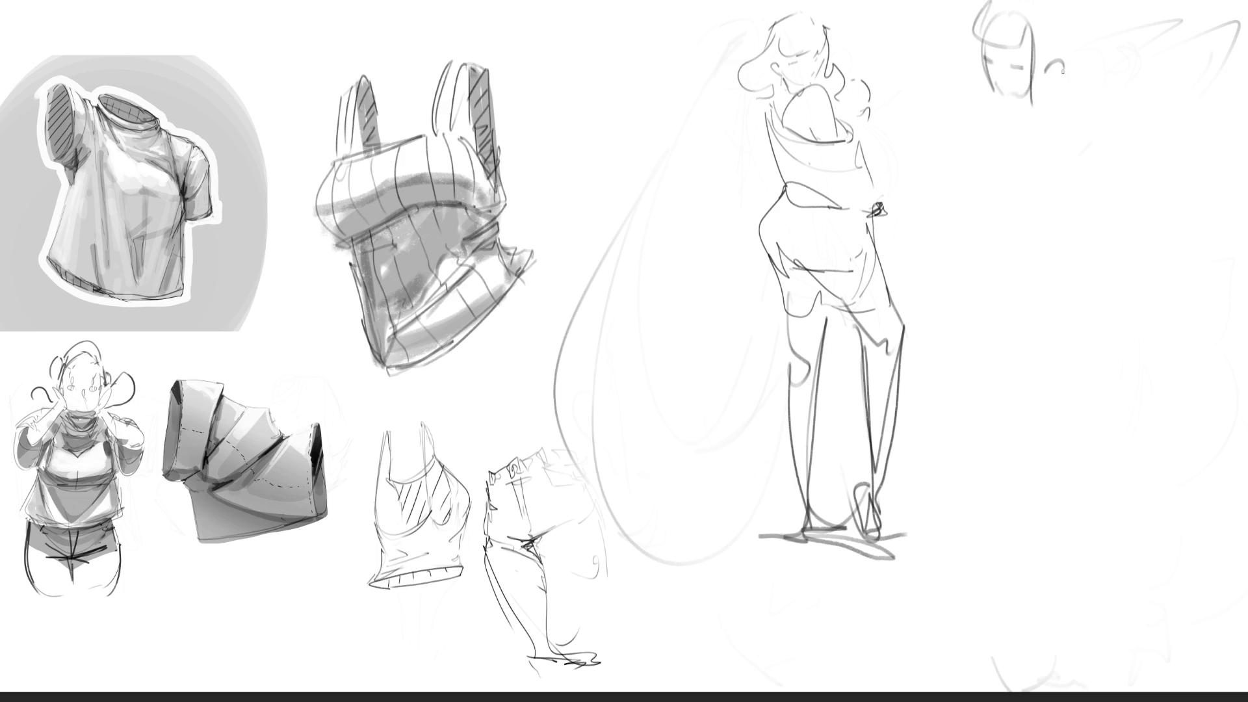
pyautogui.moveTo(1113, 53); pyautogui.dragTo(1087, 84)
pyautogui.moveTo(1032, 112)
pyautogui.mouseDown()
pyautogui.moveTo(1063, 102)
pyautogui.moveTo(1001, 165)
pyautogui.moveTo(1096, 149)
pyautogui.moveTo(1032, 195)
pyautogui.moveTo(1095, 123)
pyautogui.moveTo(1035, 268)
pyautogui.mouseUp()
# Sketch the new figure's torso, lower body and two long crossing legs.
pyautogui.moveTo(1055, 275)
pyautogui.mouseDown()
pyautogui.moveTo(1090, 276)
pyautogui.moveTo(1027, 345)
pyautogui.mouseUp()
pyautogui.moveTo(1012, 310)
pyautogui.mouseDown()
pyautogui.moveTo(1021, 344)
pyautogui.moveTo(1051, 341)
pyautogui.mouseUp()
pyautogui.moveTo(1091, 317)
pyautogui.mouseDown()
pyautogui.moveTo(1117, 281)
pyautogui.moveTo(1088, 384)
pyautogui.mouseUp()
pyautogui.moveTo(1028, 394)
pyautogui.mouseDown()
pyautogui.moveTo(1039, 392)
pyautogui.moveTo(1015, 286)
pyautogui.moveTo(1034, 463)
pyautogui.moveTo(1070, 517)
pyautogui.mouseUp()
pyautogui.moveTo(1082, 380)
pyautogui.mouseDown()
pyautogui.moveTo(1062, 554)
pyautogui.moveTo(1087, 689)
pyautogui.mouseUp()
pyautogui.moveTo(1093, 548); pyautogui.dragTo(1092, 611)
pyautogui.moveTo(1141, 351)
pyautogui.mouseDown()
pyautogui.moveTo(1050, 662)
pyautogui.moveTo(1072, 312)
pyautogui.mouseUp()
pyautogui.moveTo(1004, 388)
pyautogui.mouseDown()
pyautogui.moveTo(1043, 521)
pyautogui.moveTo(1081, 539)
pyautogui.moveTo(1044, 558)
pyautogui.moveTo(1107, 691)
pyautogui.mouseUp()
pyautogui.moveTo(1079, 481); pyautogui.dragTo(1114, 671)
pyautogui.moveTo(1073, 557); pyautogui.dragTo(1067, 606)
pyautogui.moveTo(1073, 536); pyautogui.dragTo(1126, 689)
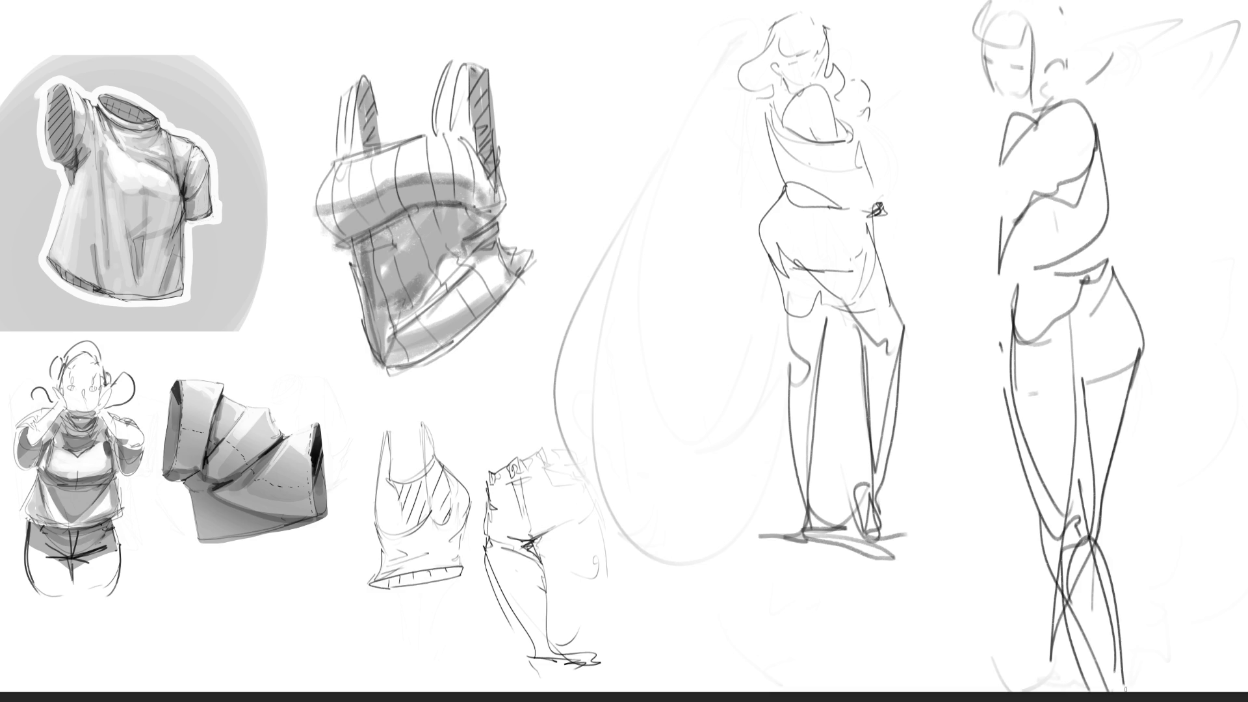
# Refine the right figure's legs, torso contour and head outline, then fade it to light grey.
pyautogui.moveTo(1110, 414); pyautogui.dragTo(1075, 569)
pyautogui.moveTo(1061, 602); pyautogui.dragTo(1036, 665)
pyautogui.moveTo(1034, 518); pyautogui.dragTo(1024, 670)
pyautogui.moveTo(1013, 124); pyautogui.dragTo(995, 346)
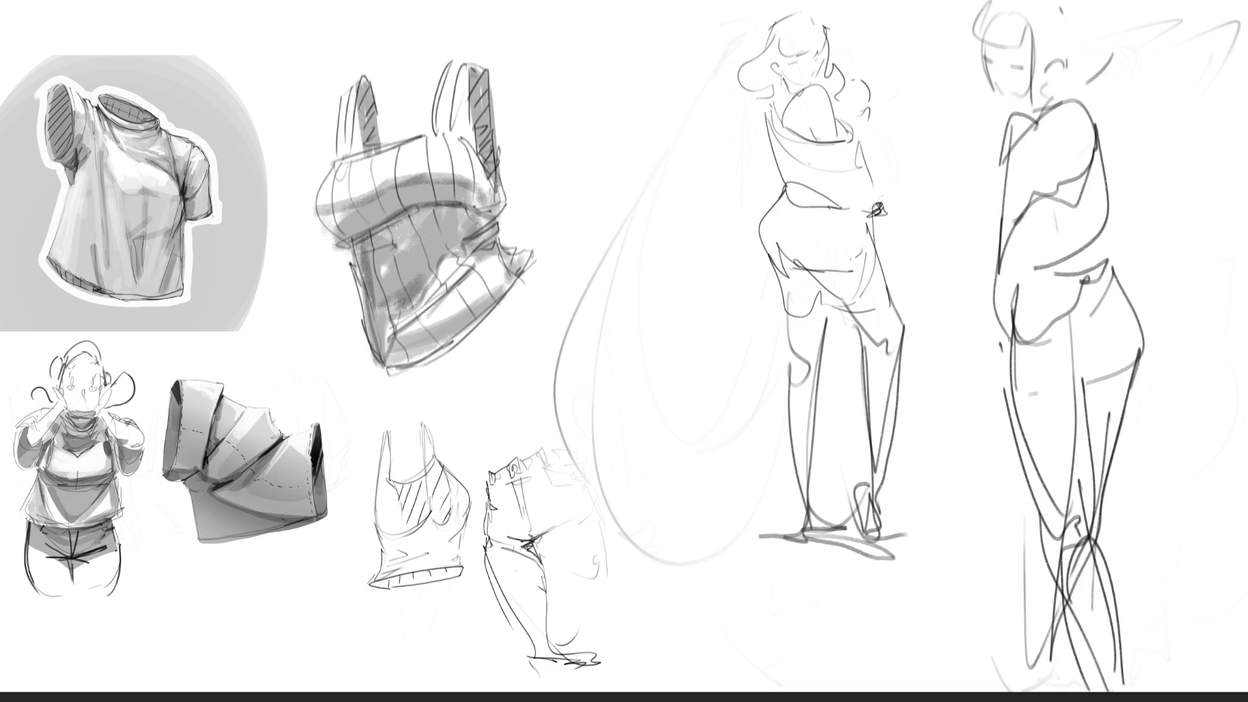
pyautogui.moveTo(1013, 260); pyautogui.dragTo(1005, 348)
pyautogui.moveTo(1009, 154); pyautogui.dragTo(993, 225)
pyautogui.moveTo(1021, 122)
pyautogui.mouseDown()
pyautogui.moveTo(994, 45)
pyautogui.moveTo(1066, 108)
pyautogui.moveTo(1027, 101)
pyautogui.mouseUp()
pyautogui.moveTo(1037, 92); pyautogui.dragTo(1077, 61)
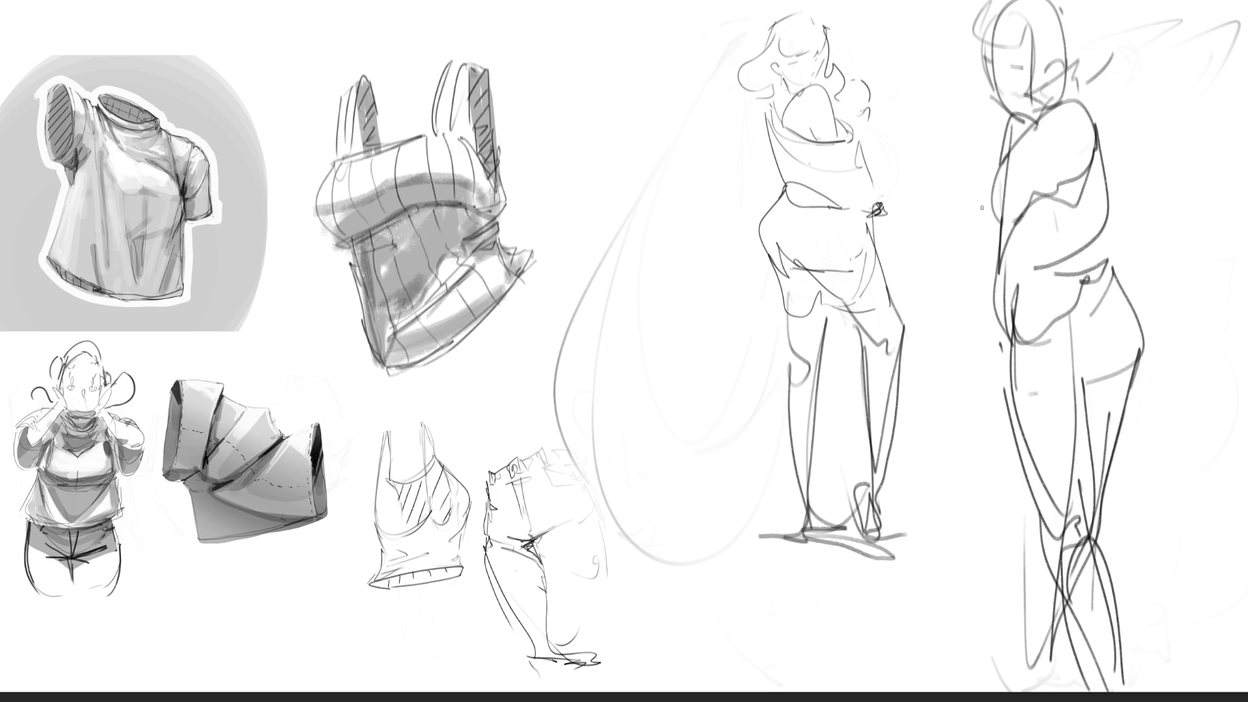
pyautogui.moveTo(989, 126)
pyautogui.mouseDown()
pyautogui.moveTo(975, 139)
pyautogui.moveTo(1016, 460)
pyautogui.moveTo(1074, 487)
pyautogui.moveTo(1053, 208)
pyautogui.moveTo(800, 72)
pyautogui.moveTo(800, 59)
pyautogui.moveTo(1044, 18)
pyautogui.mouseUp()
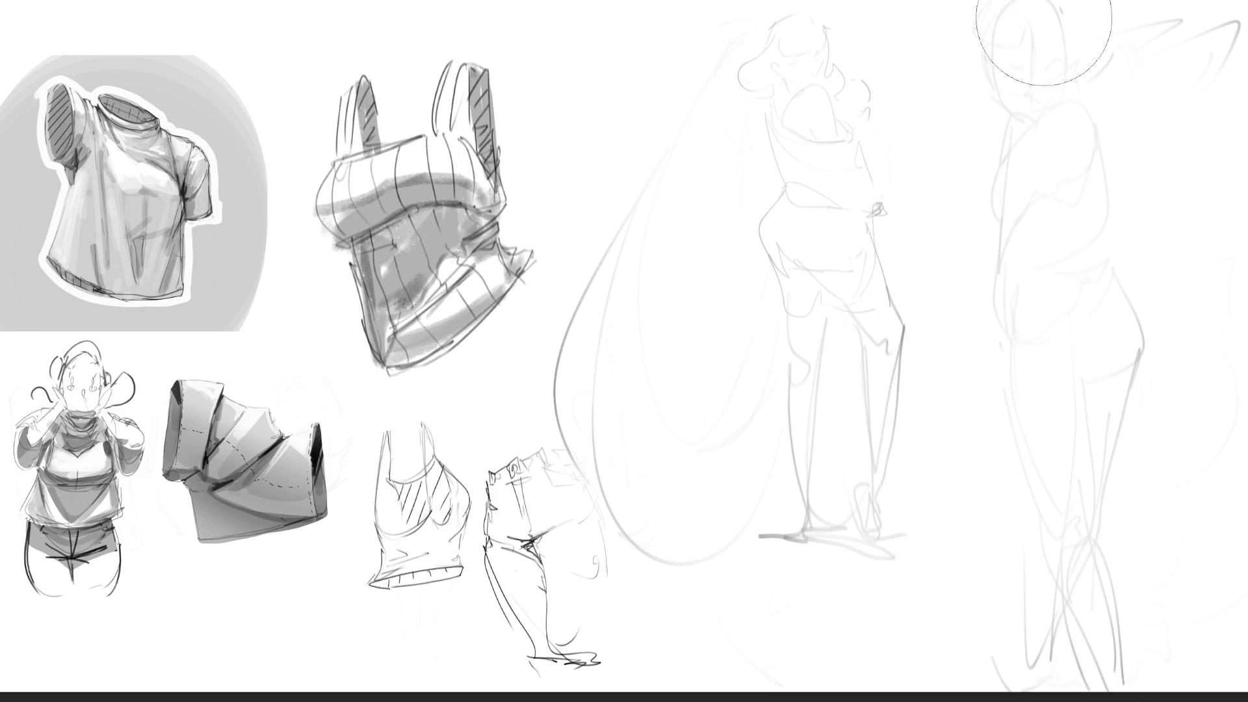
# Fade the middle figure to light grey and draw a new profile head with jaw, ear and neck.
pyautogui.moveTo(800, 365); pyautogui.dragTo(806, 539)
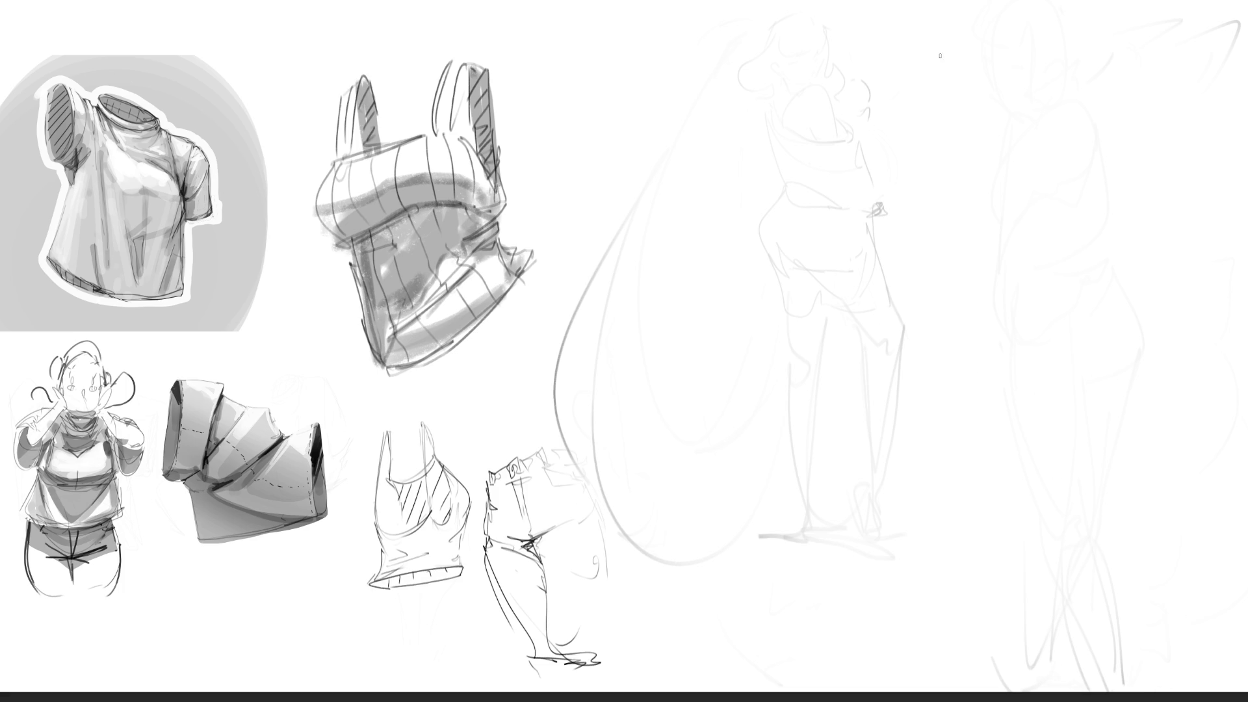
pyautogui.moveTo(919, 75)
pyautogui.mouseDown()
pyautogui.moveTo(946, 24)
pyautogui.moveTo(939, 132)
pyautogui.moveTo(997, 88)
pyautogui.moveTo(939, 99)
pyautogui.mouseUp()
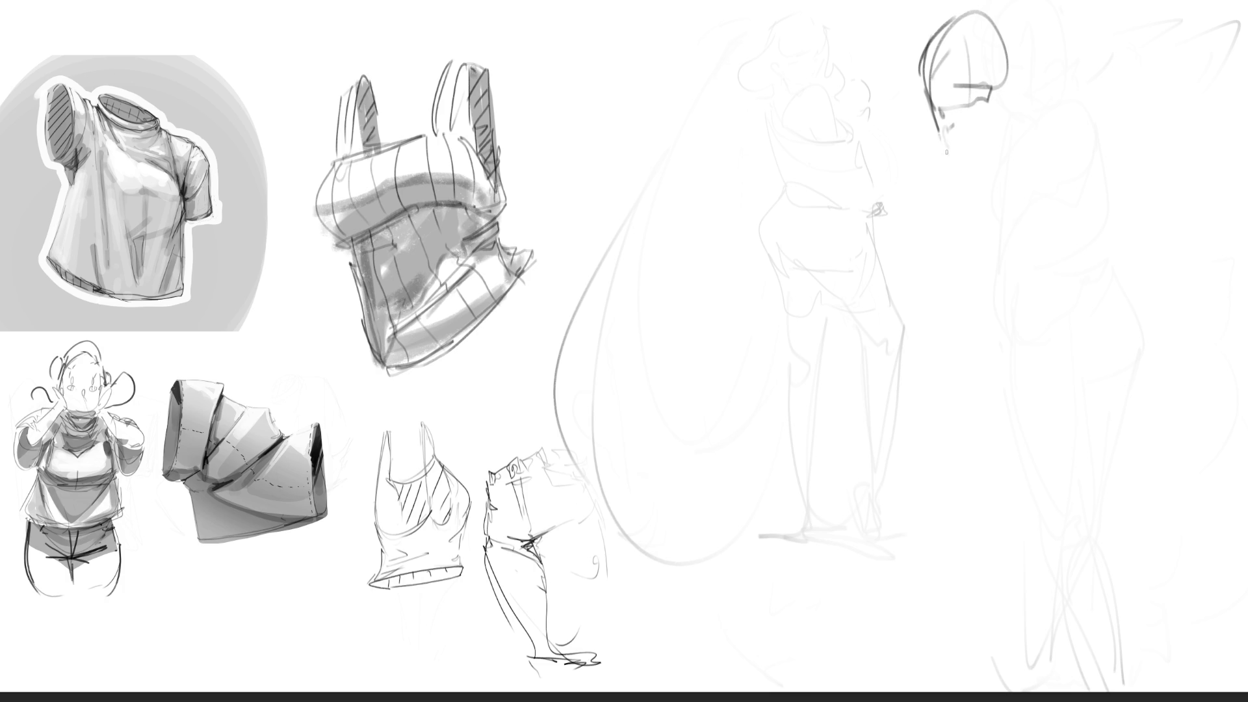
pyautogui.moveTo(955, 176); pyautogui.dragTo(1013, 150)
pyautogui.moveTo(1034, 87); pyautogui.dragTo(1062, 97)
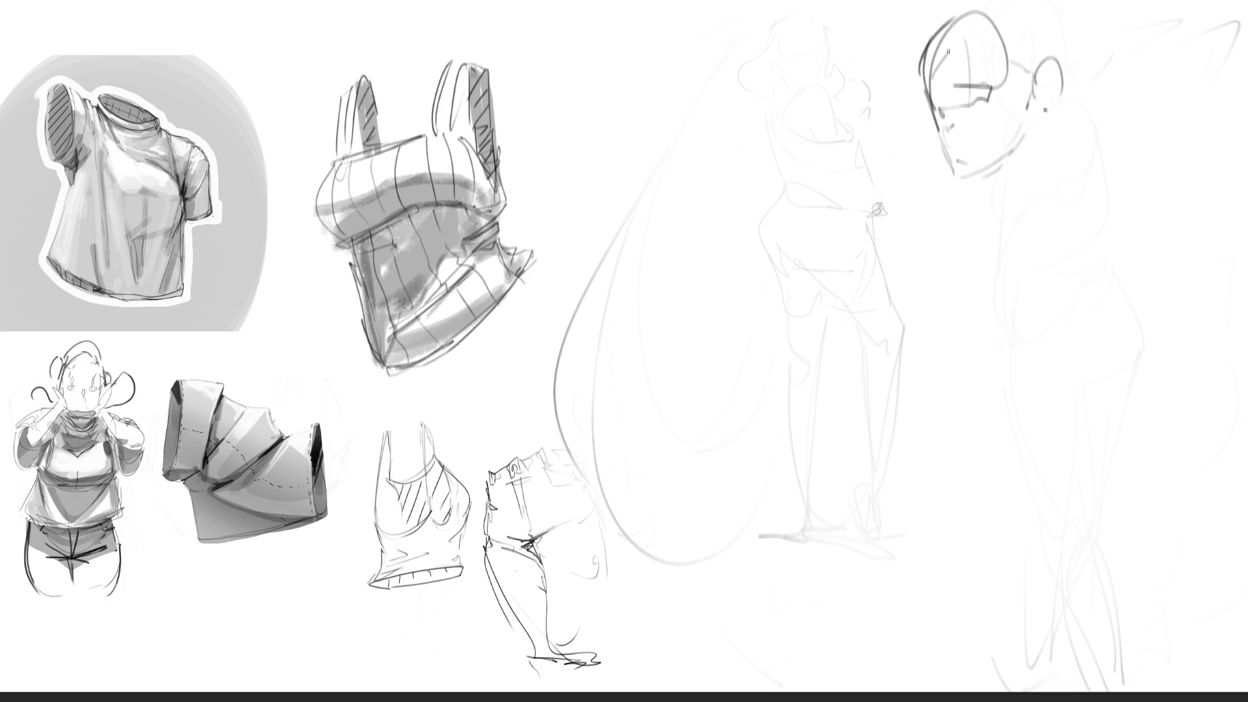
pyautogui.moveTo(927, 101); pyautogui.dragTo(1029, 79)
pyautogui.moveTo(964, 184)
pyautogui.mouseDown()
pyautogui.moveTo(1032, 160)
pyautogui.moveTo(1048, 192)
pyautogui.mouseUp()
pyautogui.moveTo(1049, 105); pyautogui.dragTo(1048, 186)
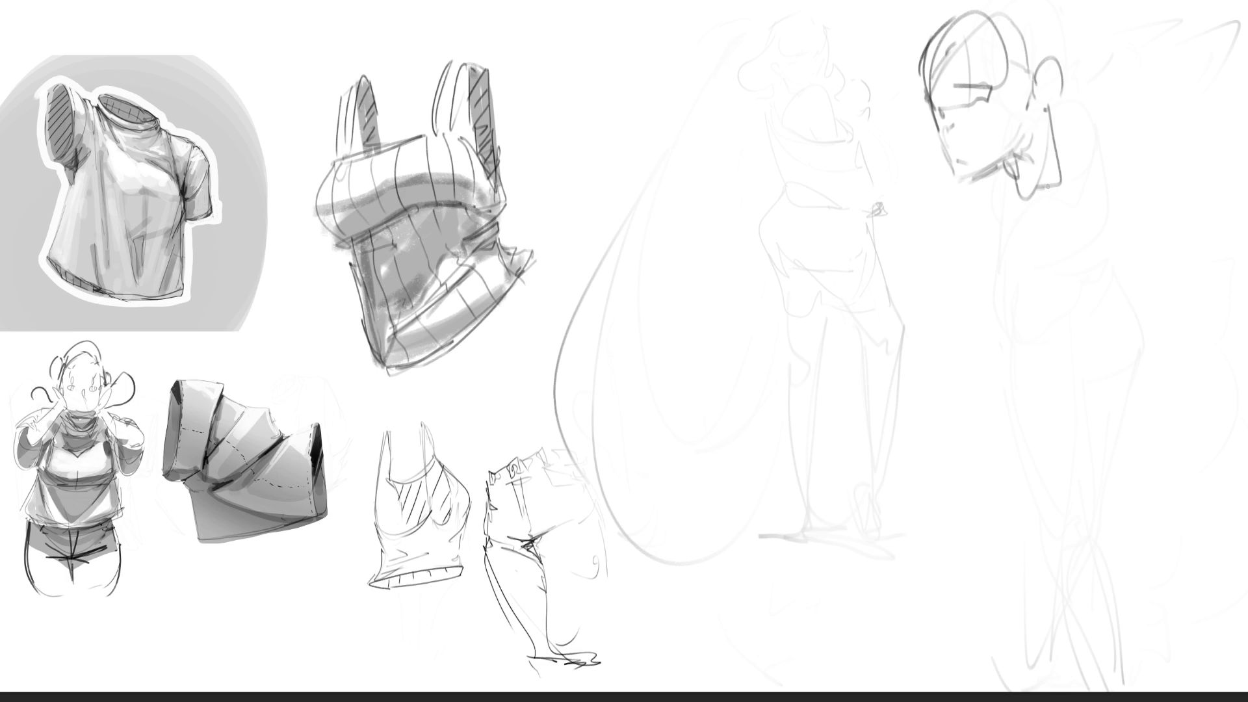
pyautogui.moveTo(1076, 85)
pyautogui.mouseDown()
pyautogui.moveTo(980, 6)
pyautogui.moveTo(1055, 140)
pyautogui.moveTo(1011, 247)
pyautogui.mouseUp()
# Draw a collar below the neck and sketch the torso's sides and lower lines.
pyautogui.moveTo(1024, 203)
pyautogui.mouseDown()
pyautogui.moveTo(1011, 251)
pyautogui.moveTo(1061, 203)
pyautogui.moveTo(1078, 216)
pyautogui.moveTo(1087, 302)
pyautogui.mouseUp()
pyautogui.moveTo(1090, 206)
pyautogui.mouseDown()
pyautogui.moveTo(1098, 299)
pyautogui.moveTo(1061, 359)
pyautogui.moveTo(1107, 224)
pyautogui.moveTo(1081, 377)
pyautogui.mouseUp()
pyautogui.moveTo(1103, 323); pyautogui.dragTo(1037, 454)
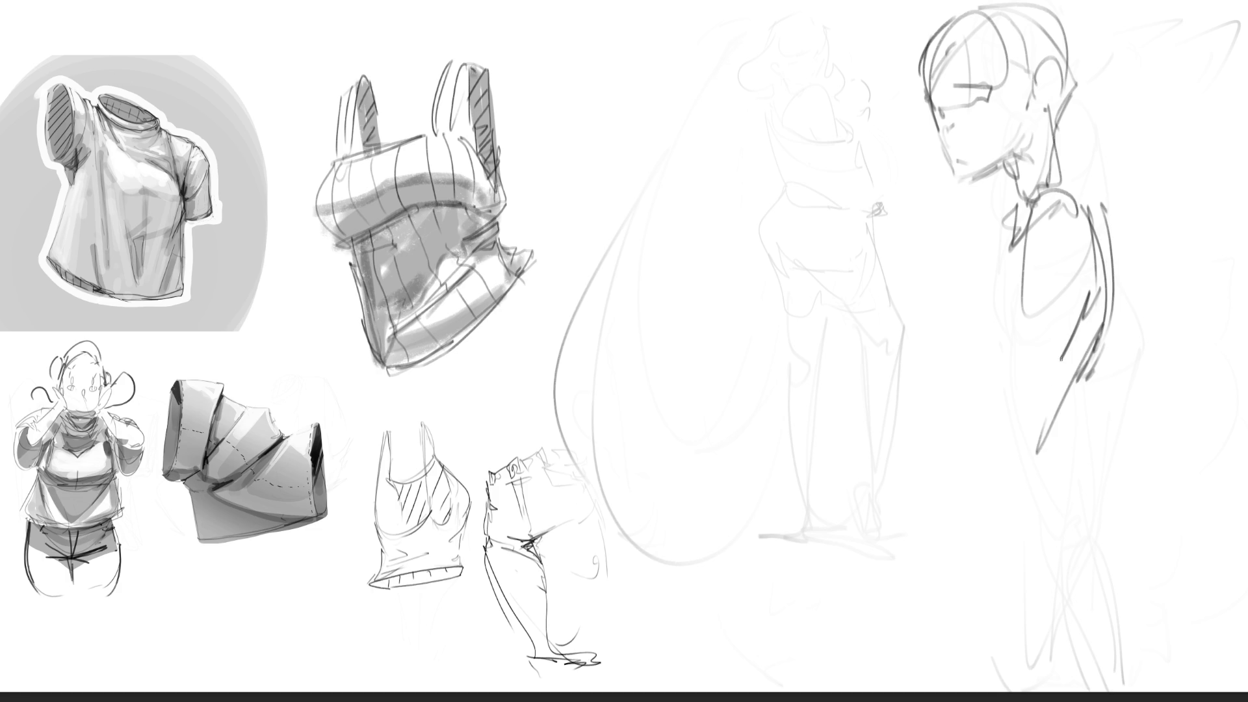
pyautogui.moveTo(1077, 332); pyautogui.dragTo(1034, 429)
pyautogui.moveTo(1029, 296)
pyautogui.mouseDown()
pyautogui.moveTo(1052, 389)
pyautogui.moveTo(999, 419)
pyautogui.mouseUp()
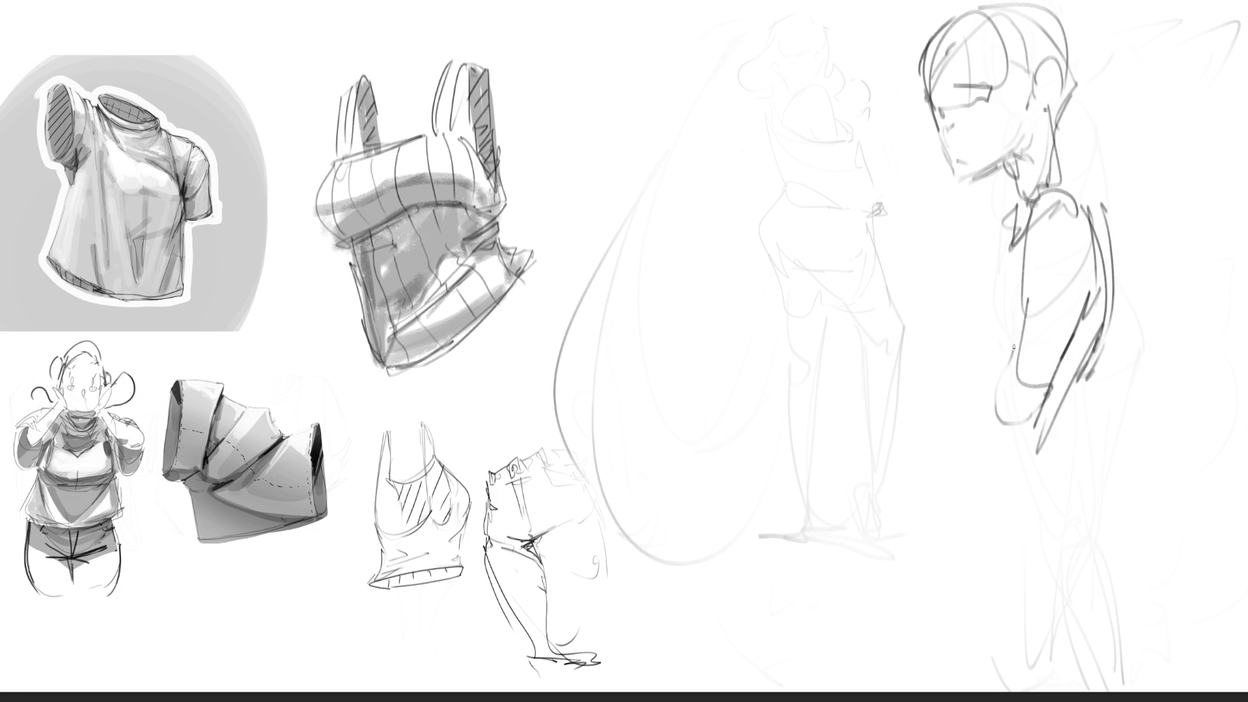
# Draw the long hanging arm ending in a hand.
pyautogui.moveTo(1013, 346); pyautogui.dragTo(933, 552)
pyautogui.moveTo(1041, 403); pyautogui.dragTo(930, 599)
pyautogui.moveTo(918, 558)
pyautogui.mouseDown()
pyautogui.moveTo(911, 617)
pyautogui.moveTo(936, 595)
pyautogui.mouseUp()
pyautogui.moveTo(935, 603); pyautogui.dragTo(925, 540)
pyautogui.moveTo(922, 552); pyautogui.dragTo(944, 513)
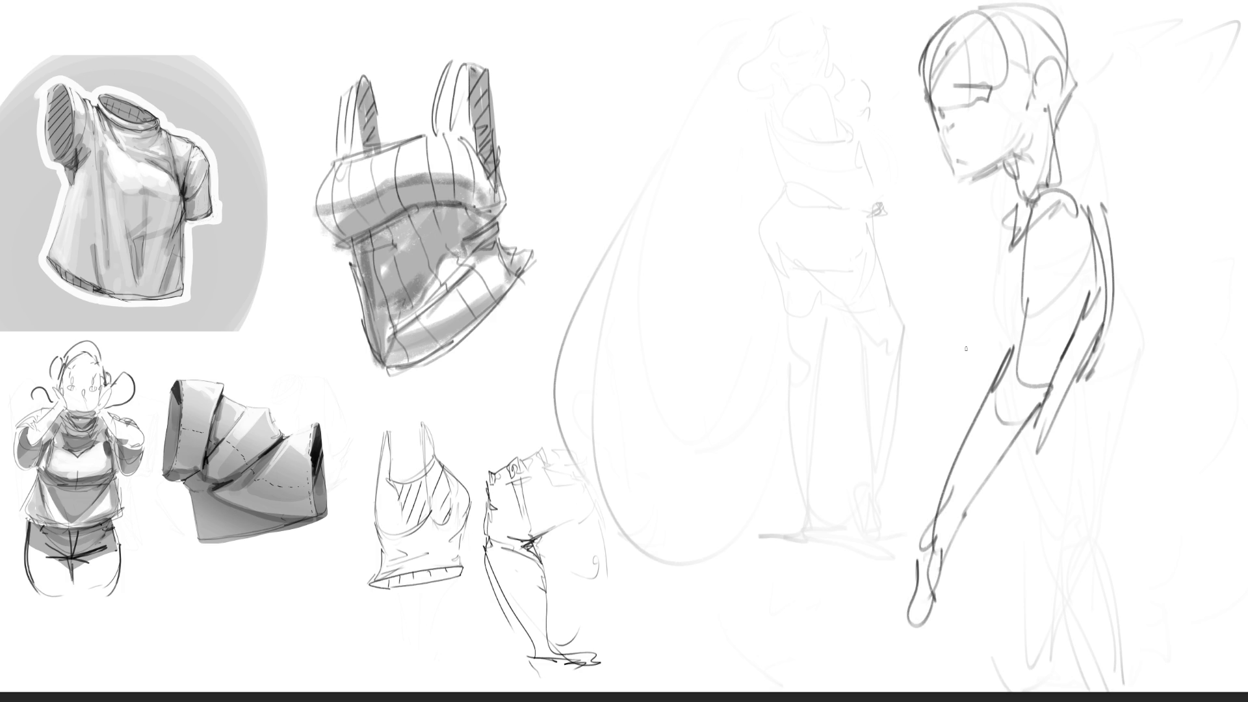